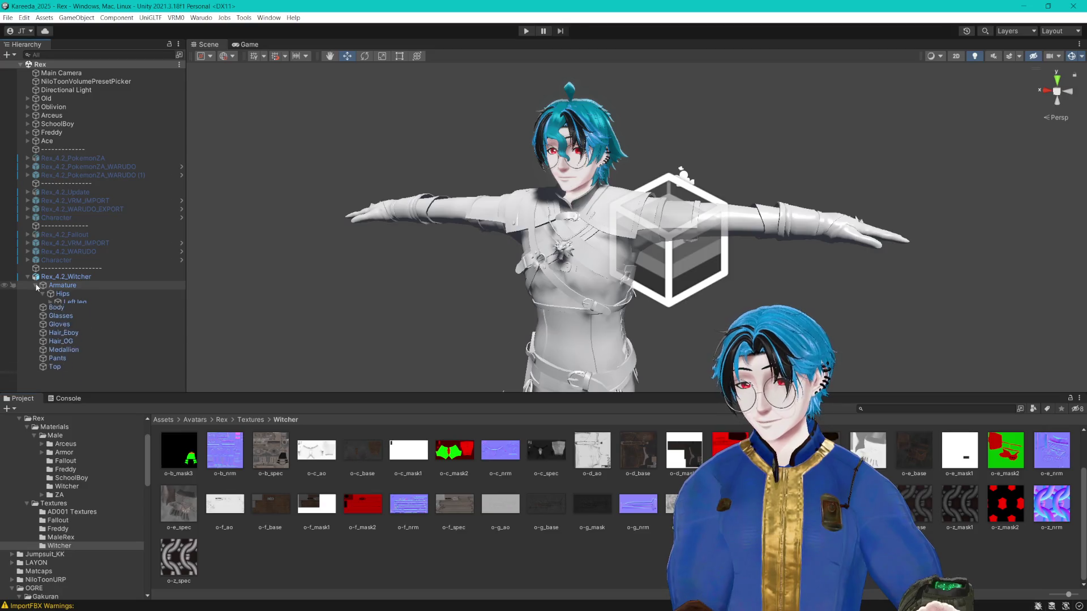
Step: Expand the Armature's hips, spine and chest bones in the Hierarchy, then collapse them again
click(42, 294)
click(50, 320)
click(57, 328)
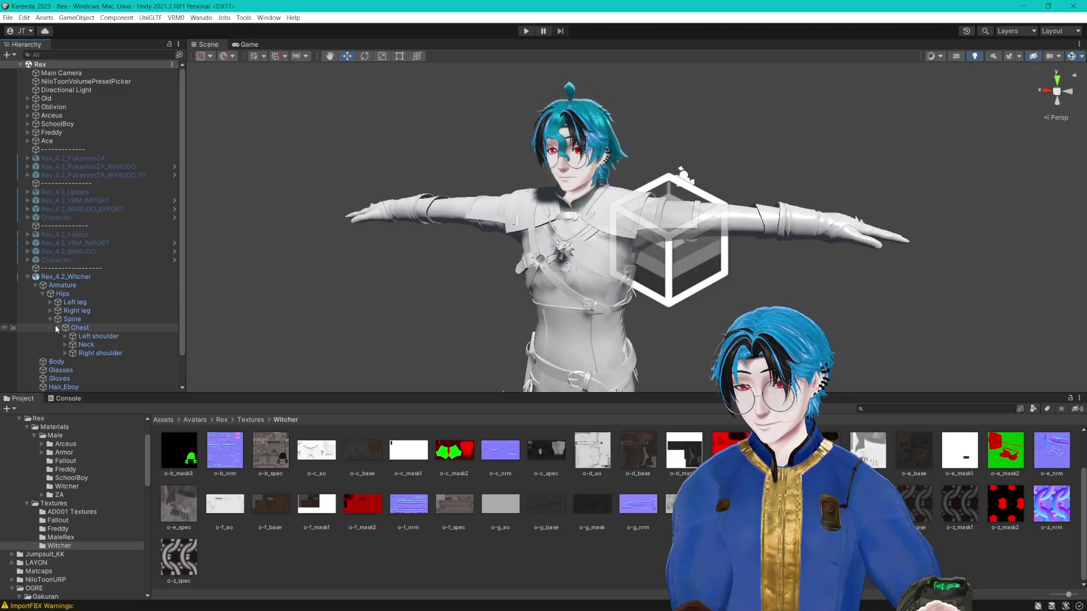
click(51, 319)
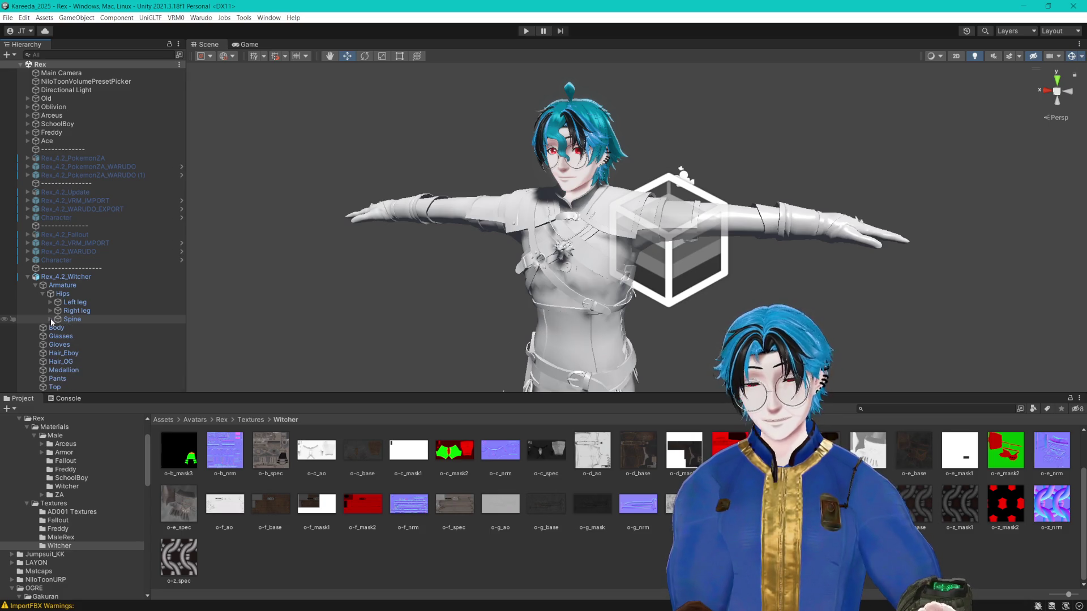
scroll(346, 260, up, 5)
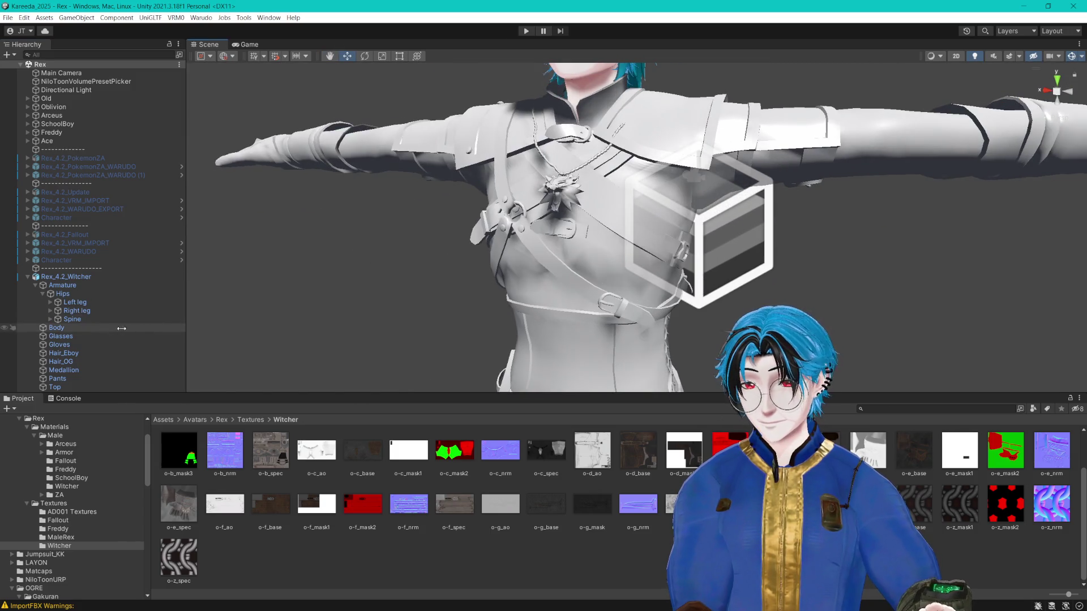
click(36, 285)
Step: Navigate the Project window to Rex > Materials > Male > Witcher
click(221, 419)
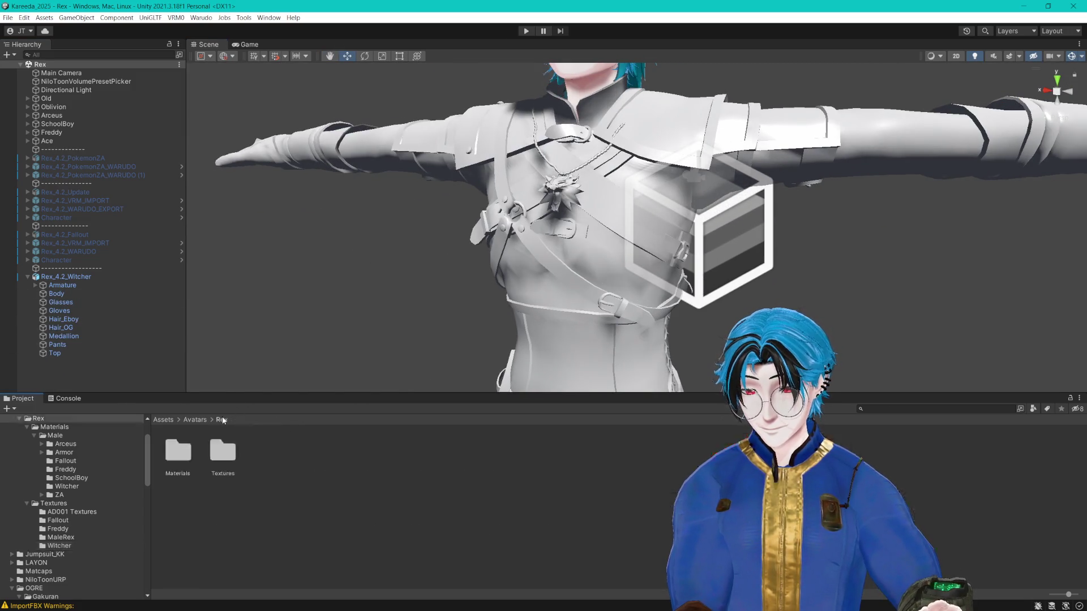
double_click(178, 456)
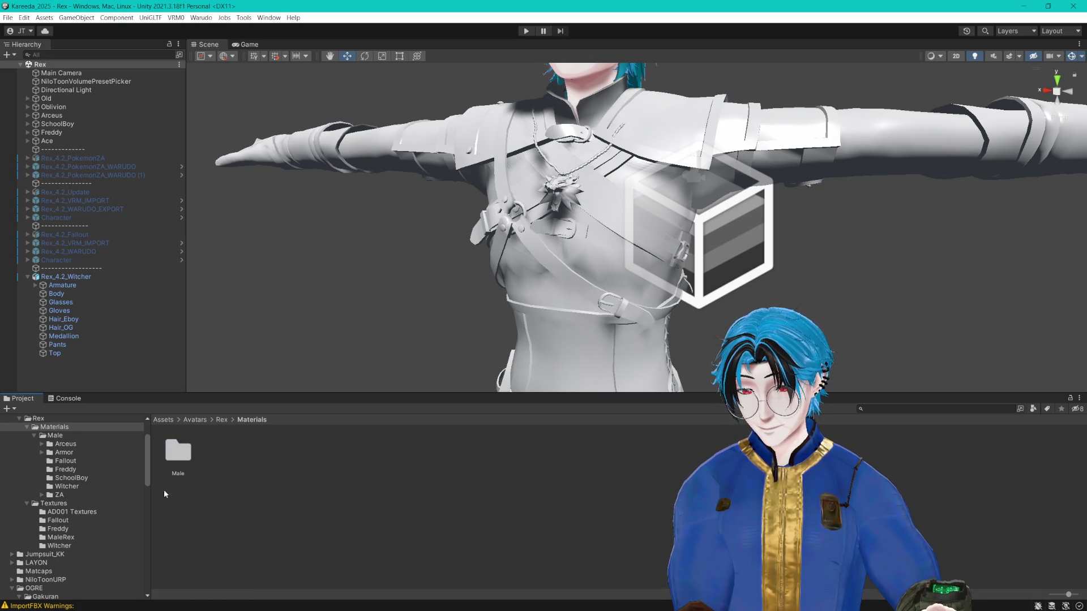
double_click(178, 451)
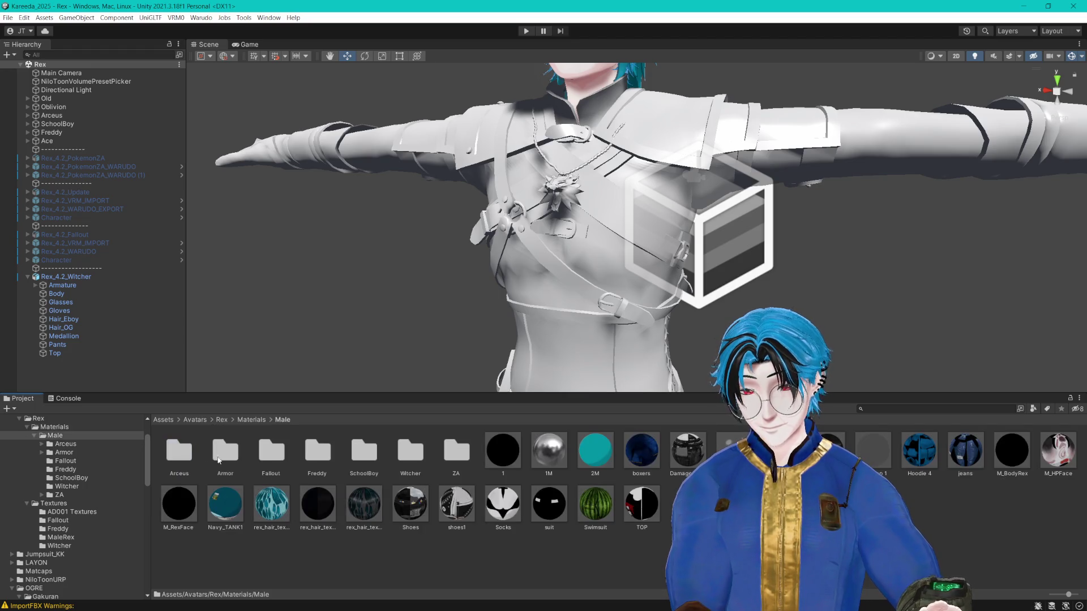
double_click(404, 456)
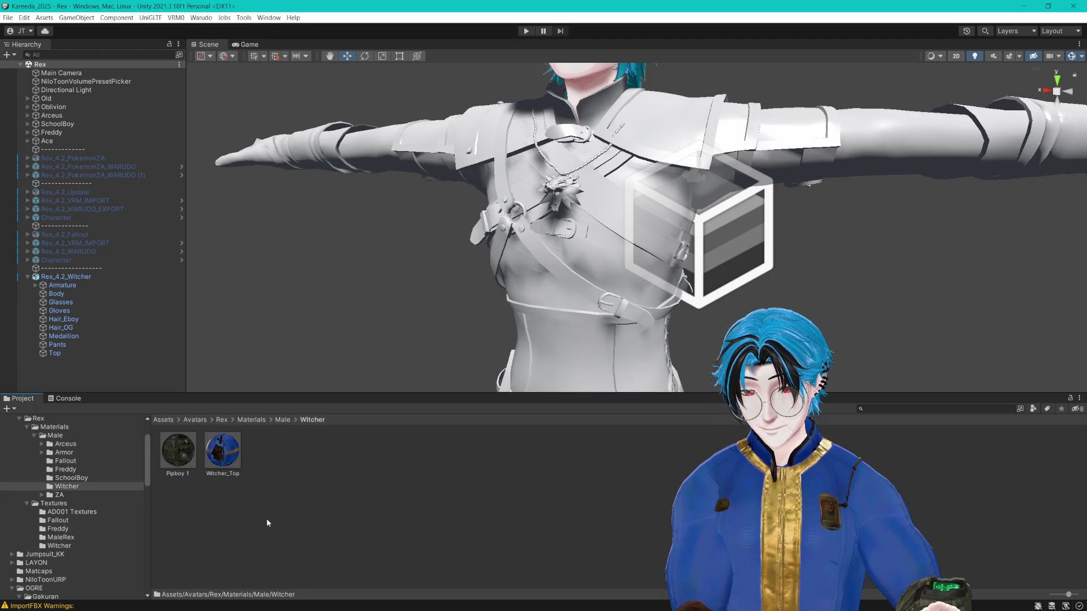
Step: Drag Witcher_Top onto the armour top in the Scene, then open Textures > Witcher
drag(460, 333, 542, 294)
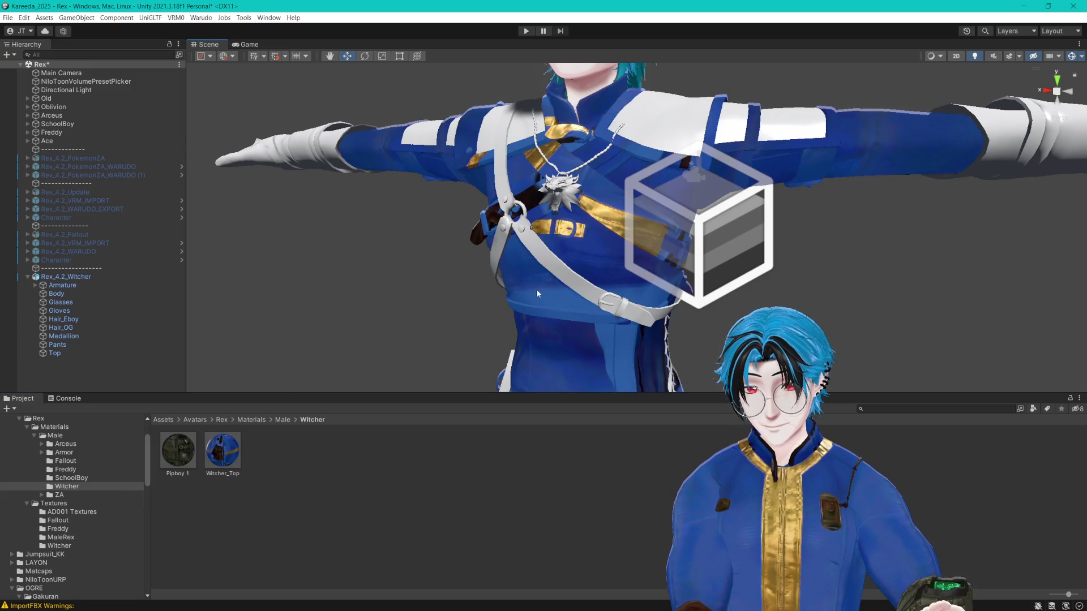
click(232, 450)
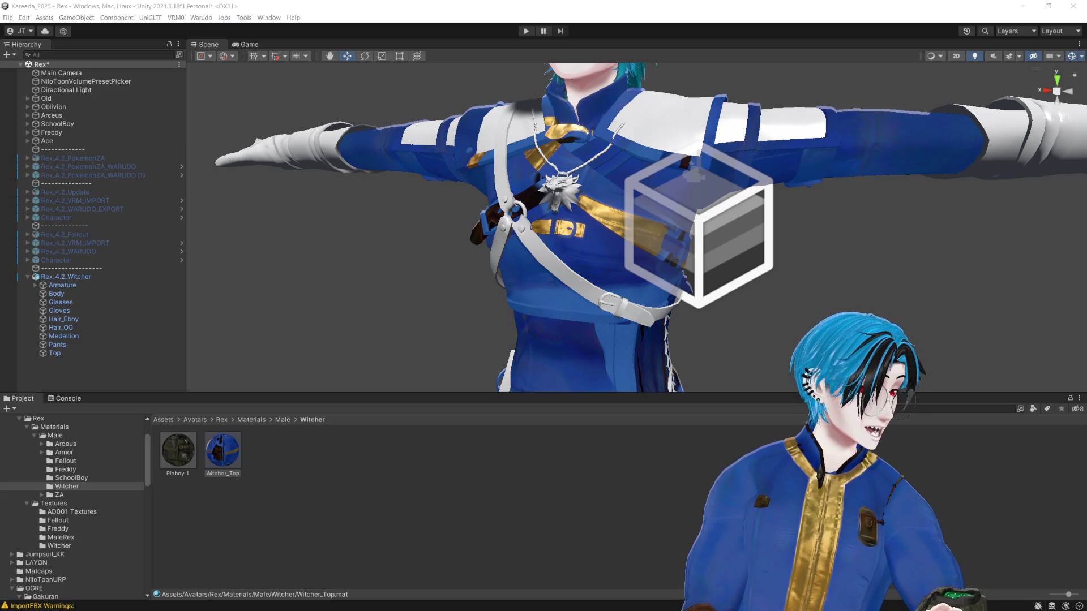
key(alt+Tab)
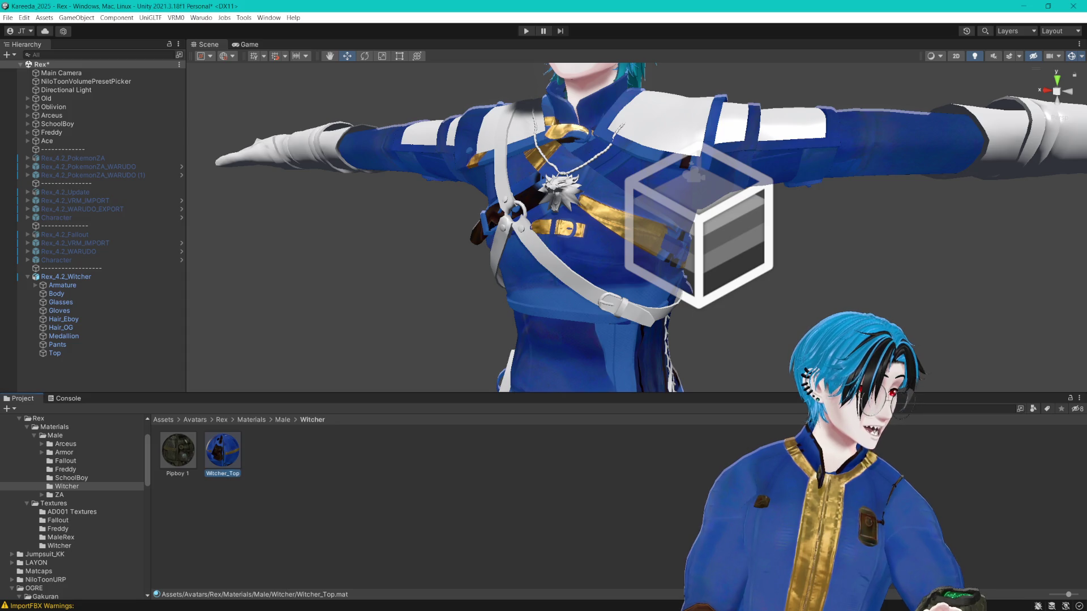
key(alt+Tab)
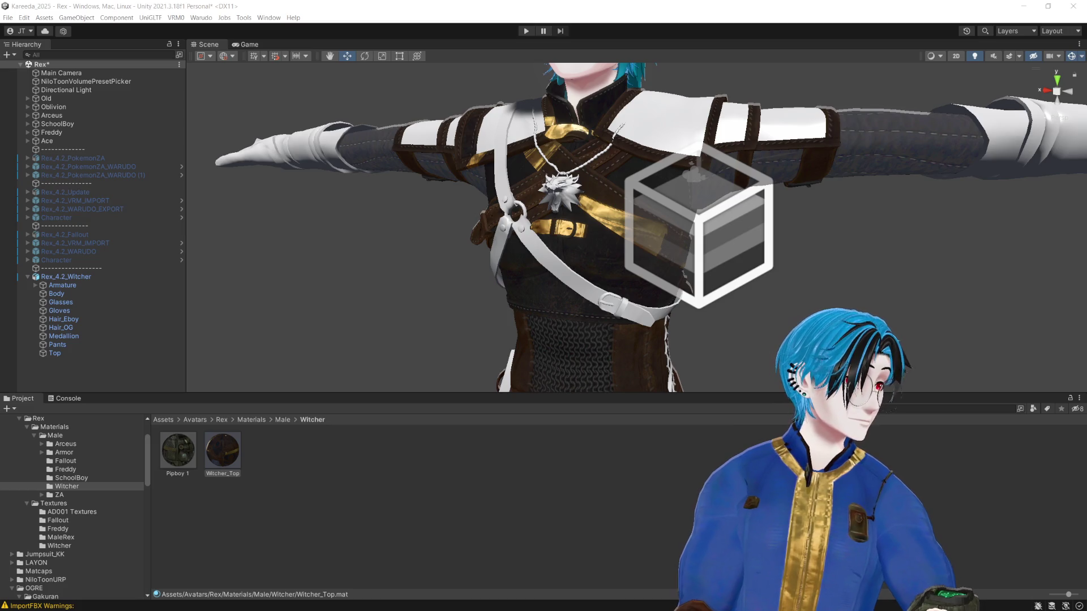
click(59, 545)
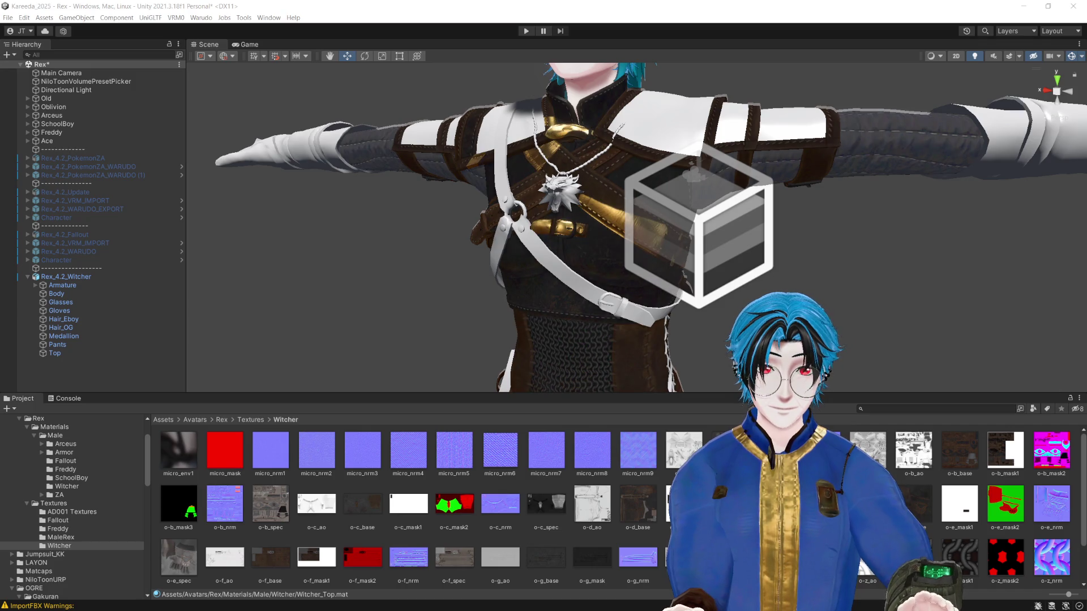
Step: Orbit toward the chest, enlarge the Project panel and select o-b_base in list view
drag(634, 226, 560, 226)
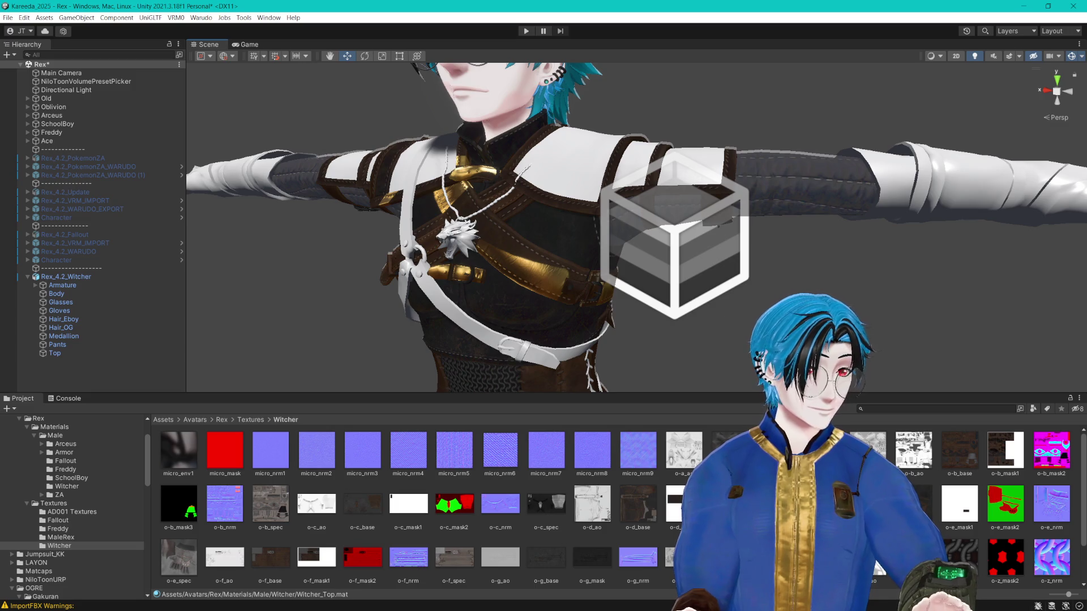
key(alt+Tab)
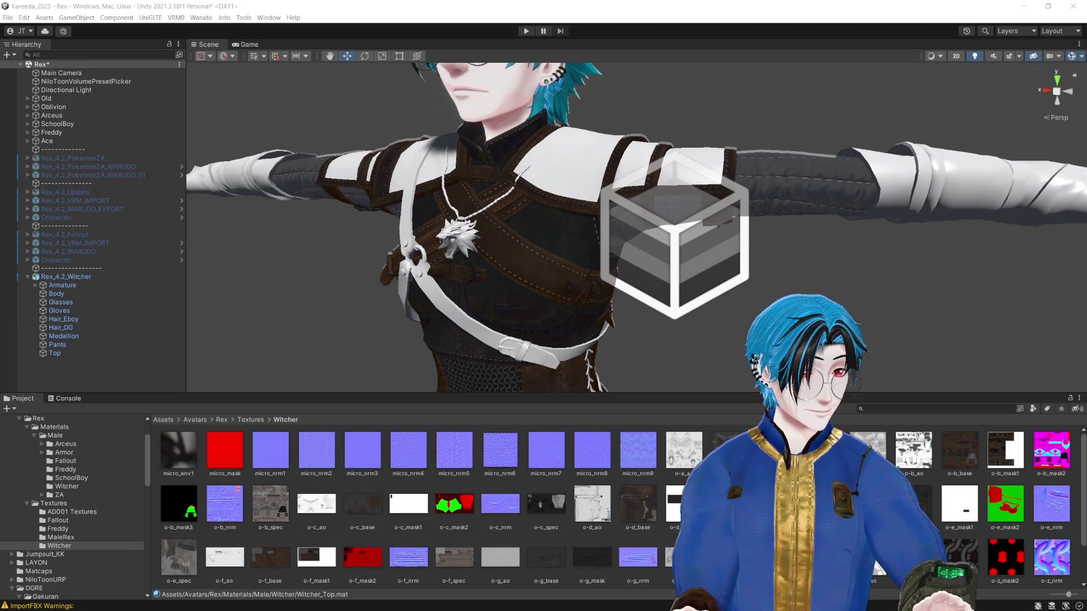
mouse_move(609, 392)
mouse_down()
mouse_move(636, 252)
mouse_move(623, 281)
mouse_up()
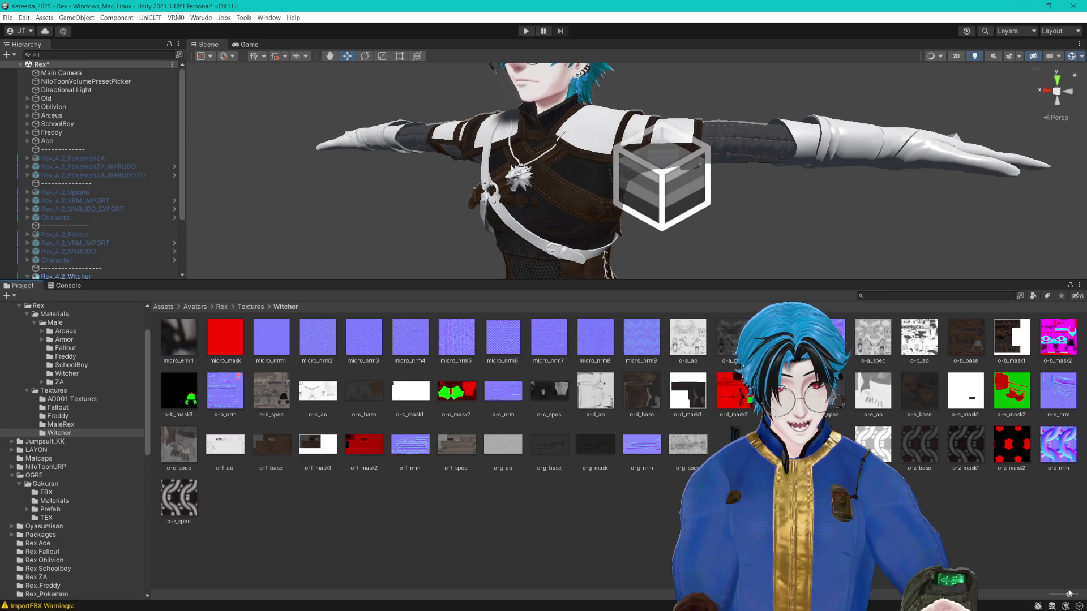
click(1054, 594)
scroll(249, 449, down, 2)
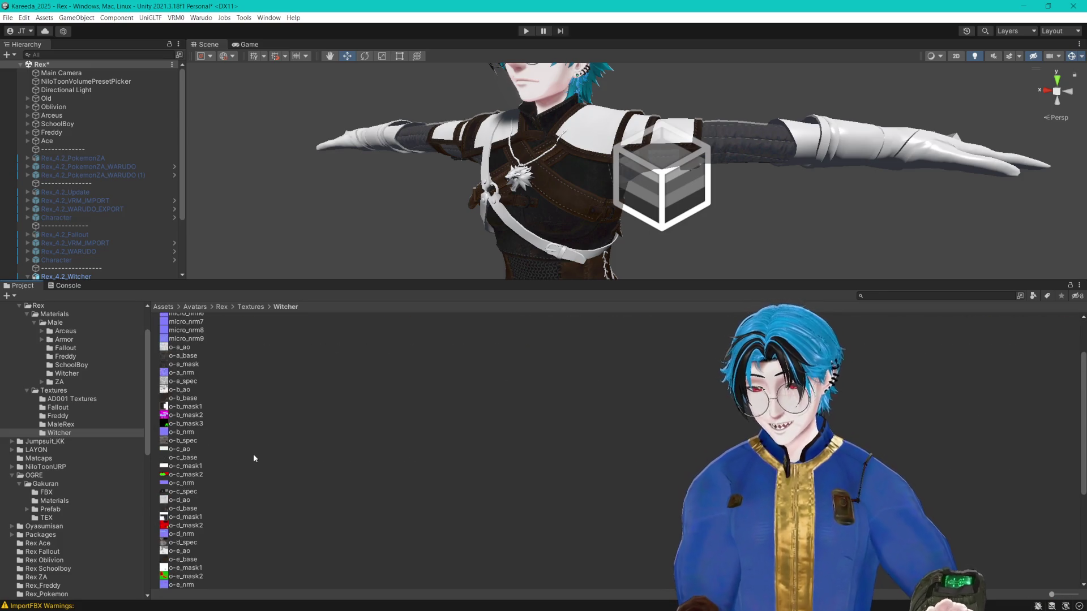
click(191, 399)
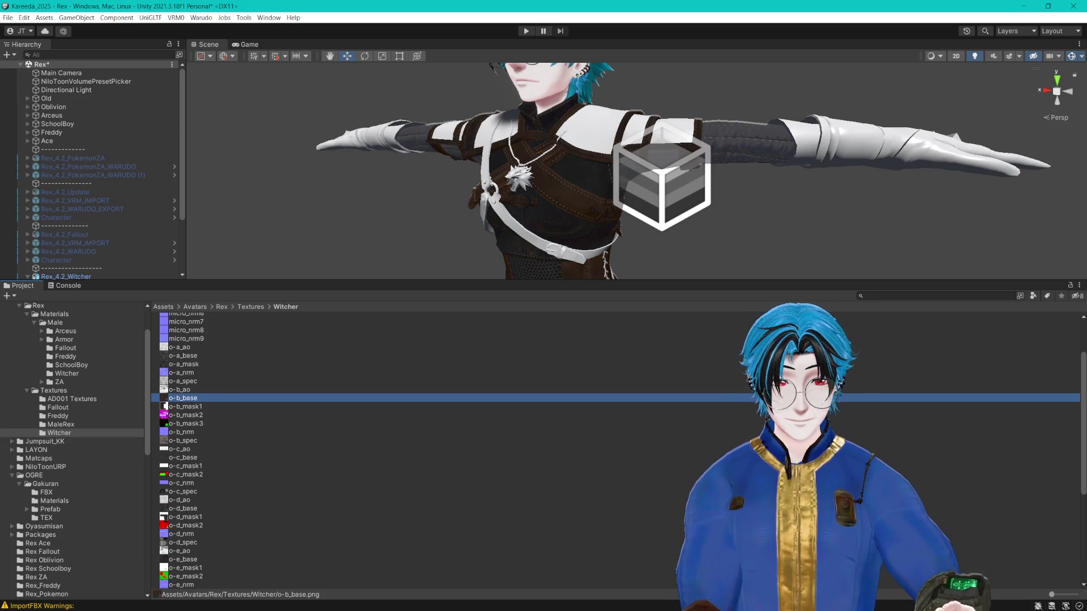
drag(1051, 594, 1068, 595)
click(566, 538)
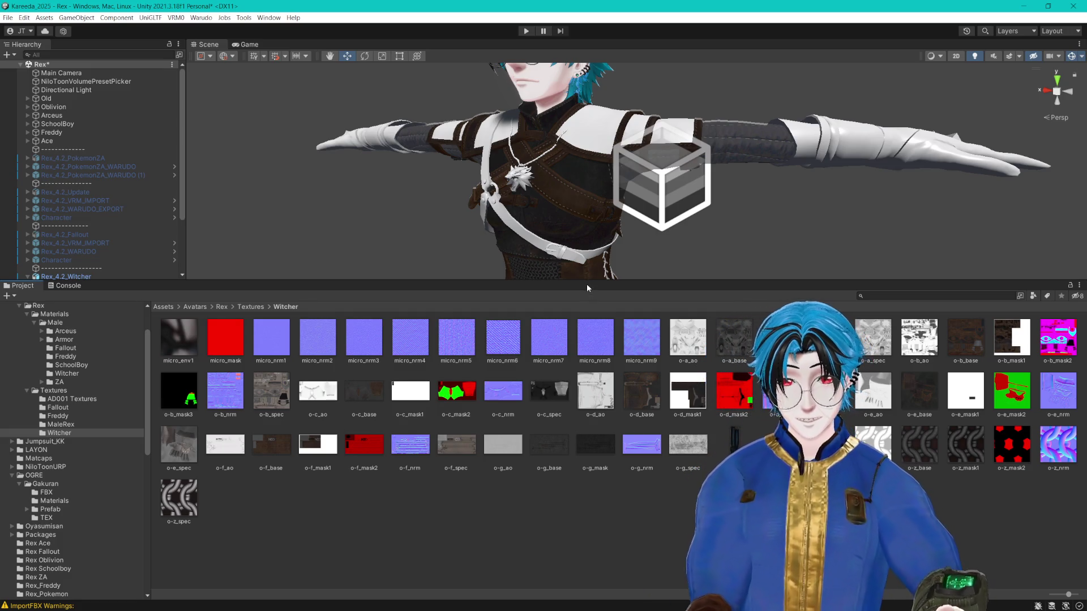
Step: Restore the taller Scene view, reframe the armoured torso and return to the Textures folder
mouse_move(587, 283)
mouse_down()
mouse_move(589, 447)
mouse_move(588, 413)
mouse_up()
scroll(606, 307, up, 5)
scroll(605, 307, down, 5)
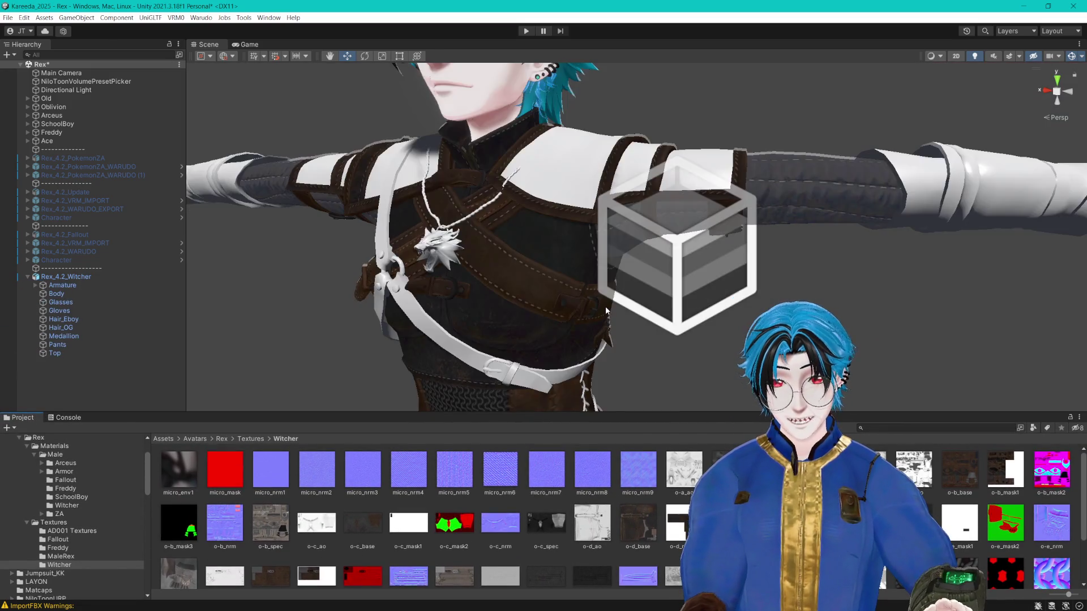
mouse_move(596, 308)
mouse_down()
mouse_move(609, 294)
mouse_move(609, 309)
mouse_up()
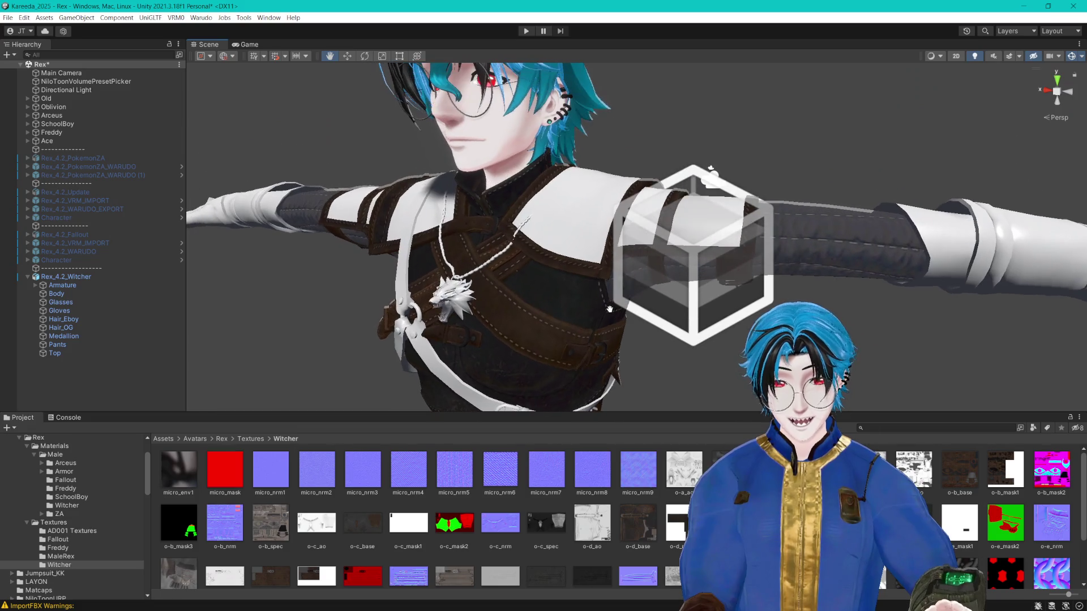
click(256, 440)
Step: Navigate back to Materials > Male > Witcher and select Witcher_Top
double_click(232, 481)
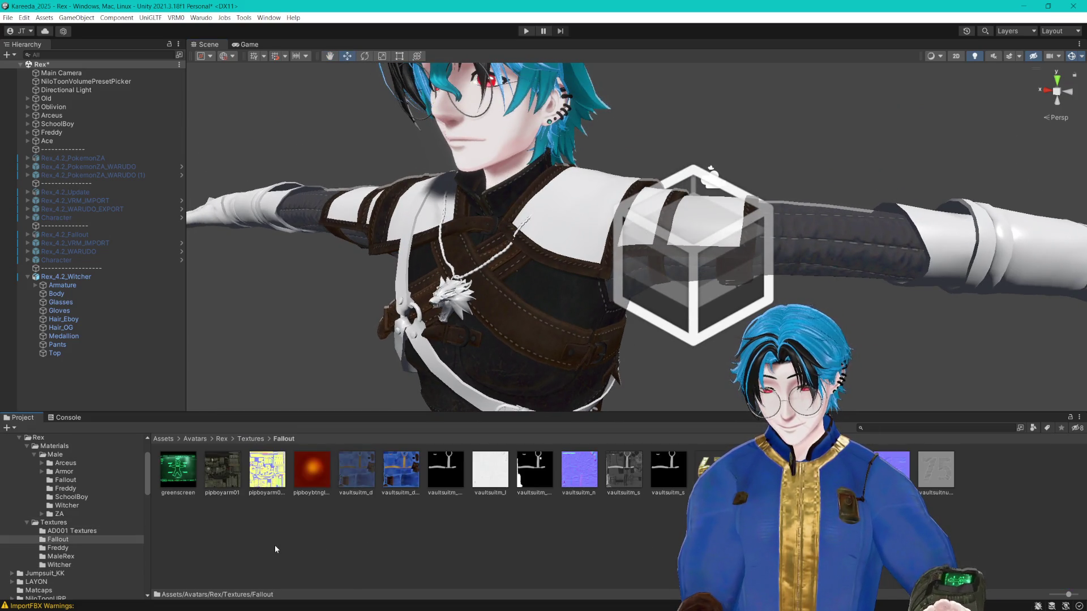
click(251, 439)
click(231, 439)
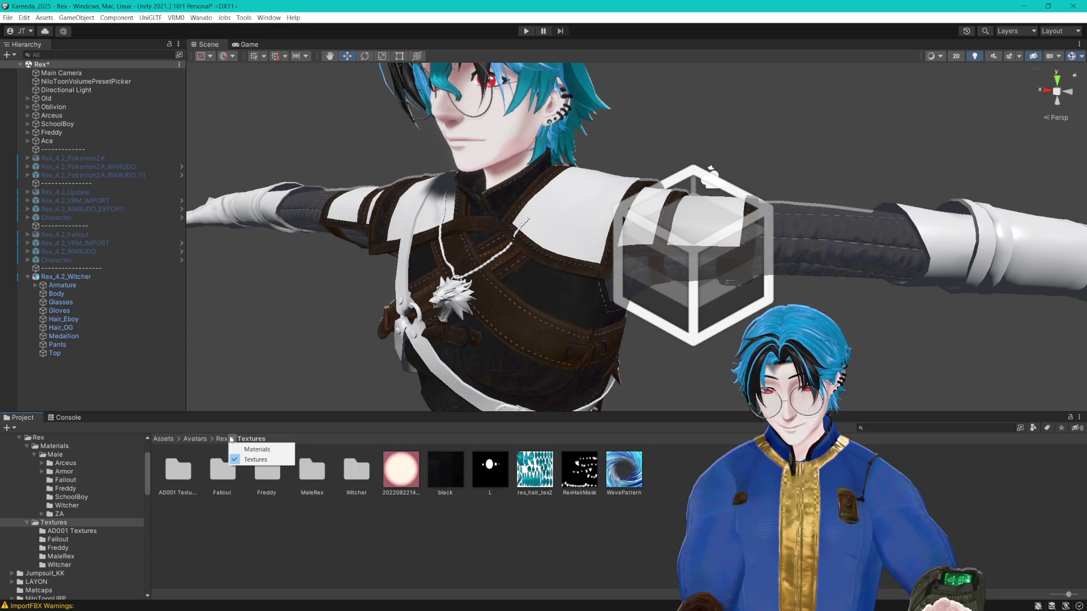
click(255, 449)
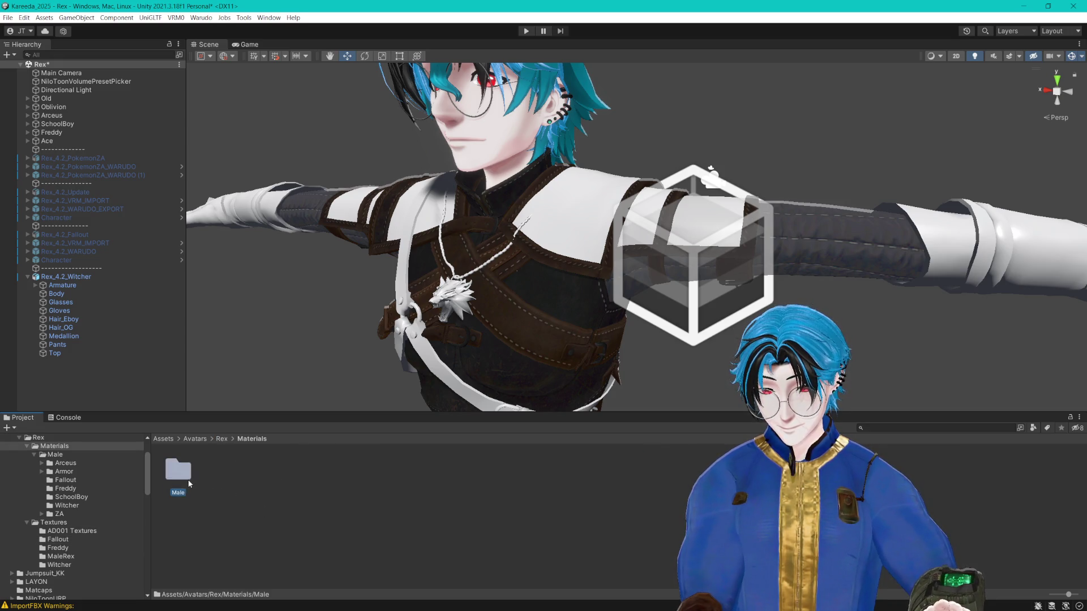
double_click(189, 483)
double_click(410, 470)
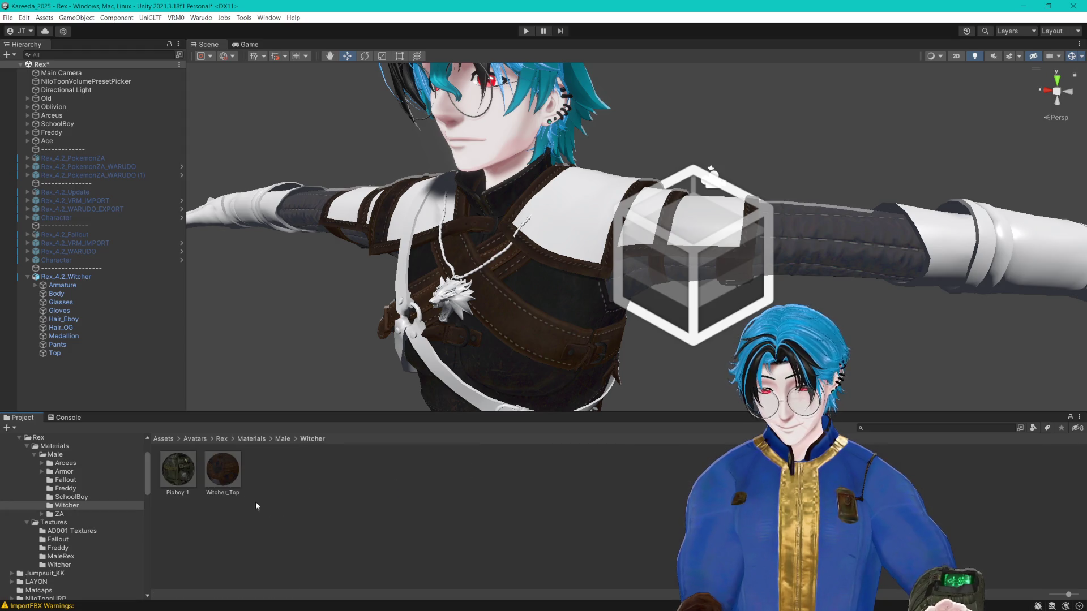
click(222, 473)
Step: Duplicate Witcher_Top, apply the copy to the pants and name it Witcher_Pants
key(q)
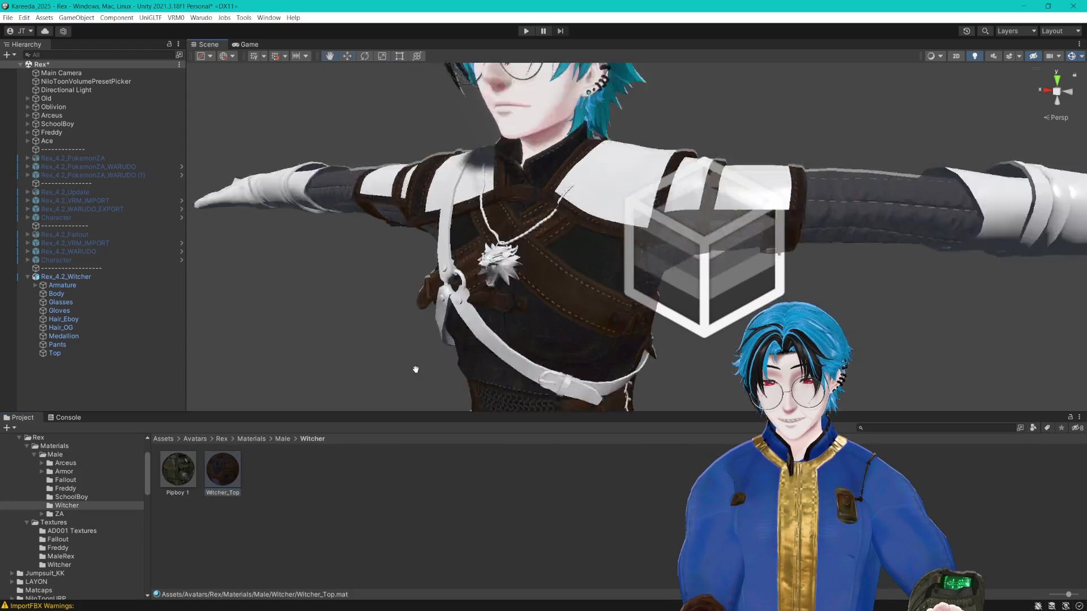
key(ctrl+d)
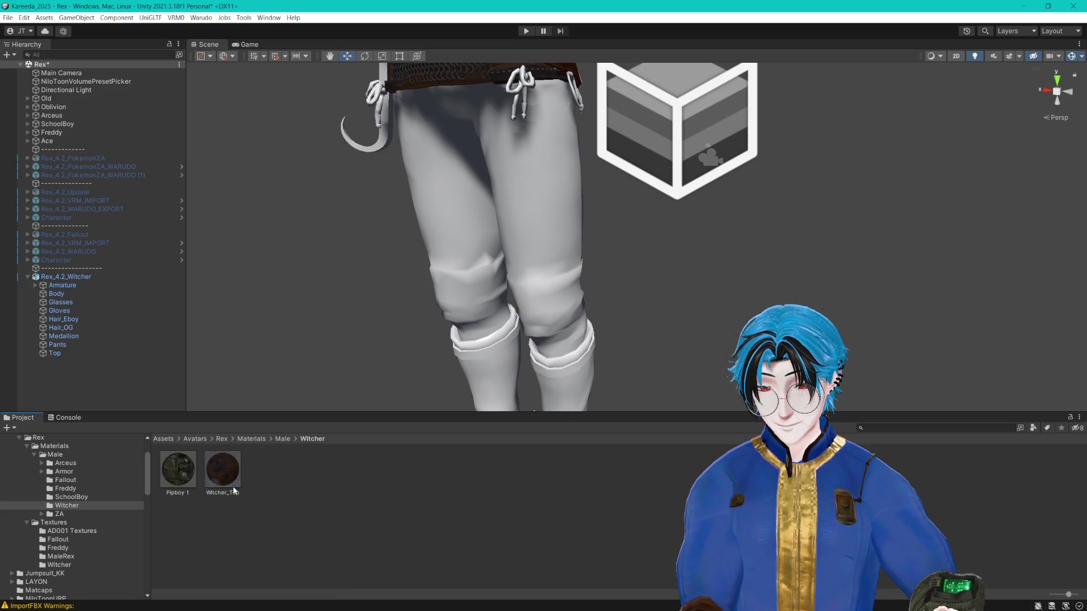
drag(230, 481, 446, 263)
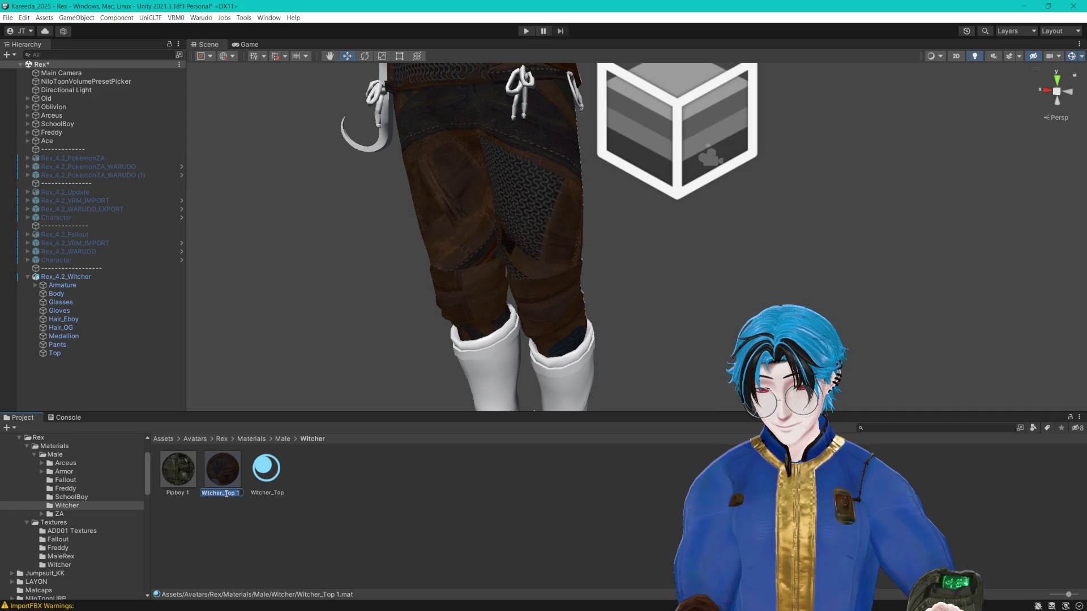
text(Witcher_Pants)
key(Return)
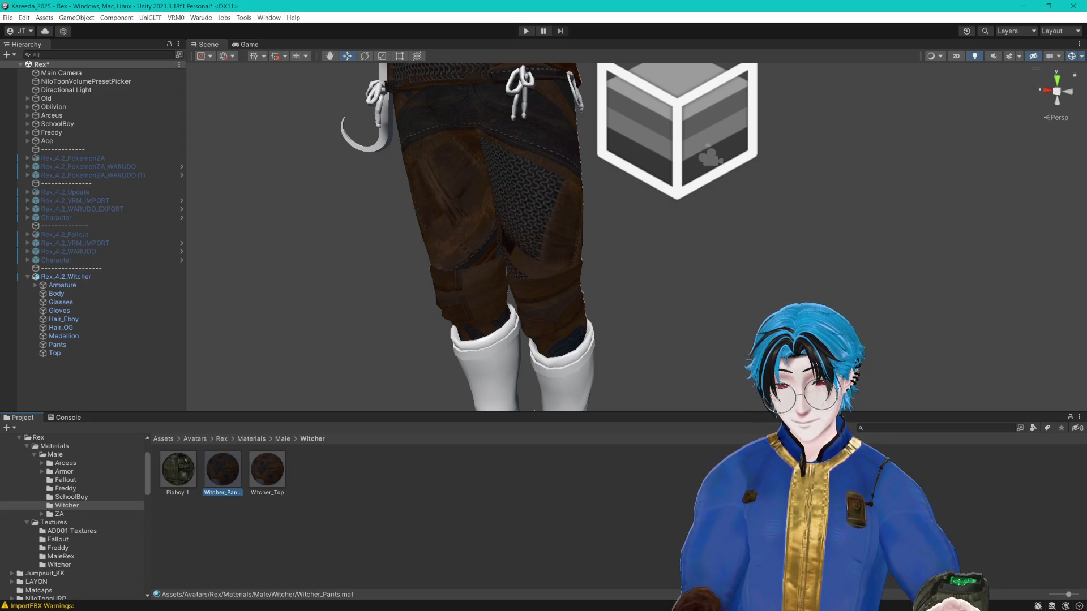
Step: Select the Pants object and locate its Witcher_Pants material in the Witcher folder
click(55, 565)
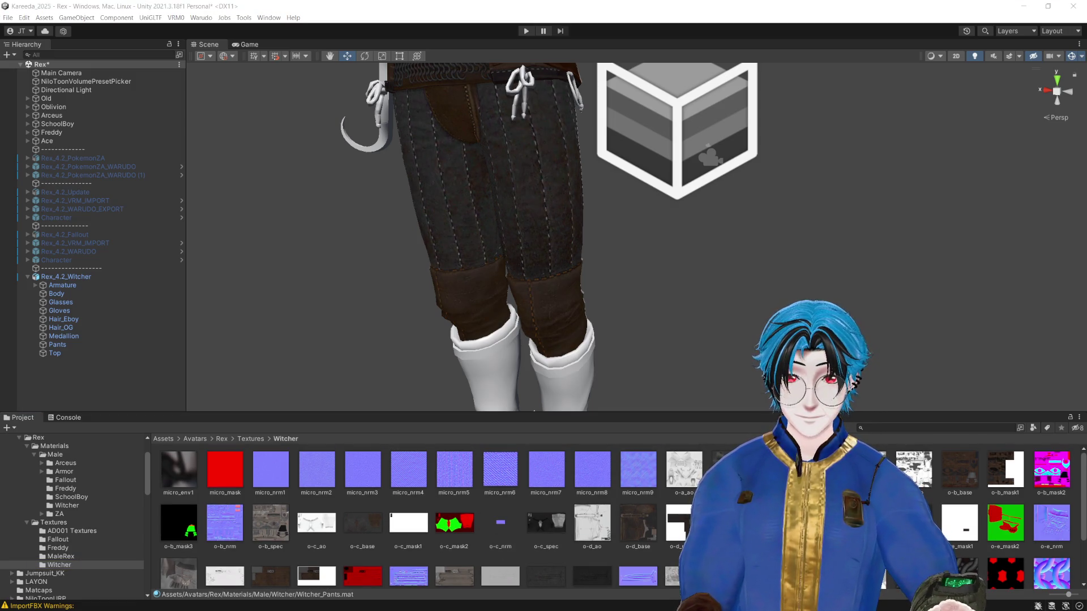
mouse_move(714, 295)
mouse_down()
mouse_move(728, 298)
mouse_move(716, 304)
mouse_up()
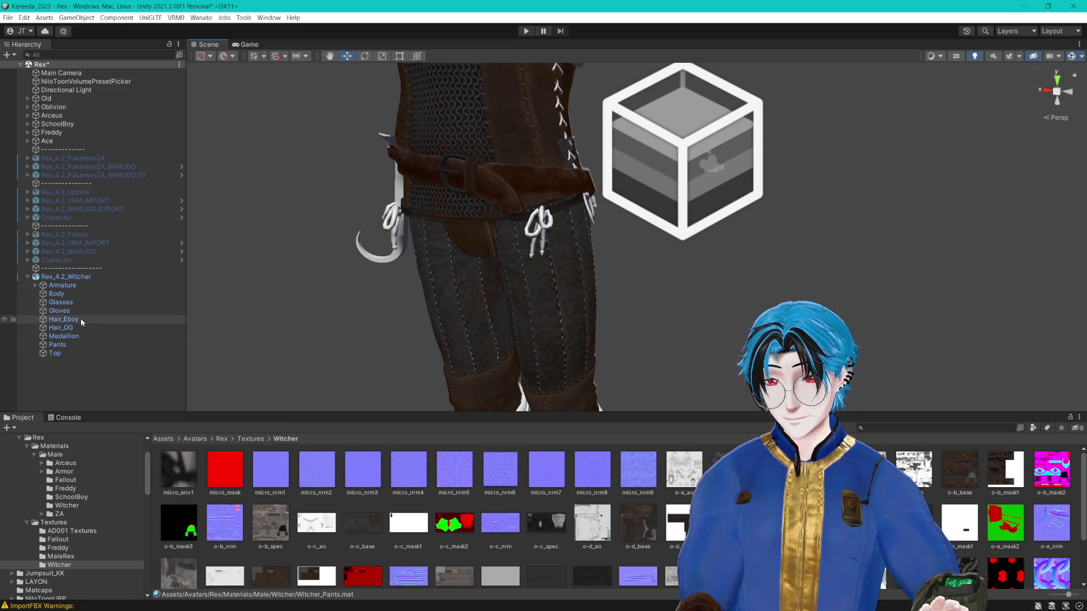
click(64, 345)
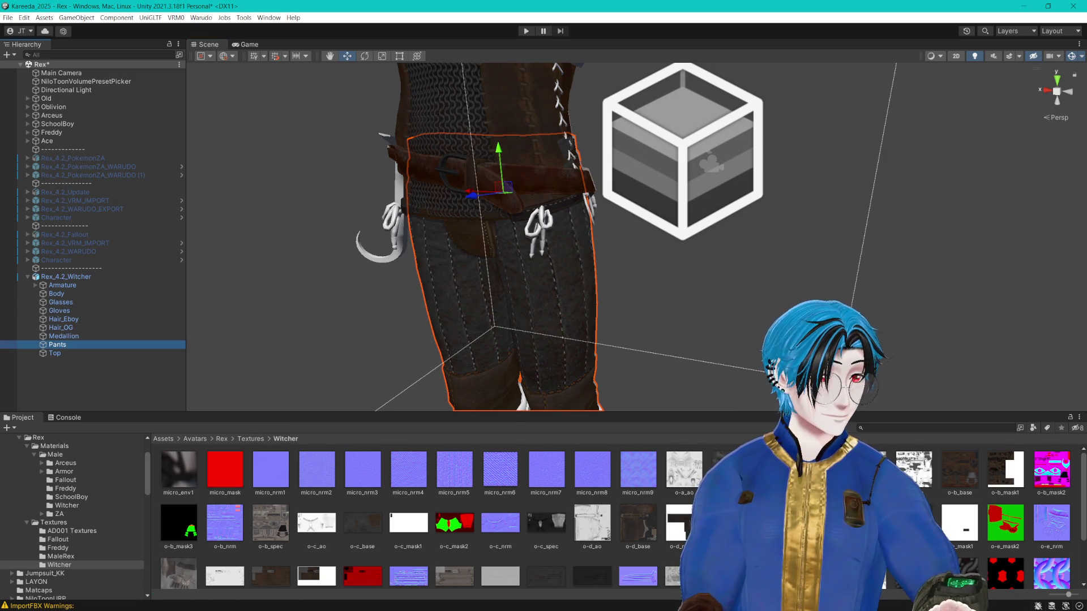
click(67, 506)
click(222, 469)
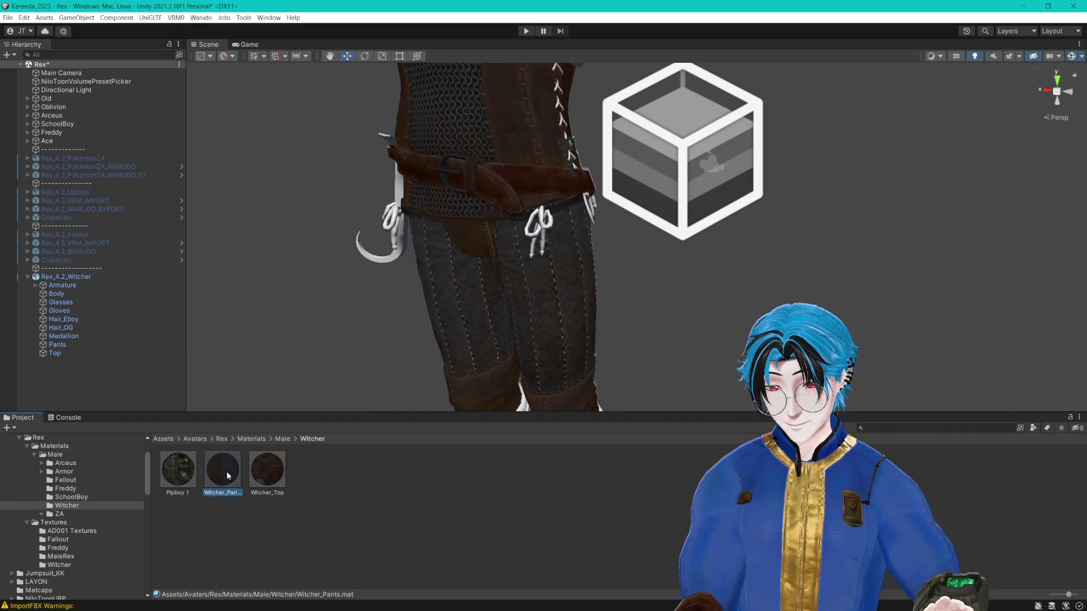
Step: Rename the pants copy to Witcher_Boots and duplicate it as Witcher_Gloves
drag(695, 399, 687, 226)
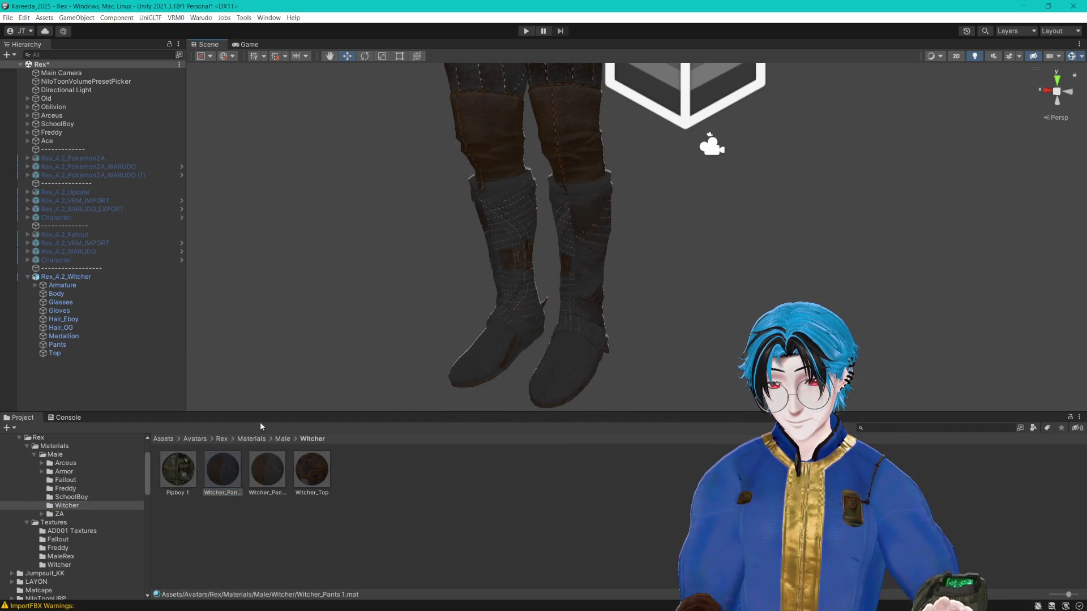
click(232, 493)
text(Witcher_Bo)
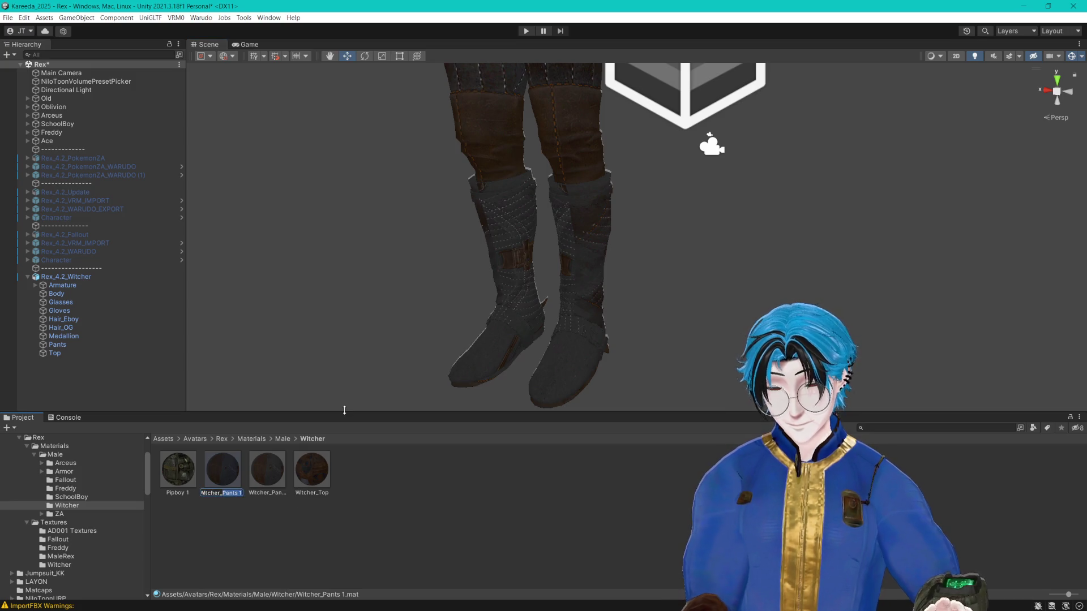
text(ts)
key(Return)
key(ctrl+d)
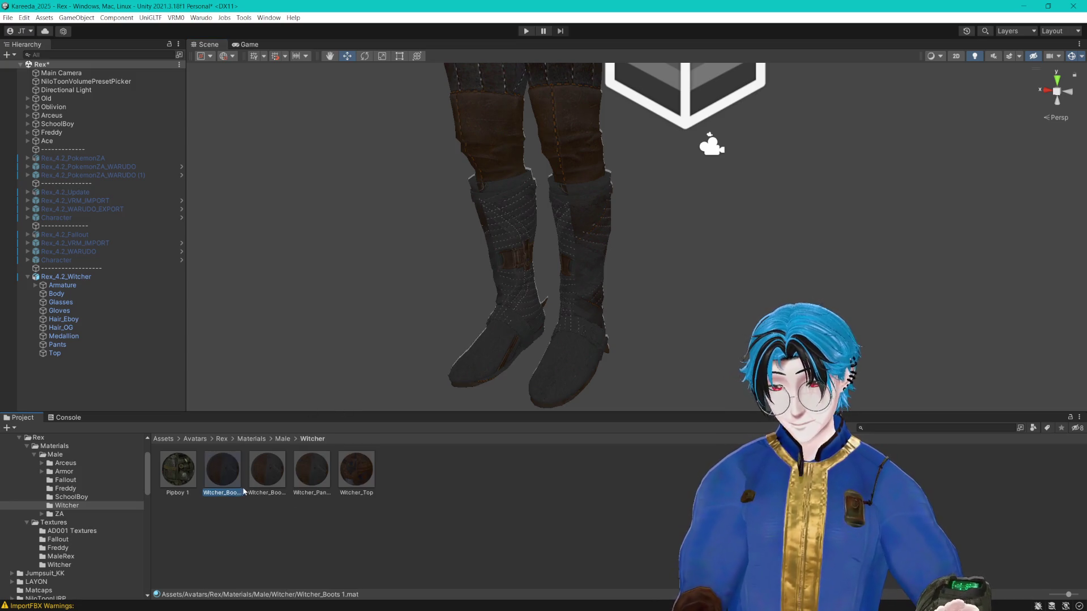
click(236, 493)
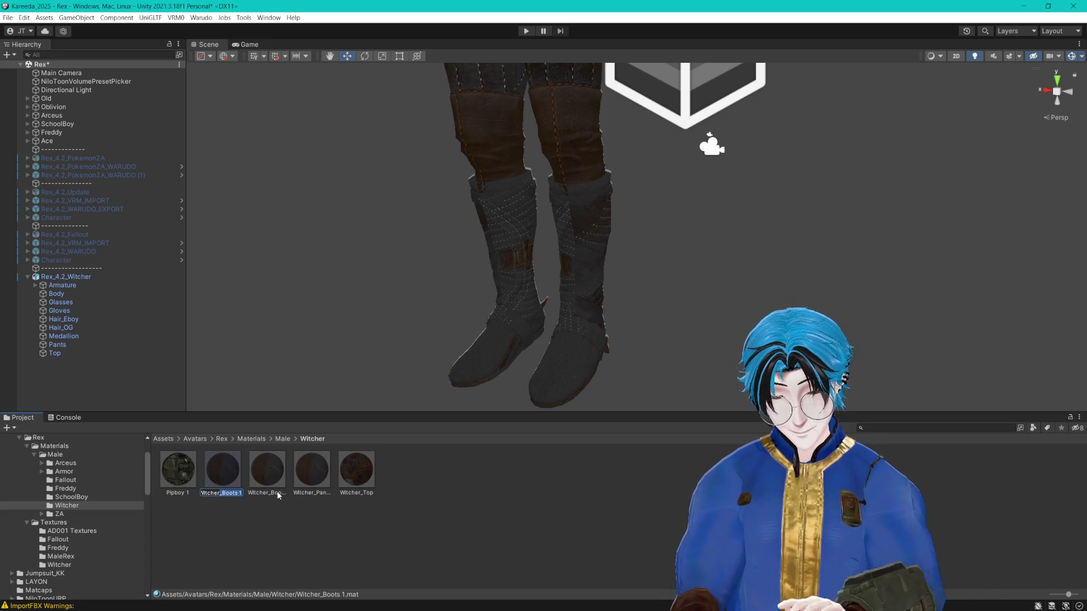
text(Gloves)
key(Return)
Step: Apply the Witcher_Gloves material to the character's gloves
scroll(476, 272, down, 5)
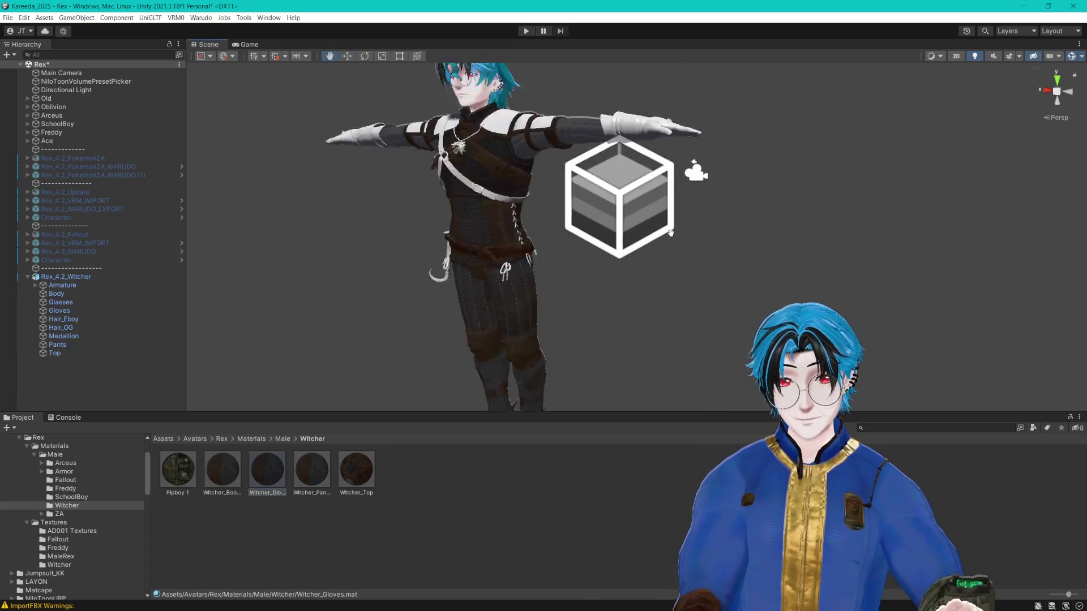
scroll(430, 340, up, 4)
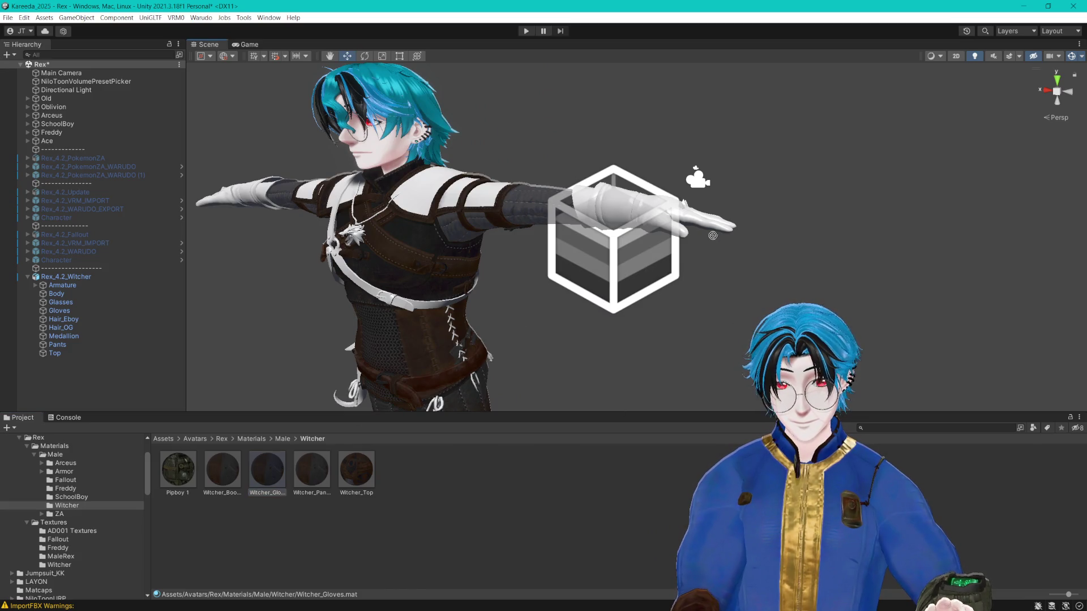
drag(713, 236, 717, 227)
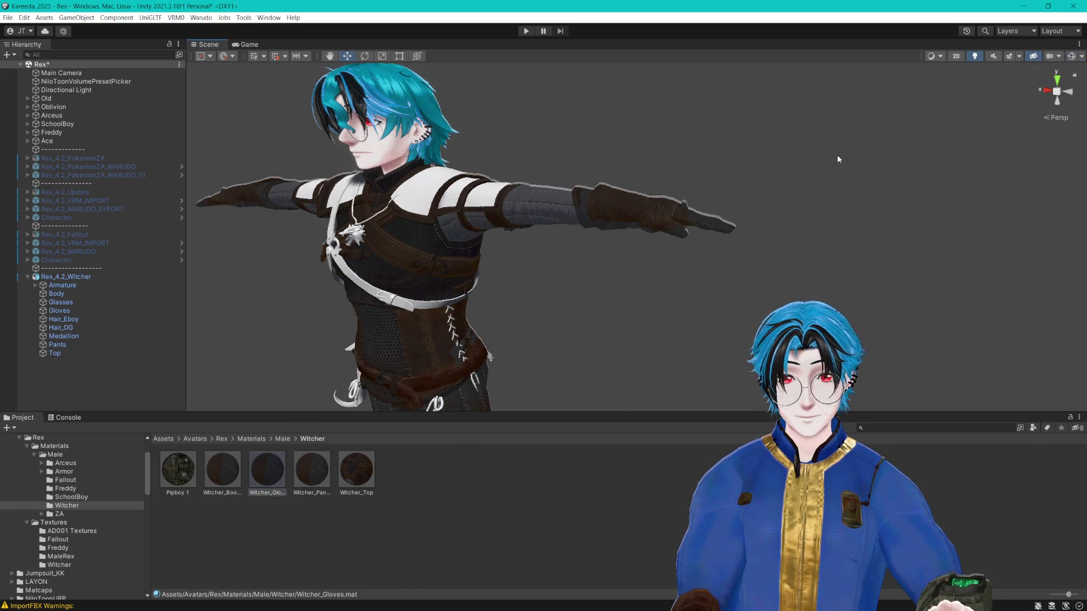
scroll(838, 159, up, 5)
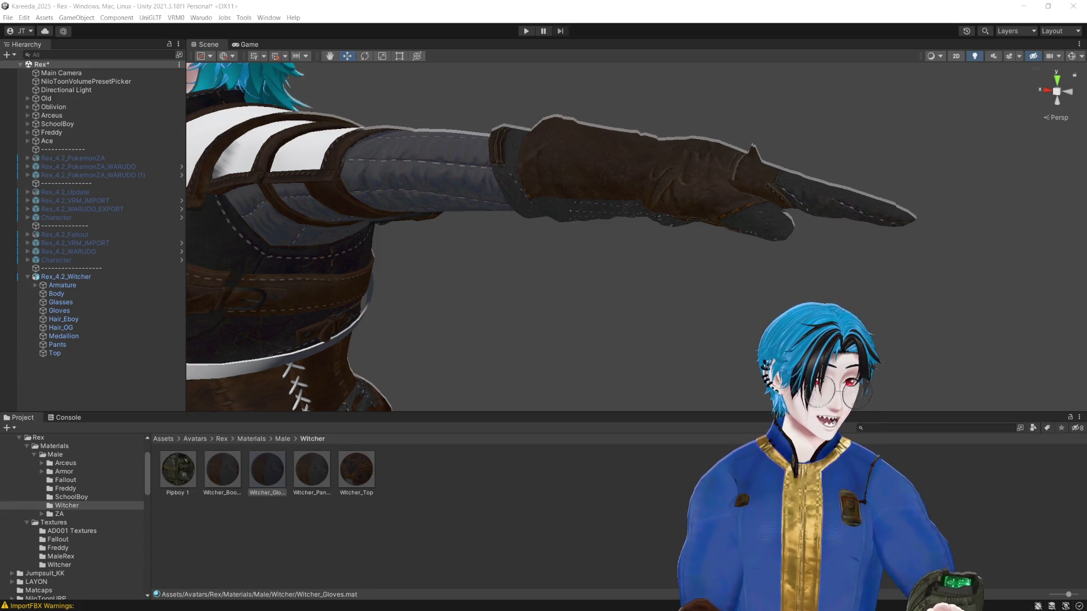
Step: Zoom in on the gloved hand and pick the o-e_nrm texture from Textures/Witcher
click(57, 565)
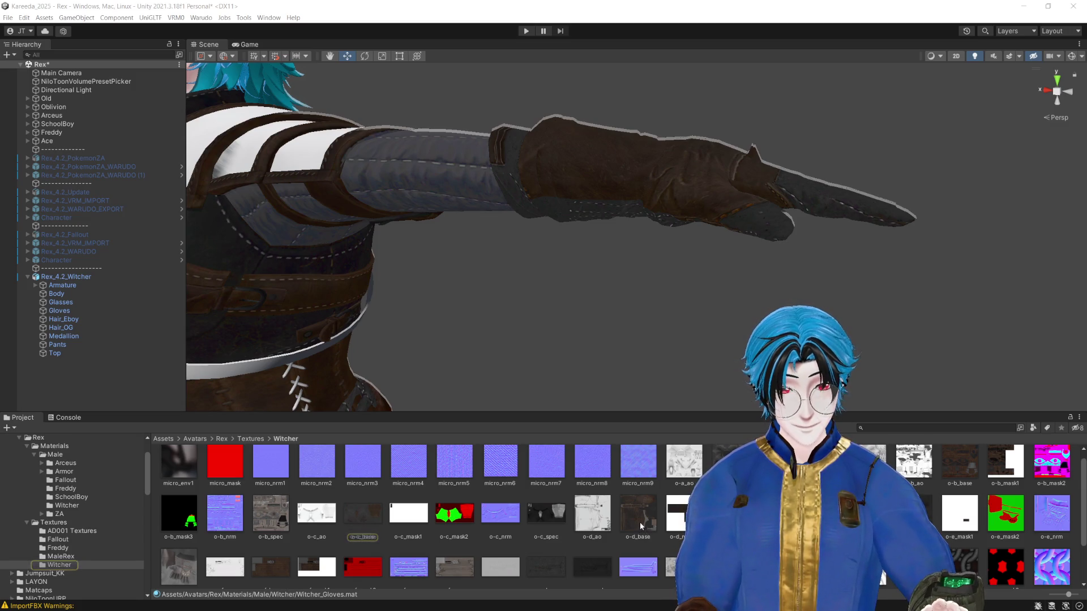
scroll(724, 453, up, 1)
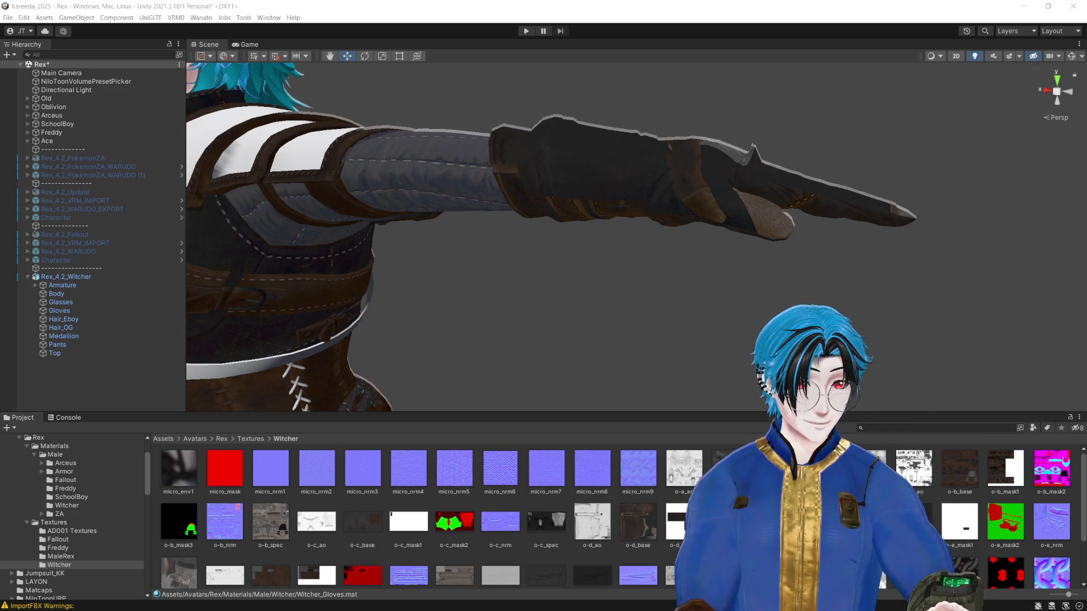
drag(702, 244, 723, 259)
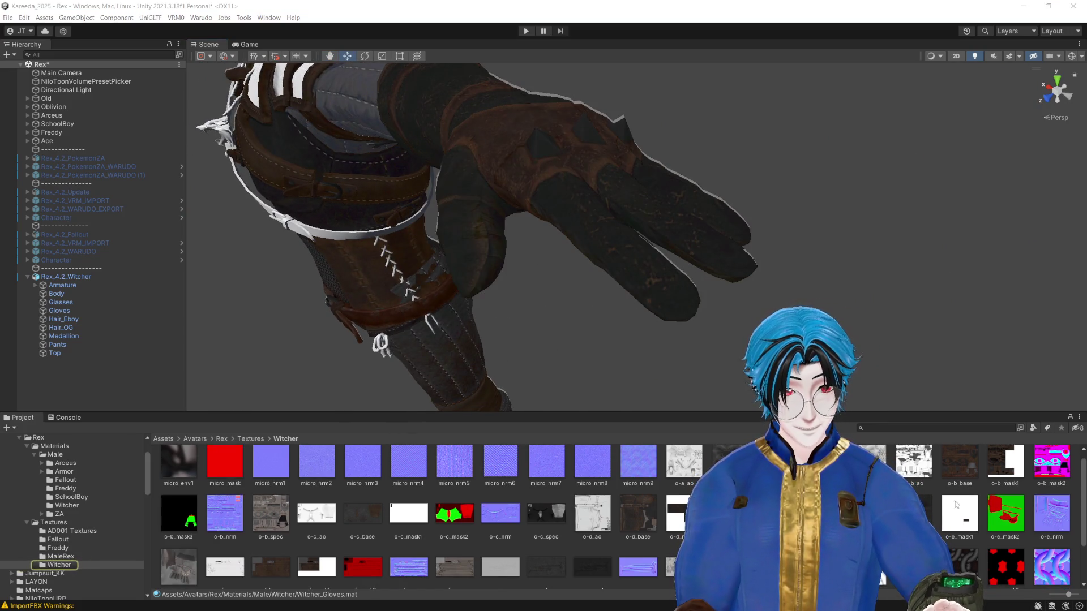
scroll(617, 515, down, 1)
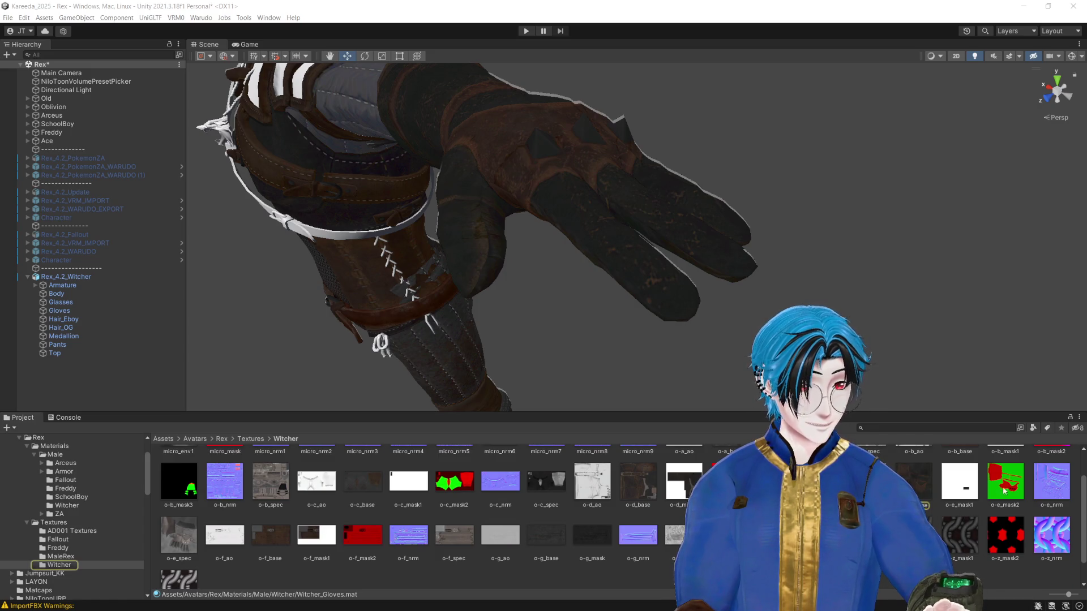
click(1052, 484)
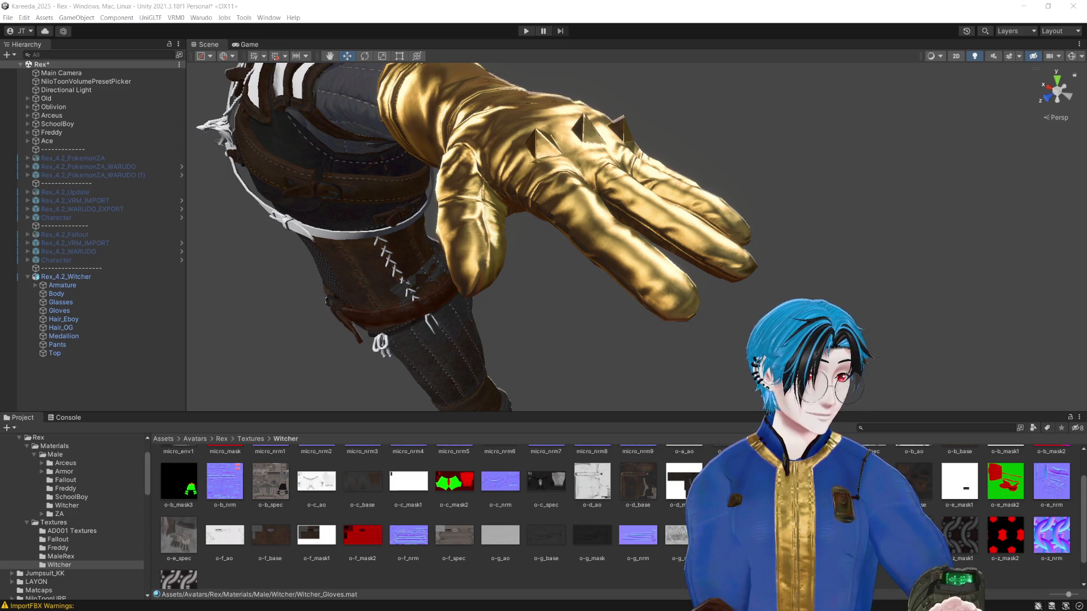
Step: Adjust the Witcher_Gloves texture and mask slots with the glove centred in the Scene view
click(854, 198)
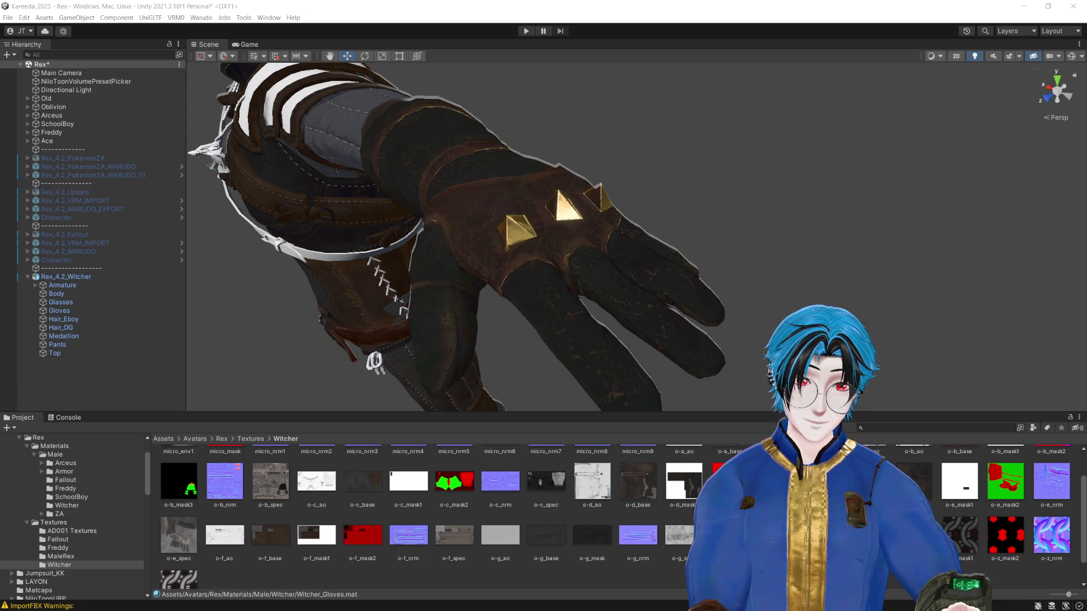
drag(564, 275, 903, 230)
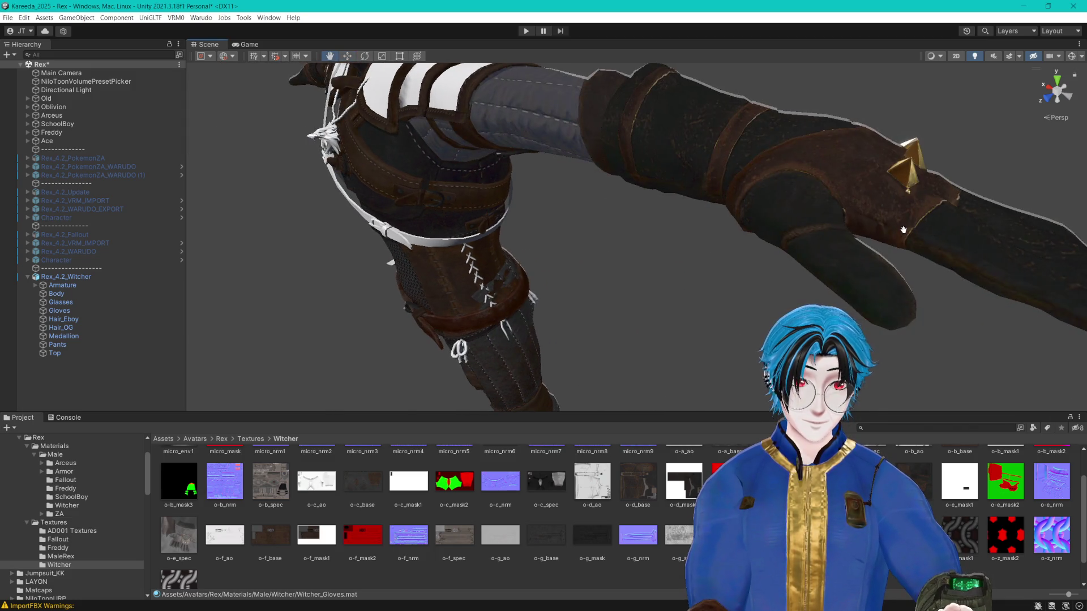
scroll(904, 230, up, 8)
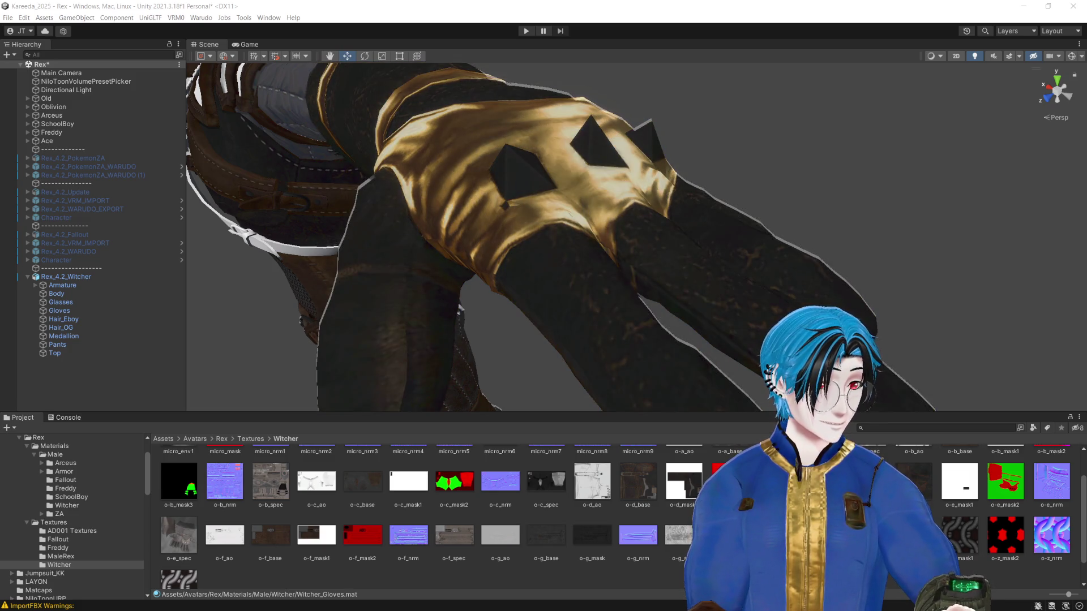
Step: Open the o-e_mask2 texture in Photoshop from its context menu, then return to Unity
right_click(1005, 481)
click(1070, 284)
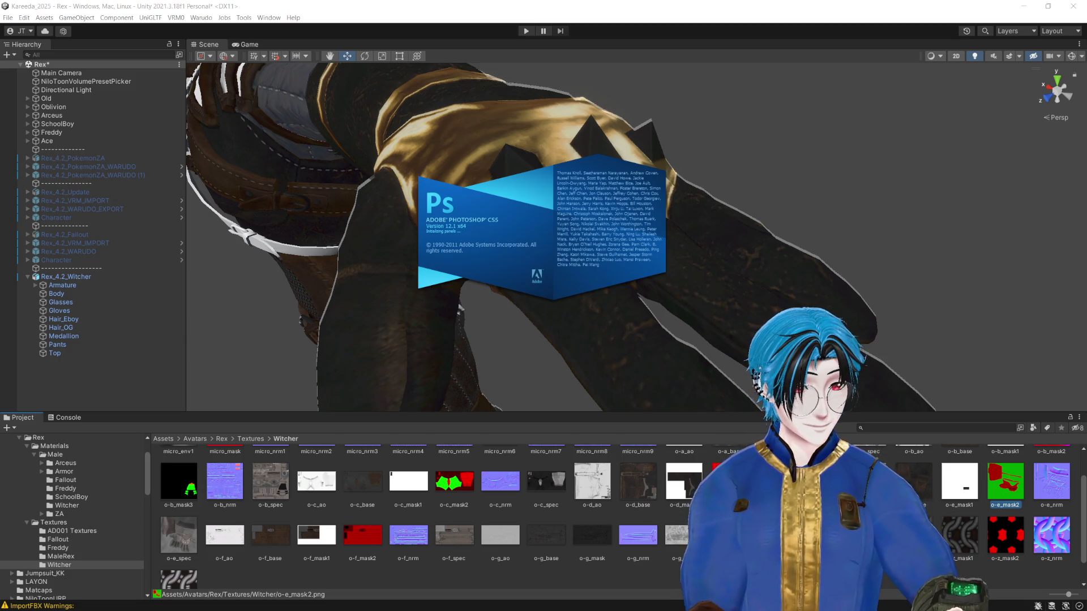
click(714, 170)
scroll(729, 180, down, 5)
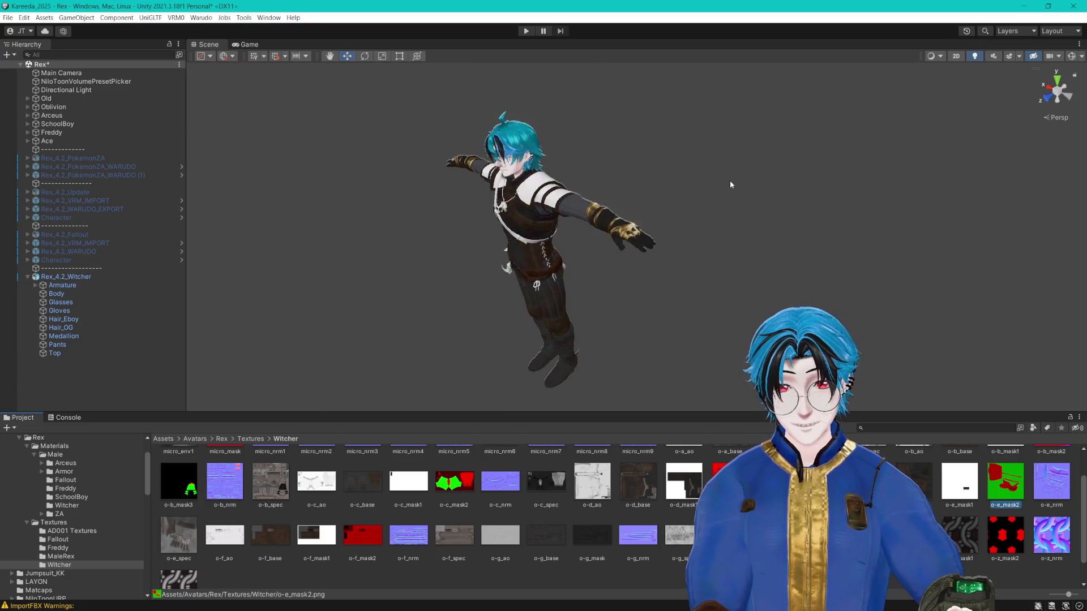
scroll(725, 181, up, 5)
scroll(730, 176, down, 3)
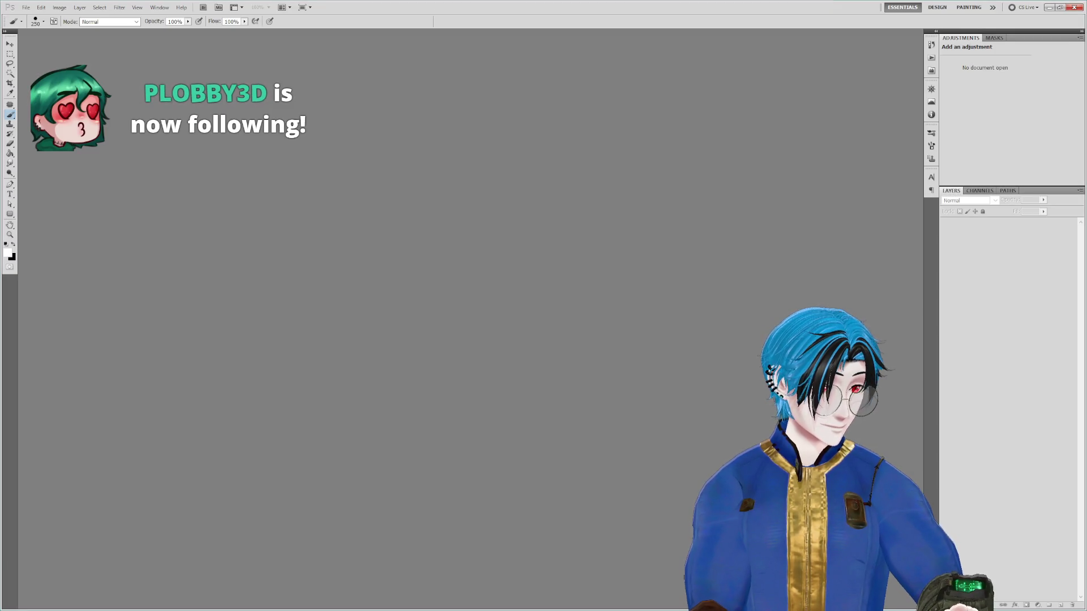
Step: Set Photoshop's foreground colour to pure blue with green at 0
drag(633, 398, 632, 398)
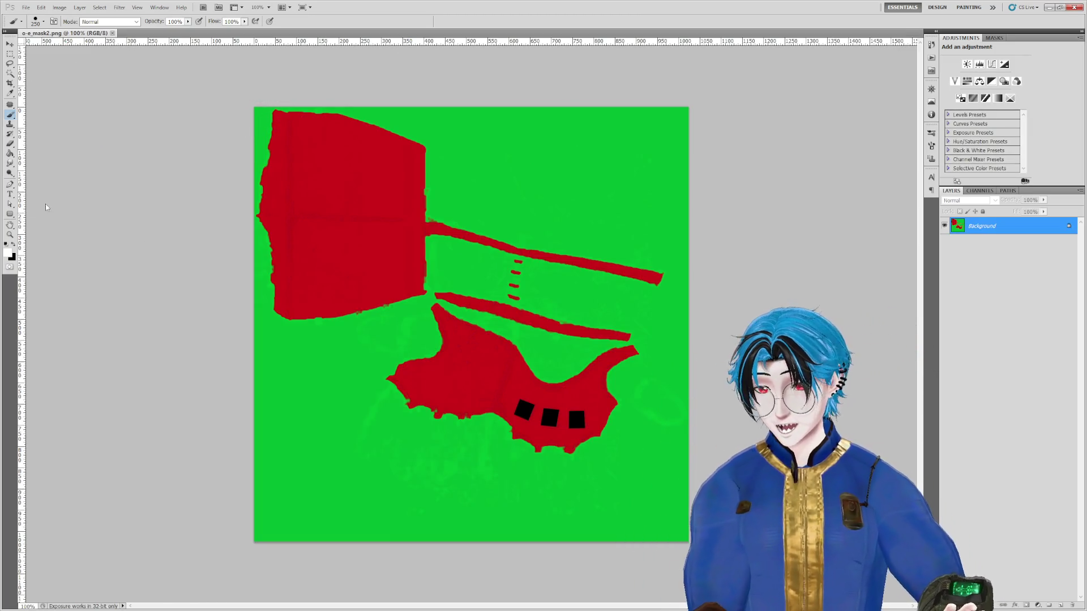
click(7, 252)
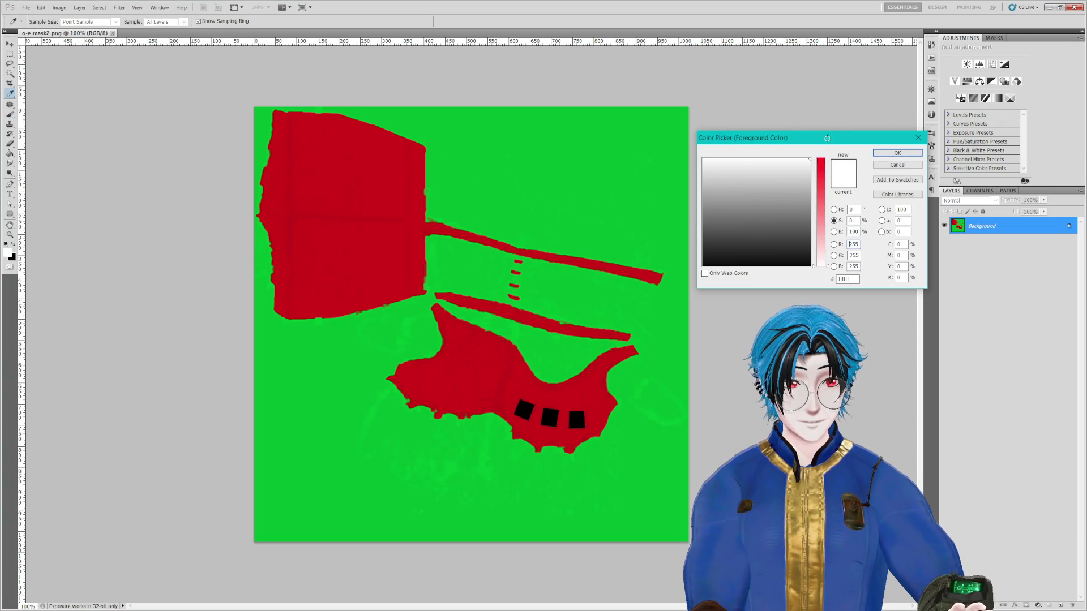
drag(808, 164, 824, 158)
click(767, 159)
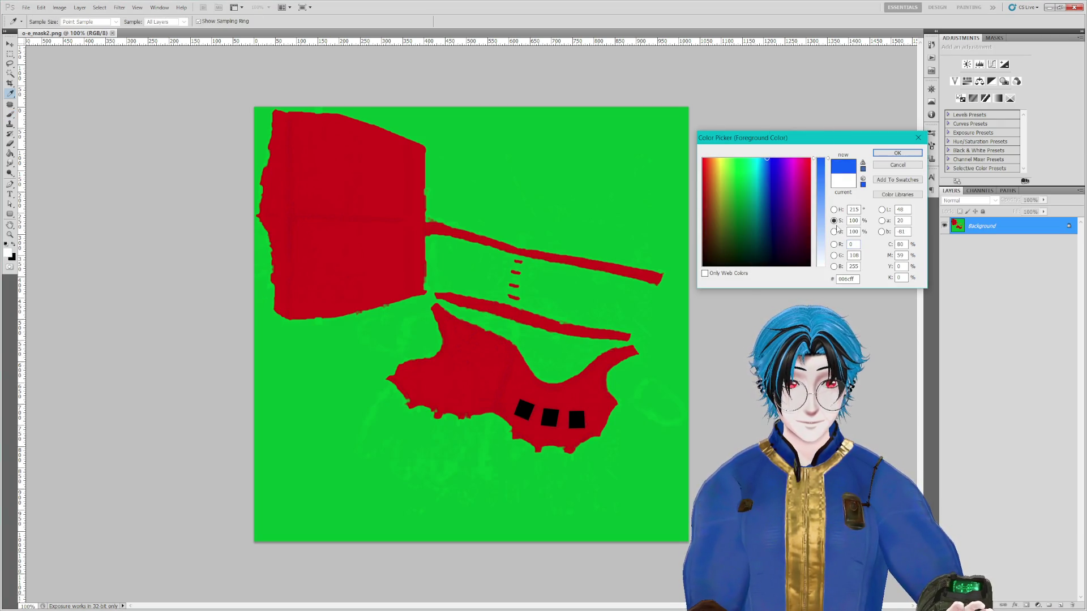
click(834, 210)
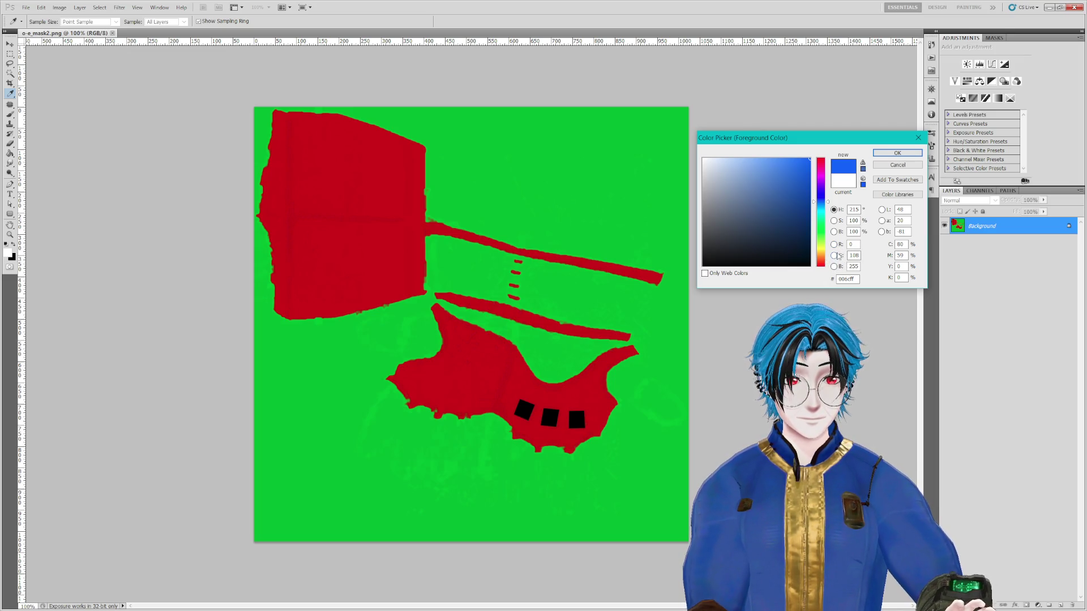
click(834, 255)
text(0)
key(Return)
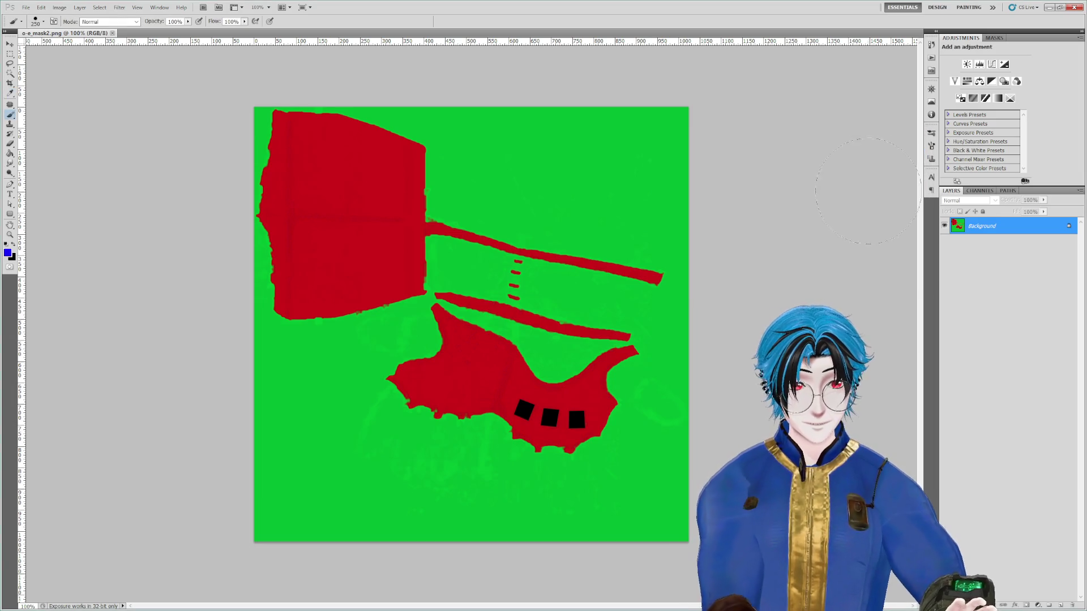
Step: Pick the Paint Bucket and zoom in on the three black squares
key(b)
click(9, 153)
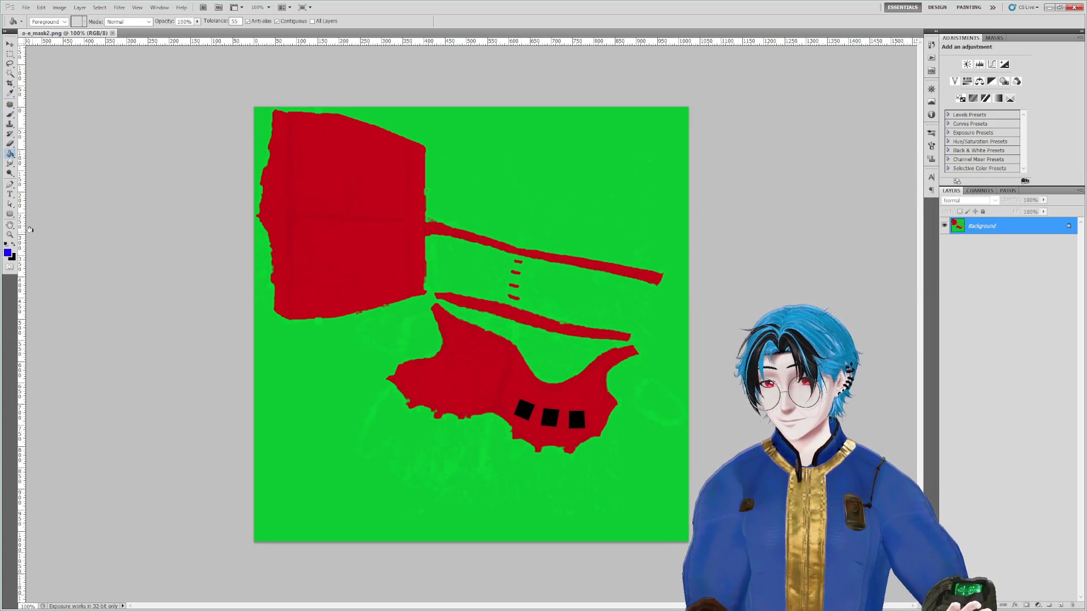
click(10, 233)
click(504, 391)
click(583, 406)
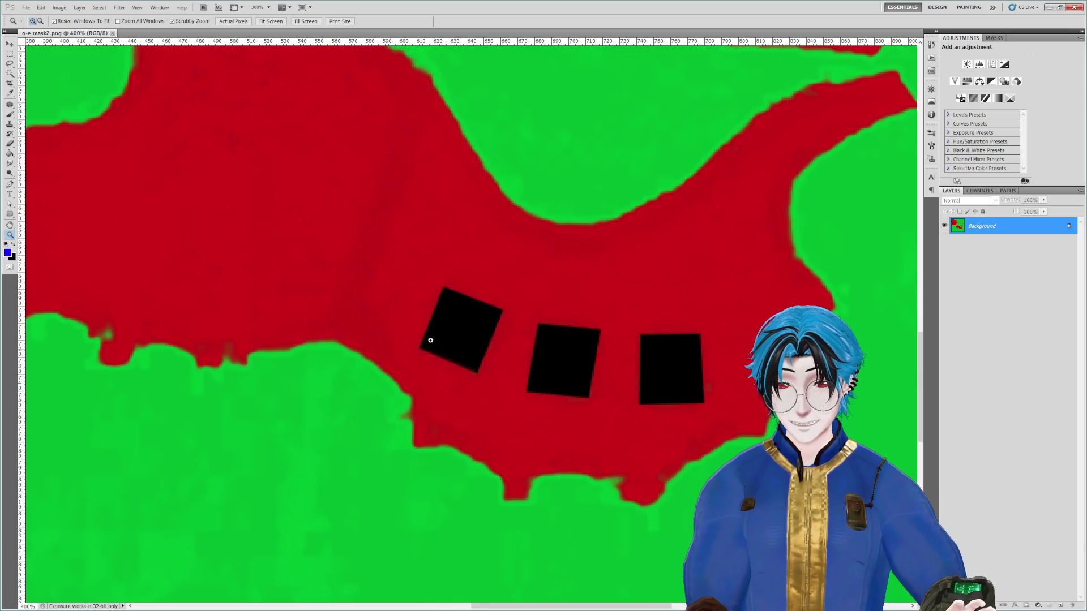
click(10, 153)
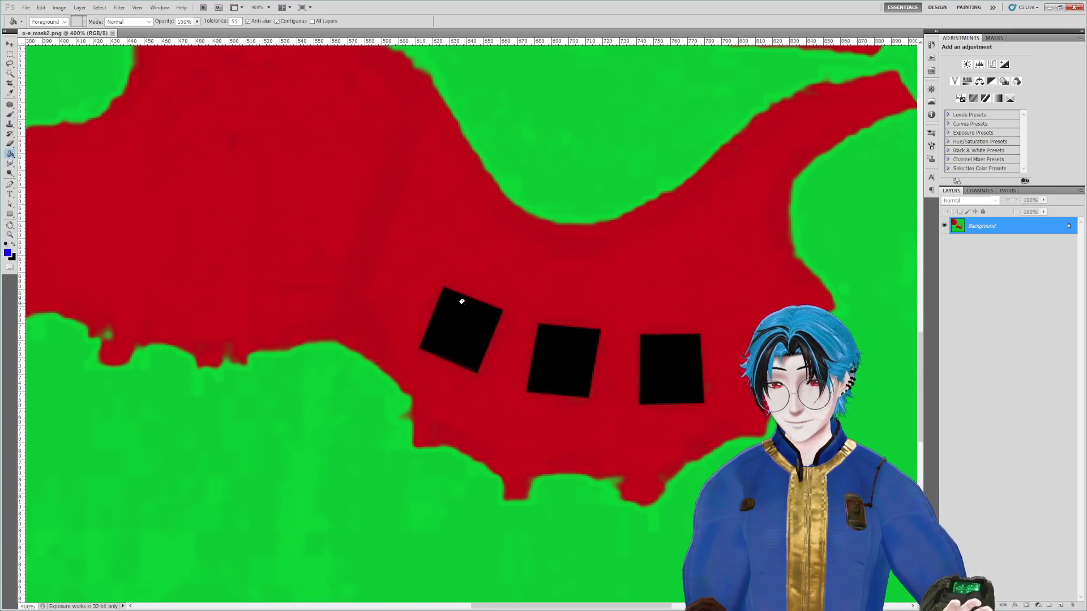
Step: Test blue fills on the first square at fill tolerances 111 and 33, undoing each
click(464, 310)
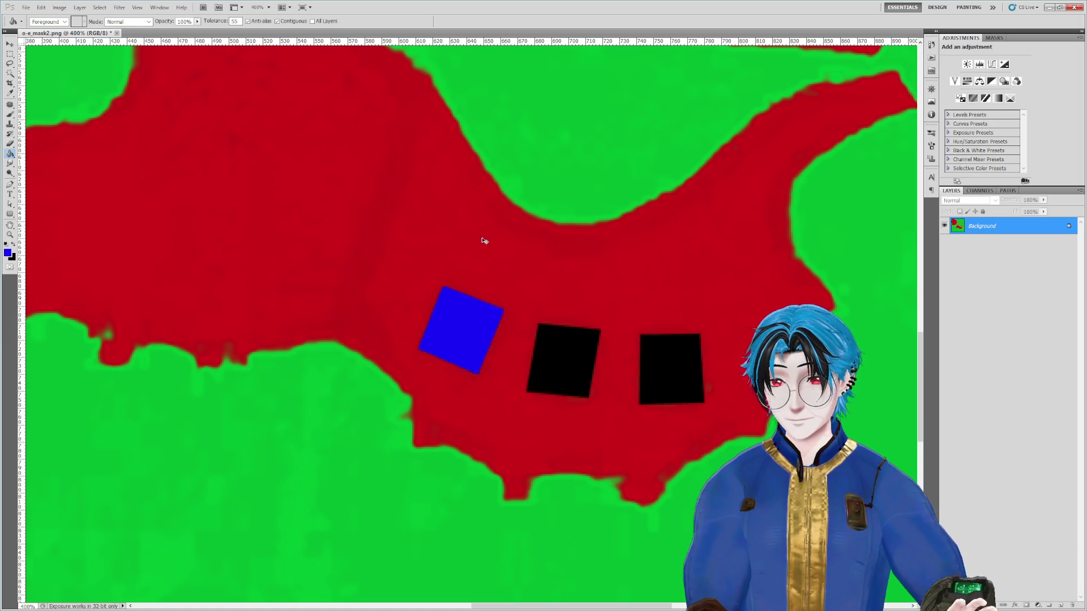
key(ctrl+z)
double_click(235, 21)
text(111)
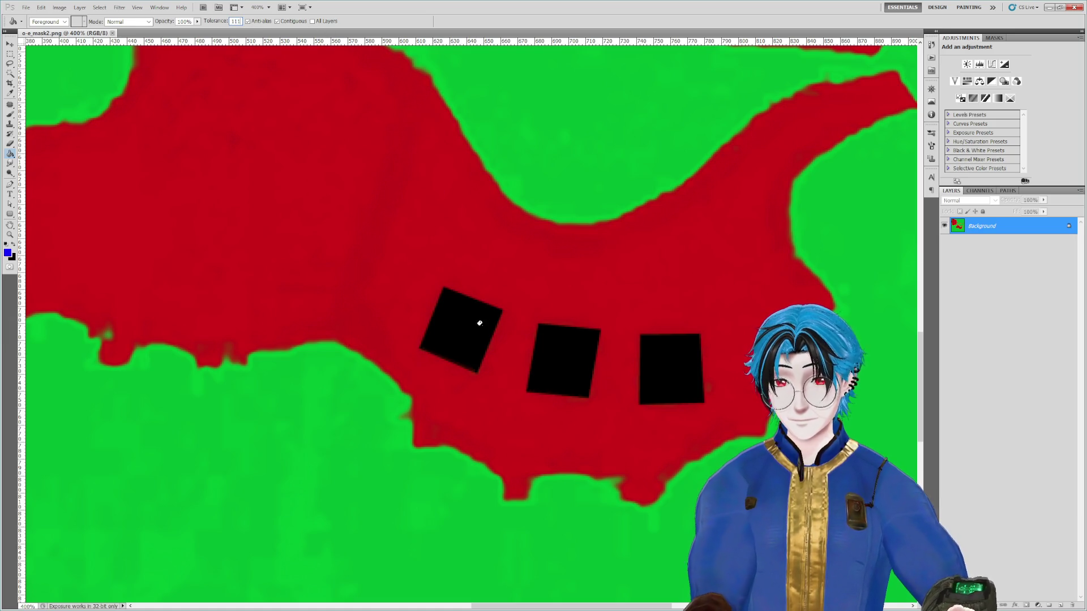
click(479, 324)
key(ctrl+z)
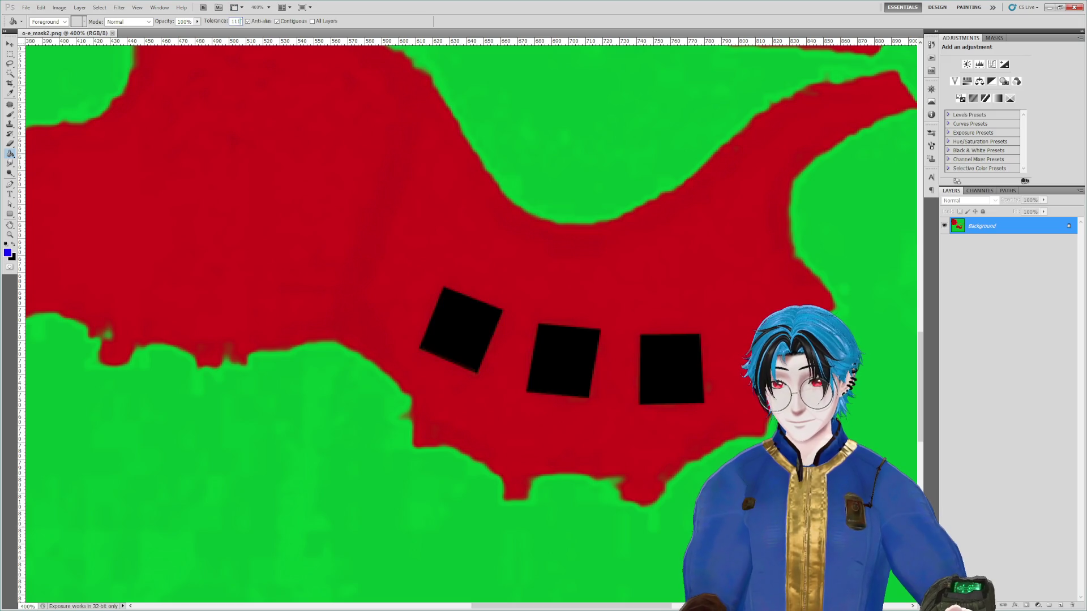
double_click(235, 21)
text(33)
click(484, 339)
key(ctrl+z)
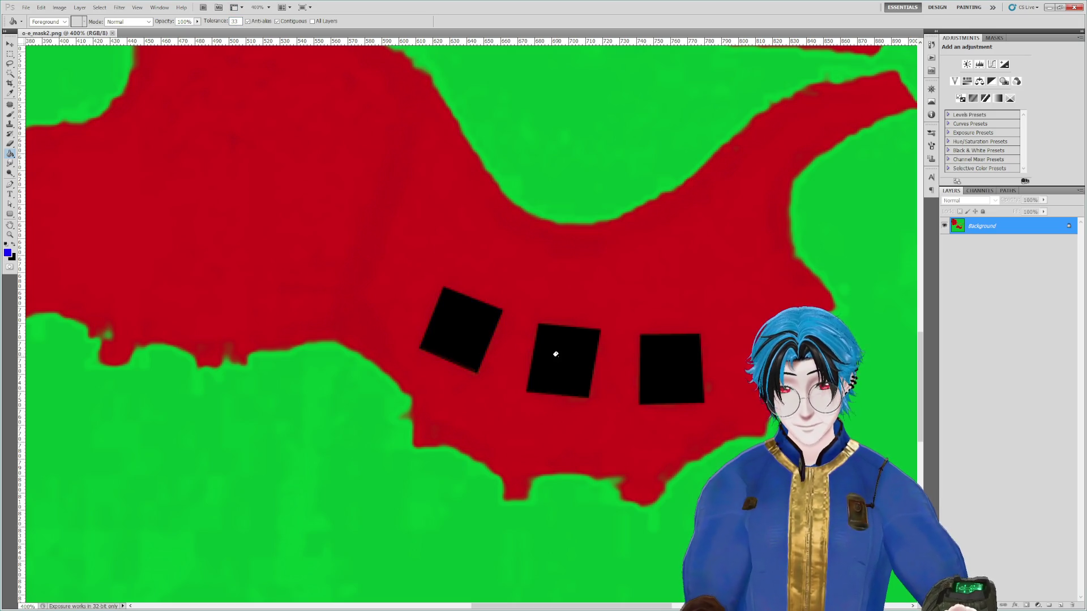
Step: Fill the middle, right and left squares blue and save o-e_mask2
click(555, 355)
click(660, 368)
click(463, 330)
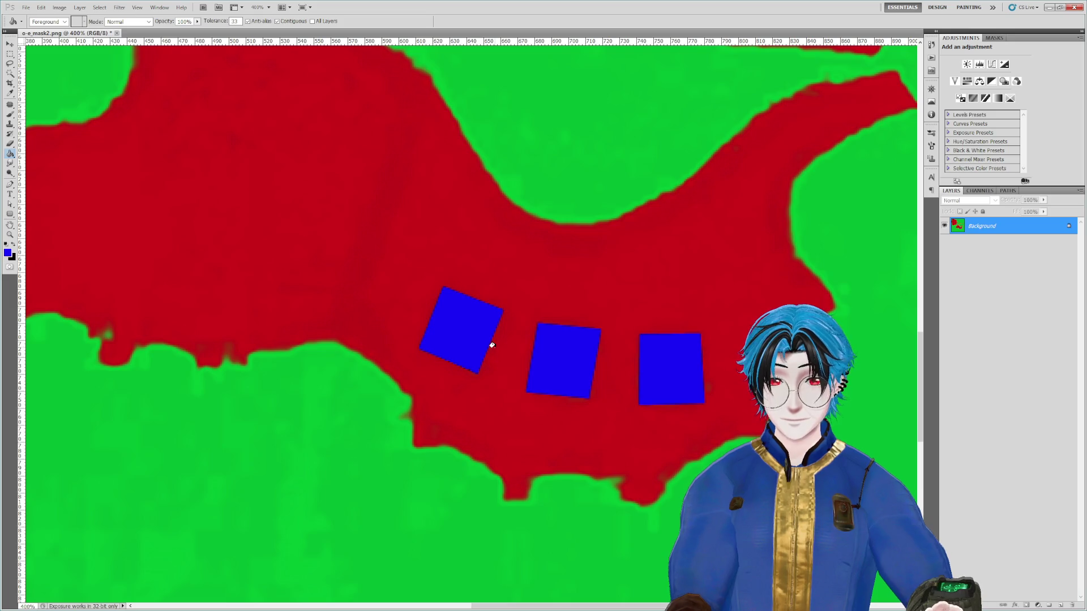
key(ctrl+s)
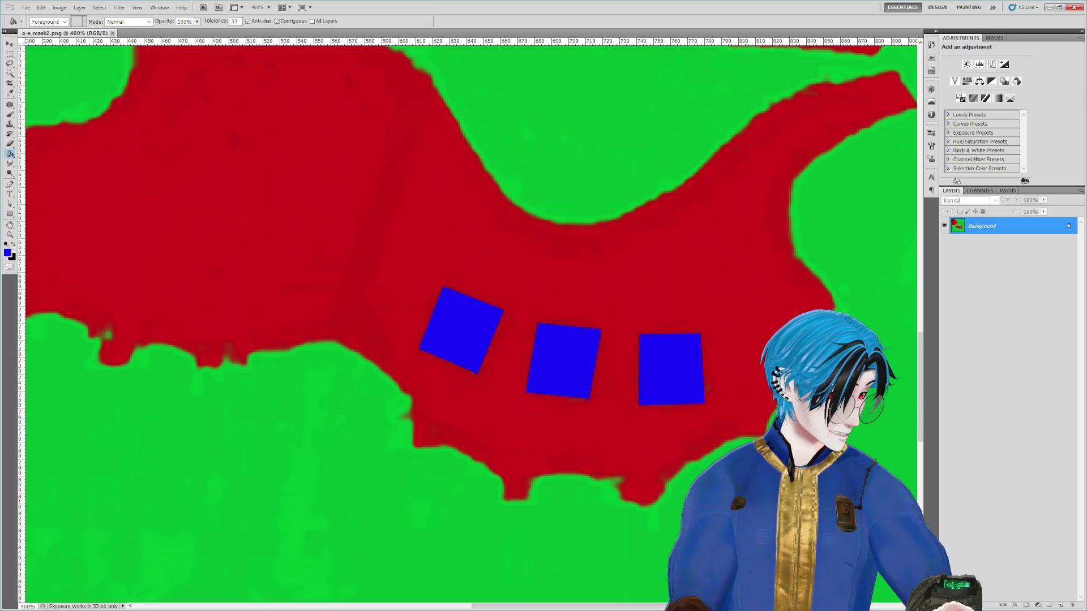
key(alt+Tab)
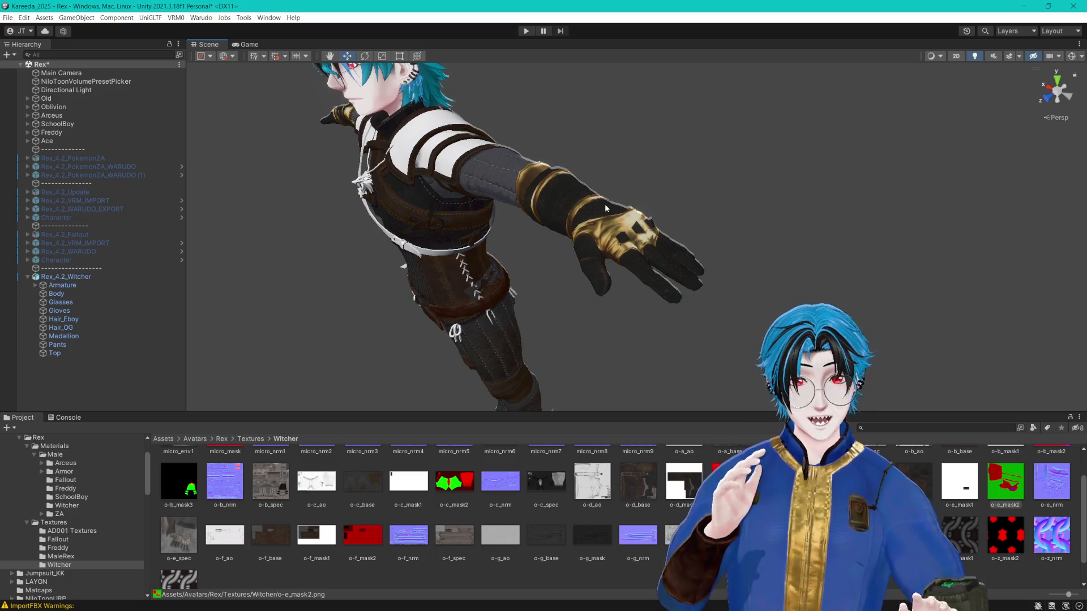
Step: Turn the gloves brown leather, orbit to the face and gloved arm, and save the scene
key(ctrl+z)
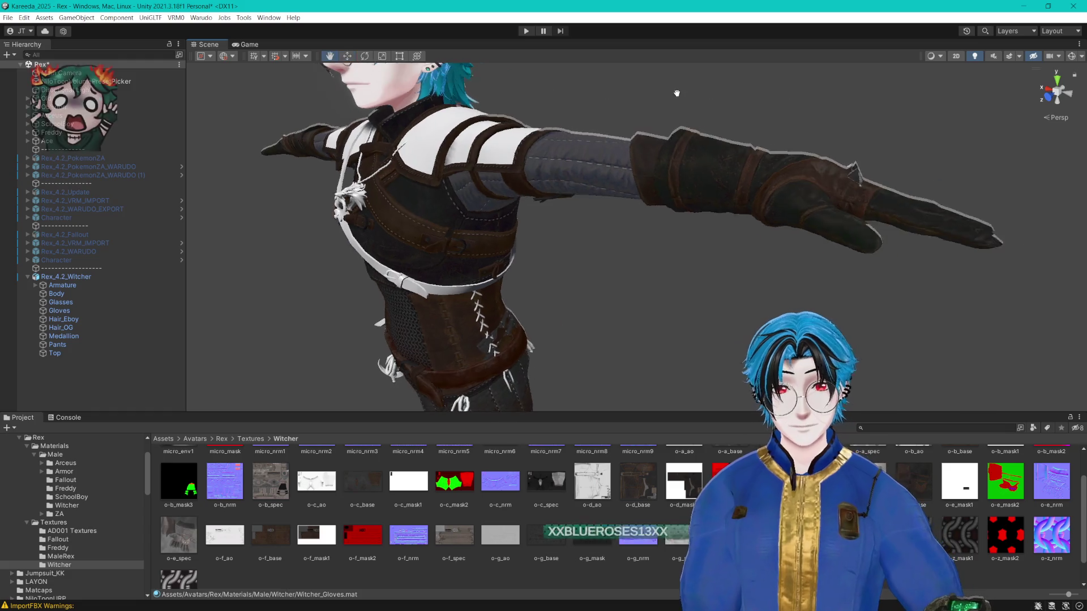
scroll(676, 93, down, 1)
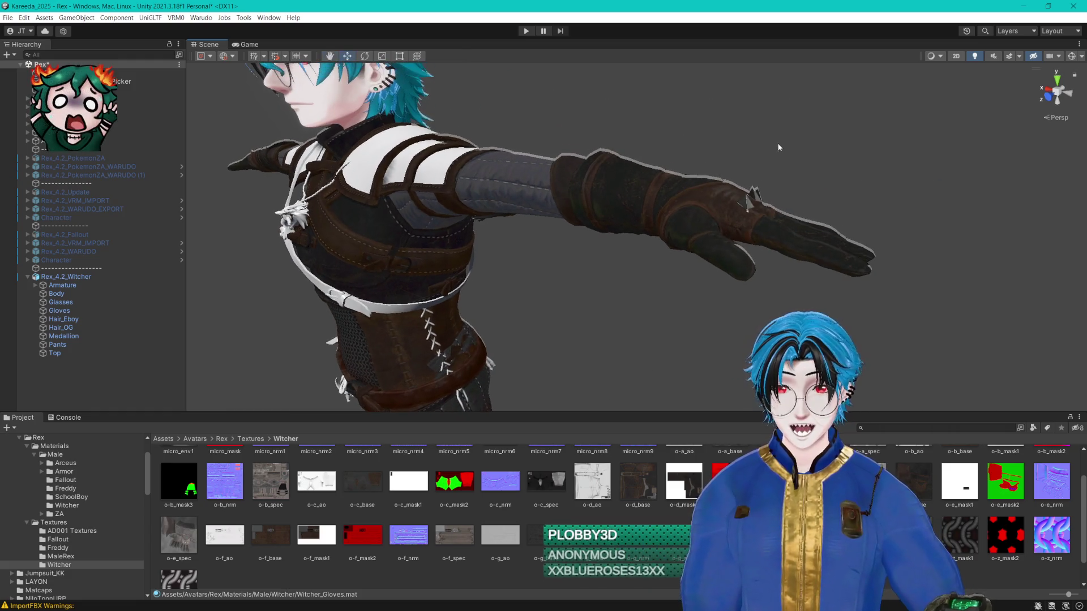
scroll(781, 145, down, 5)
scroll(782, 146, up, 8)
drag(781, 150, 759, 141)
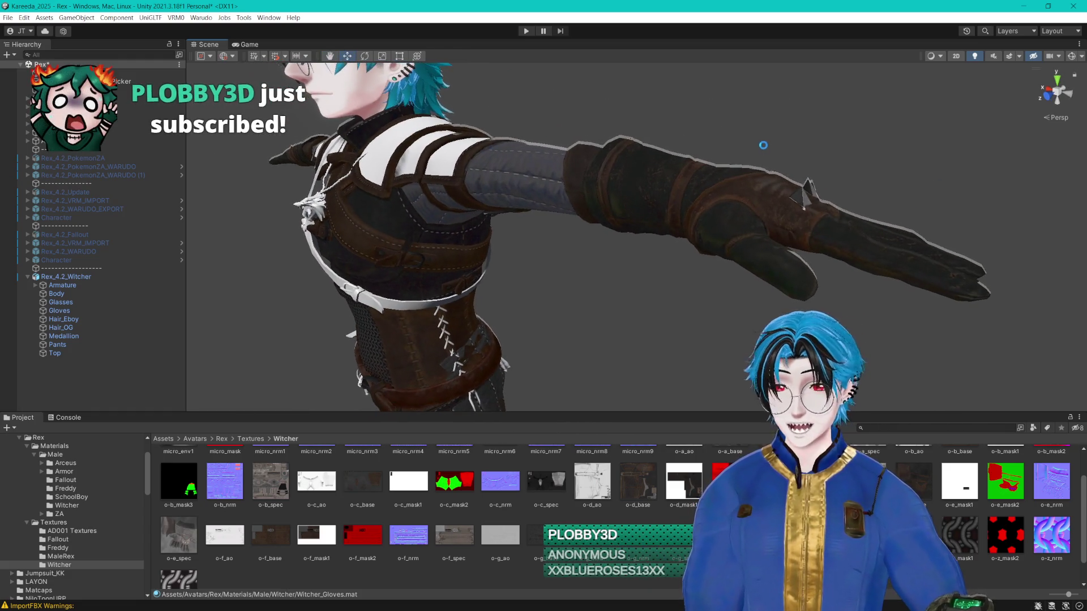
key(ctrl+s)
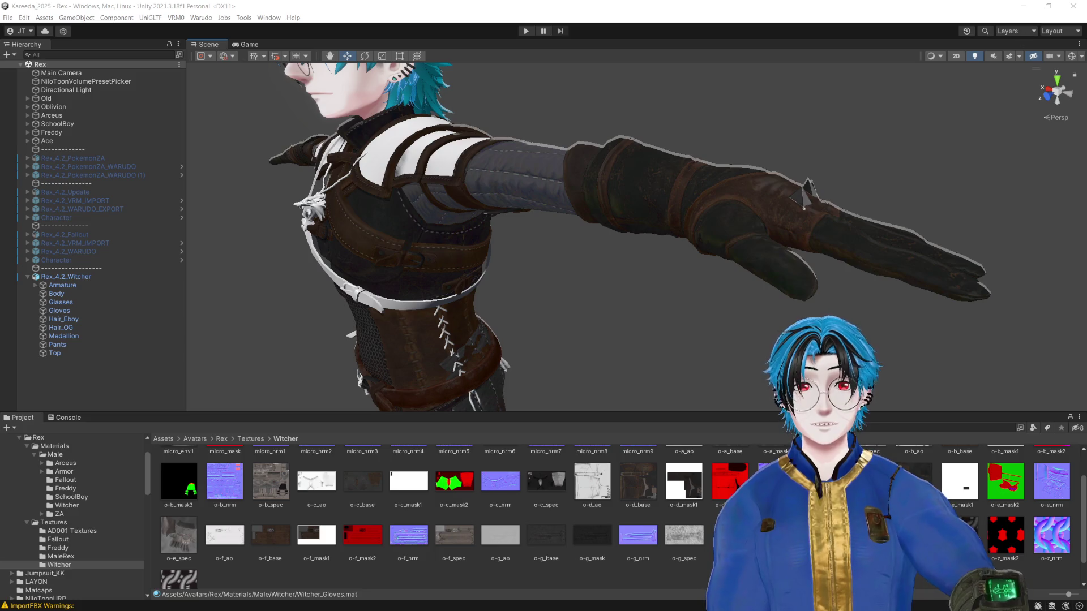
click(702, 46)
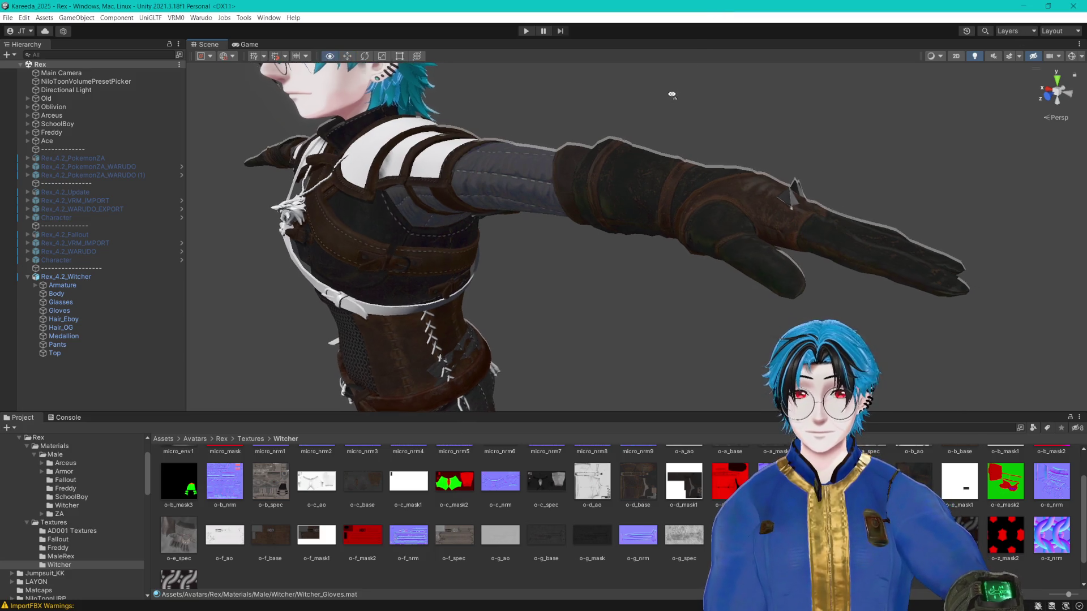
drag(621, 174, 604, 170)
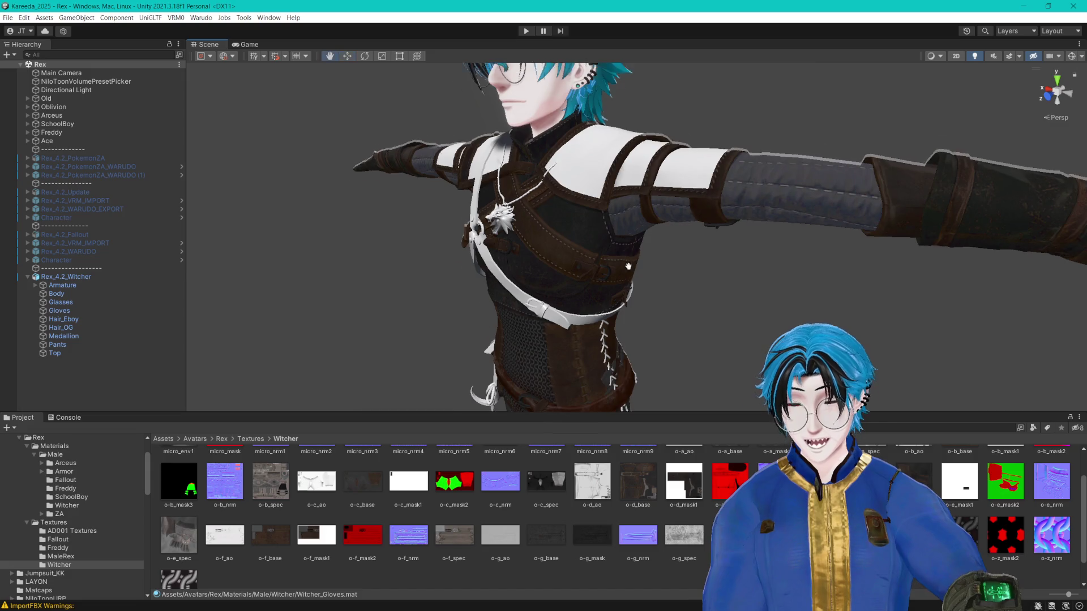
click(838, 264)
click(838, 264)
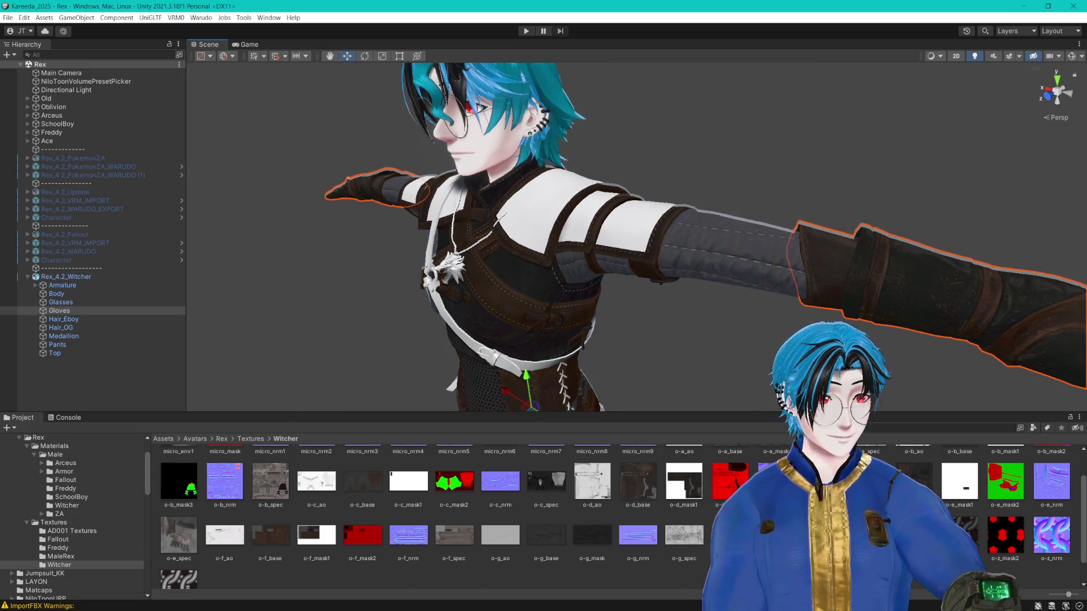
scroll(617, 332, up, 2)
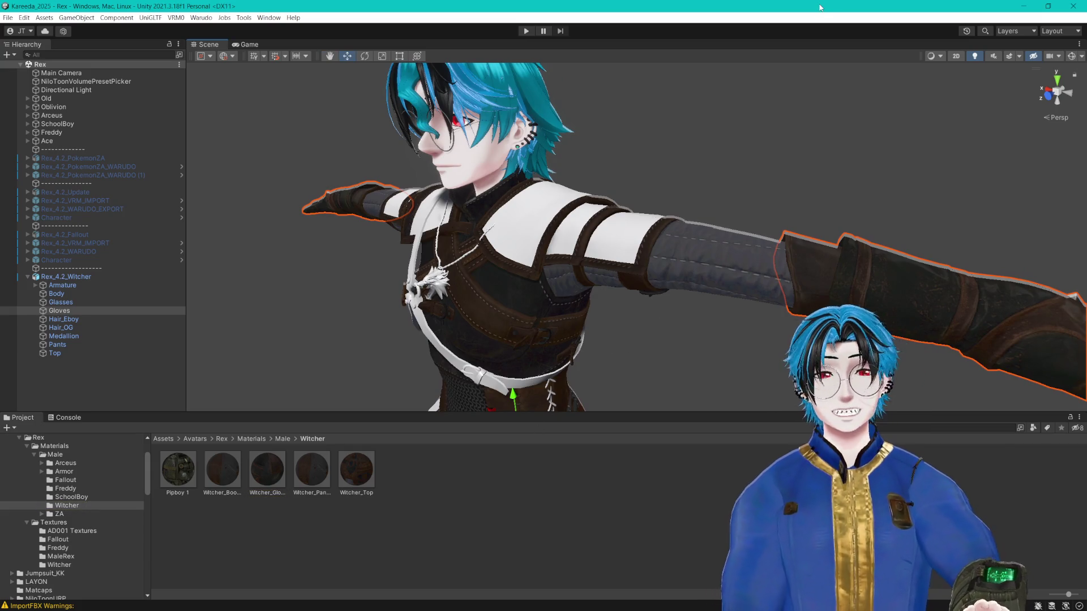
mouse_move(578, 408)
mouse_down()
mouse_move(555, 295)
mouse_move(565, 281)
mouse_move(543, 287)
mouse_move(552, 299)
mouse_move(573, 262)
mouse_move(500, 303)
mouse_up()
click(223, 469)
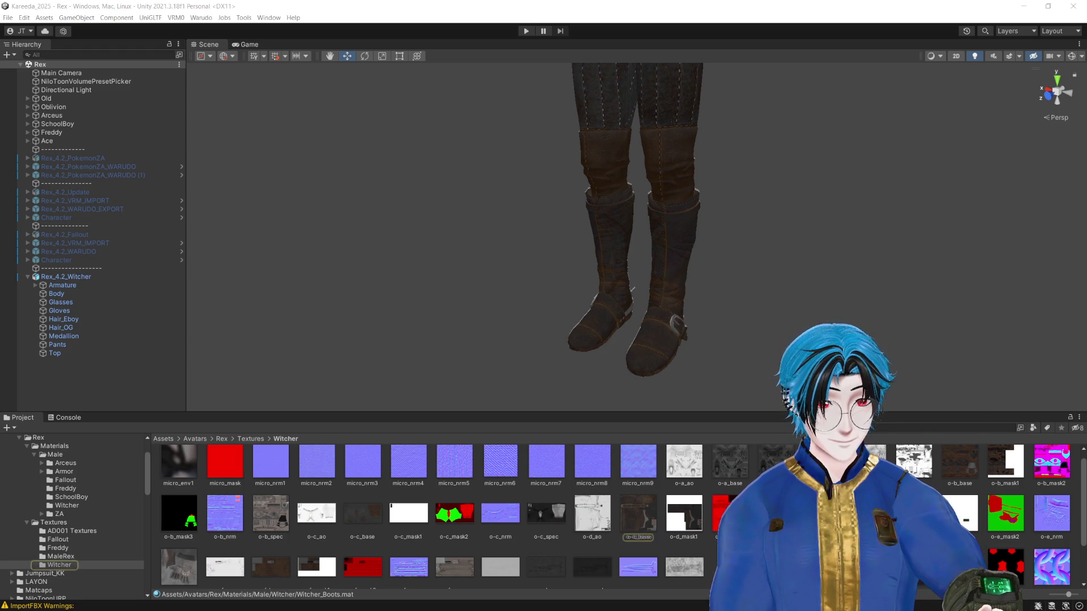
key(alt+Tab)
key(alt+Tab)
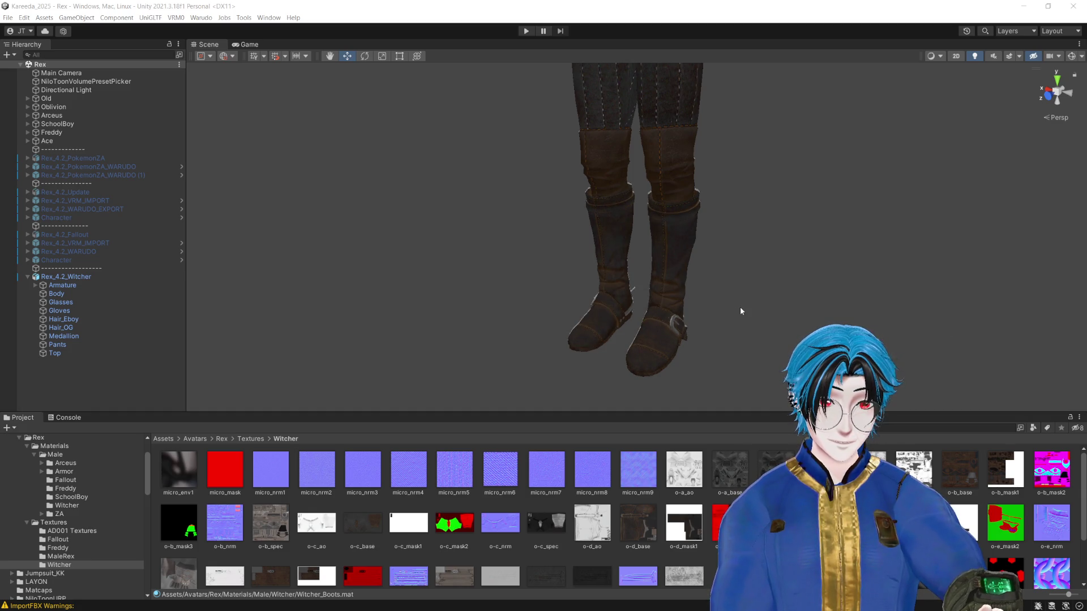
mouse_move(740, 307)
mouse_down()
mouse_move(716, 308)
mouse_move(716, 213)
mouse_move(717, 233)
mouse_up()
scroll(717, 233, up, 5)
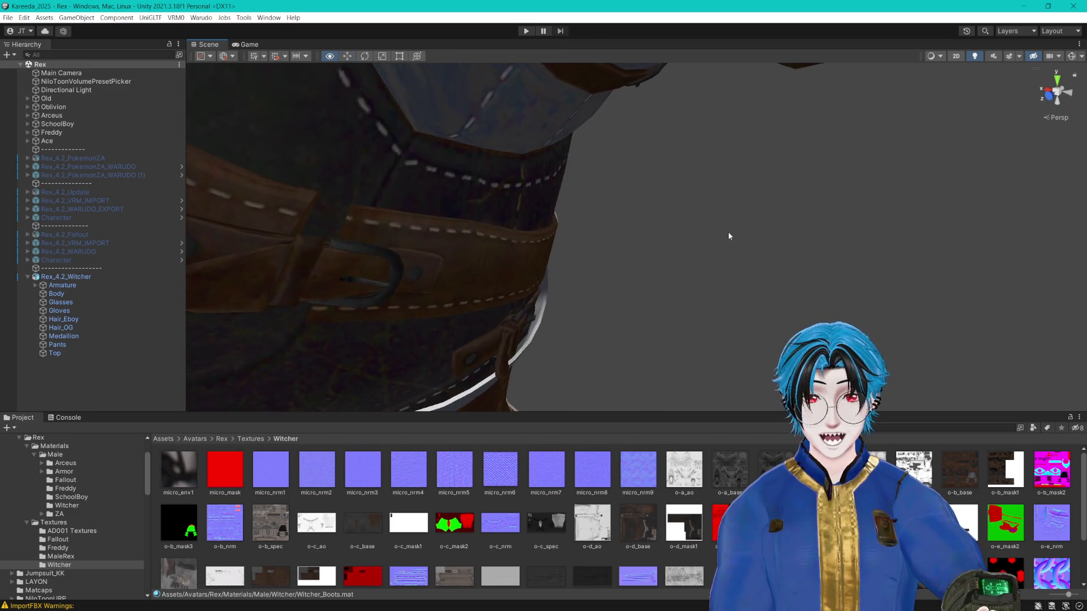
Step: Locate the Top's Witcher_Top material and duplicate it as Witcher_Stitching
scroll(728, 232, down, 5)
scroll(589, 253, up, 2)
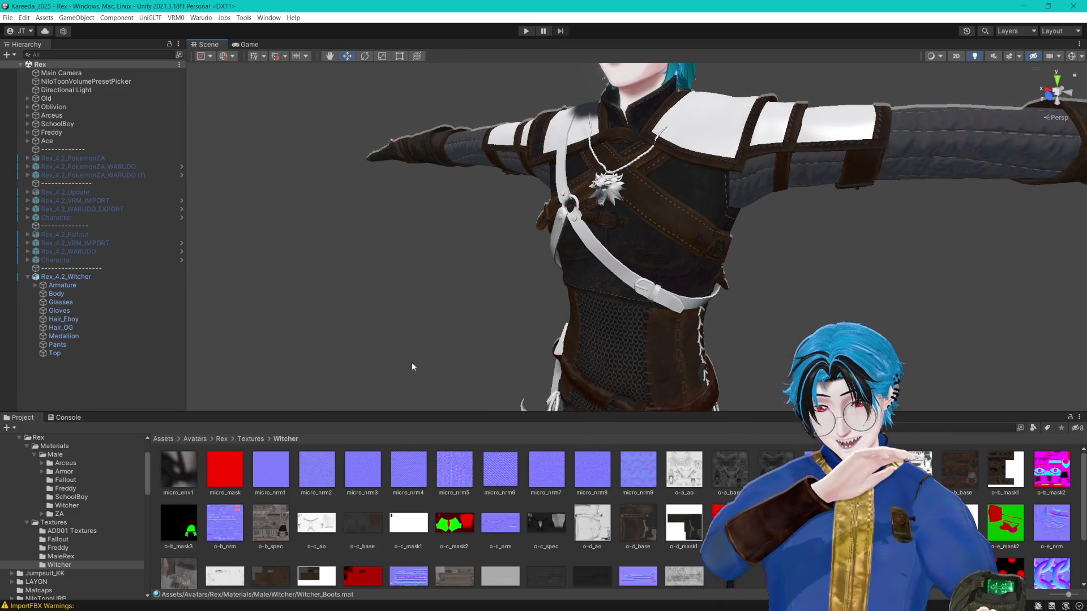
click(96, 353)
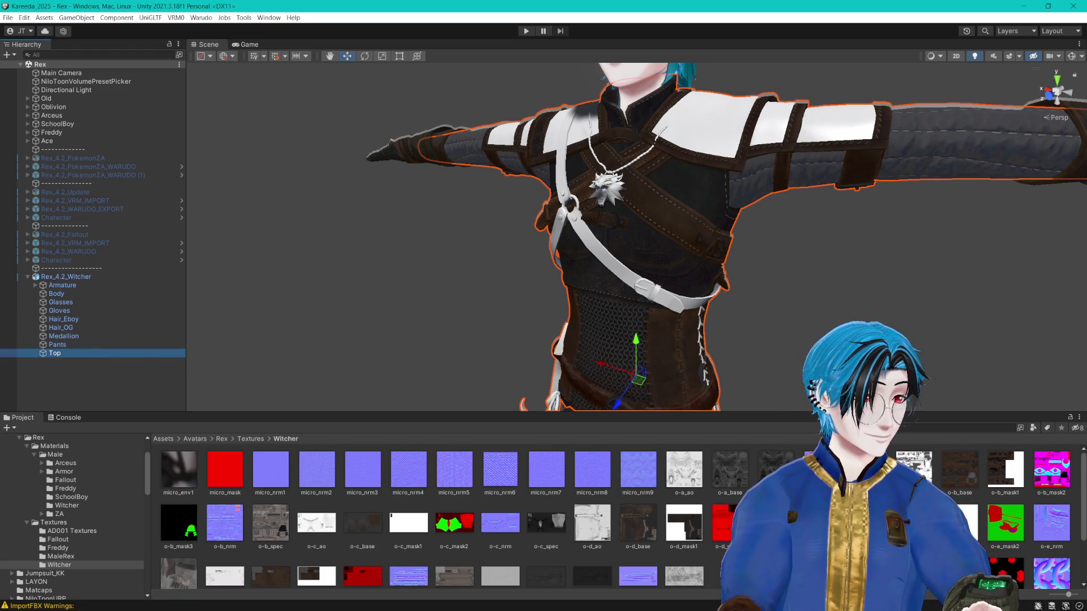
click(67, 505)
click(370, 478)
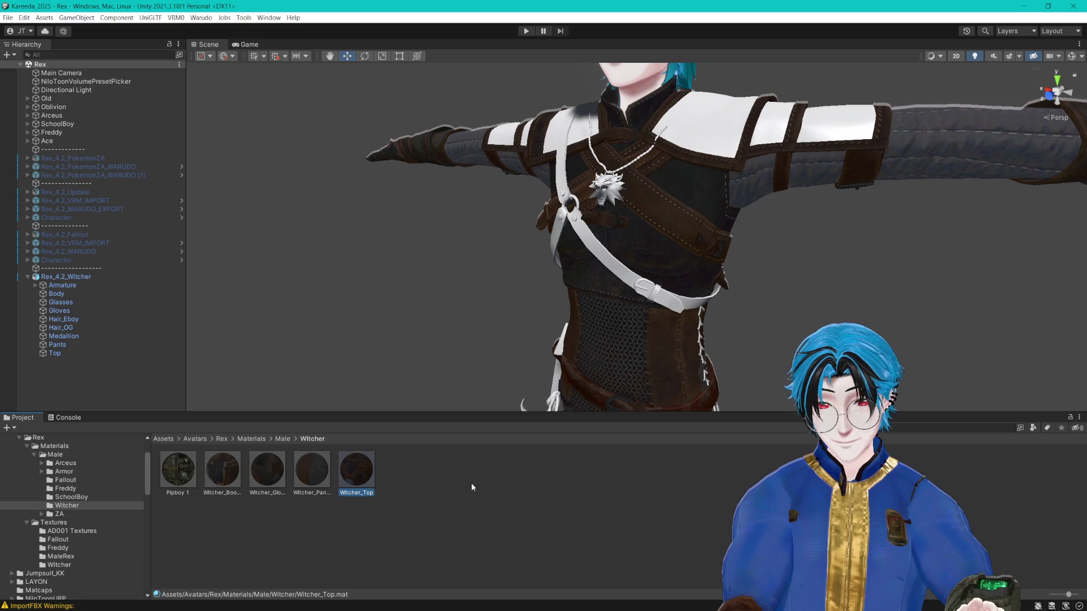
key(ctrl+d)
key(F2)
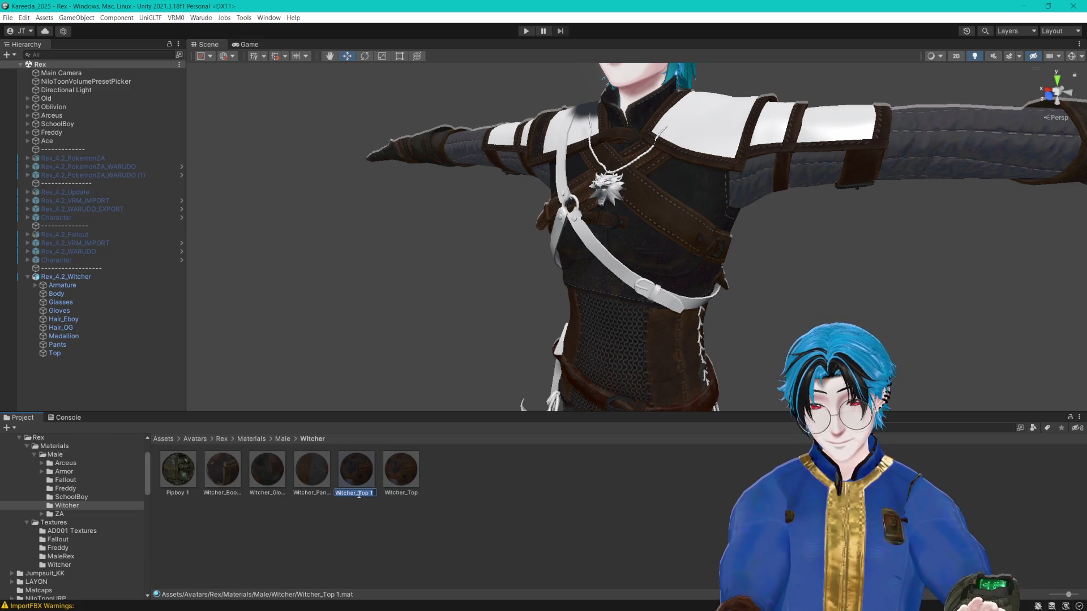
text(Witcher_Stit)
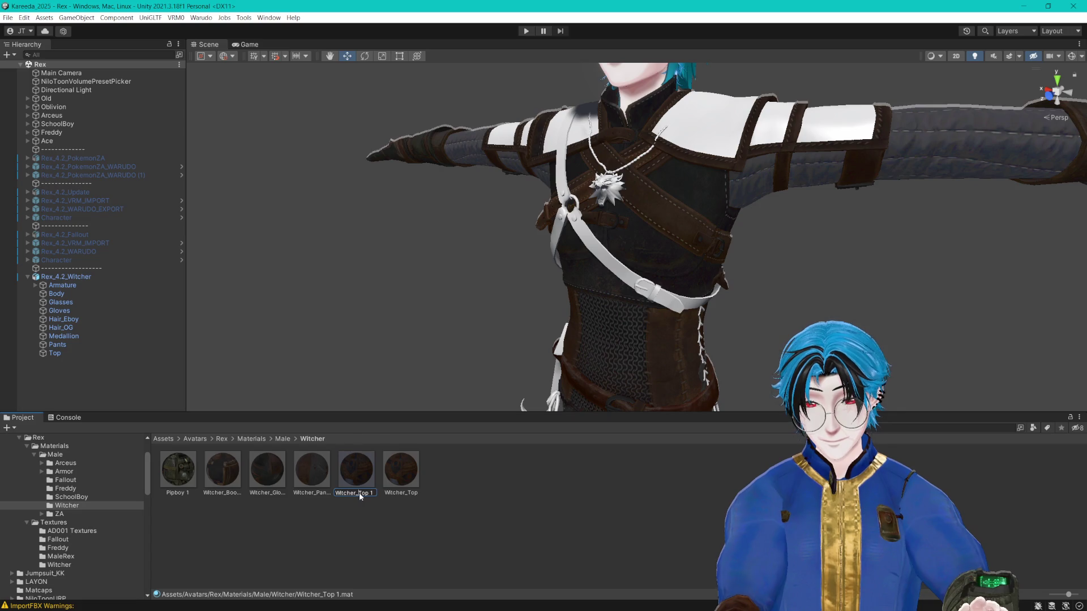
text(ching)
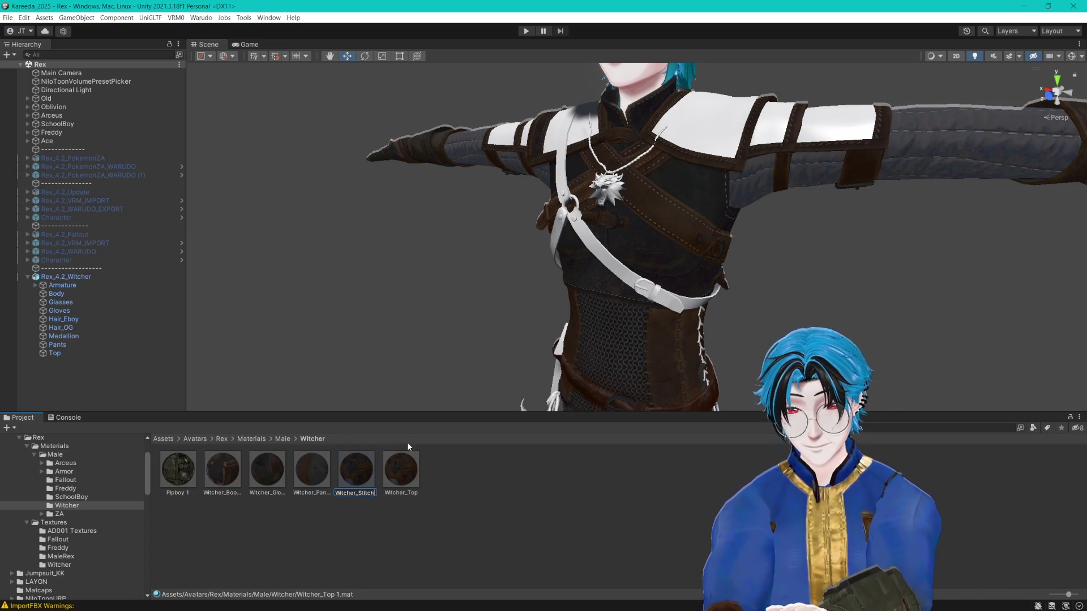
key(Return)
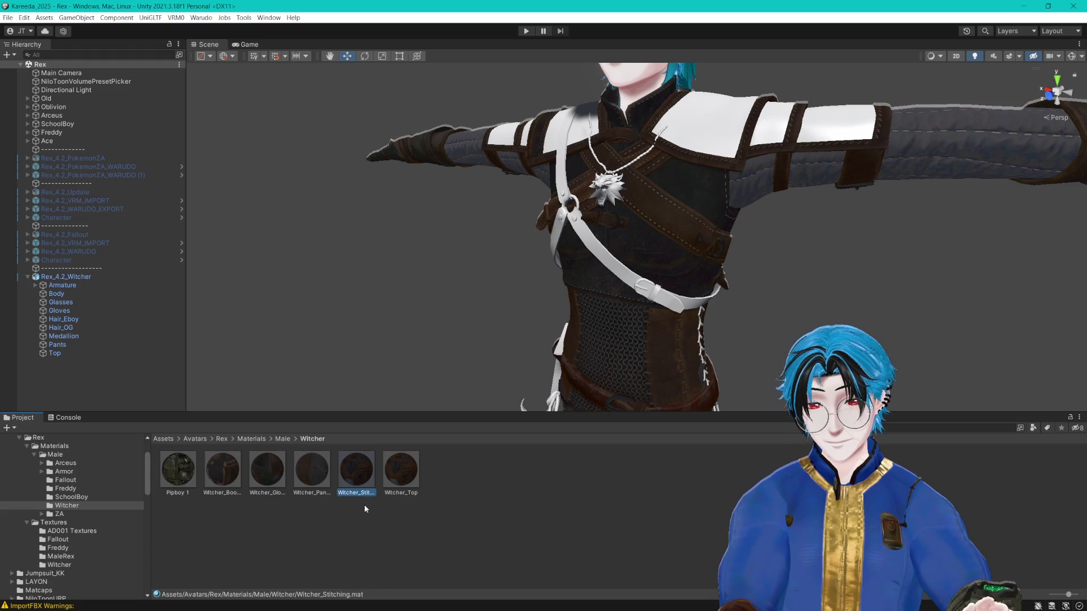
Step: Duplicate Witcher_Stitching, apply the copy to the Top and rename it Witcher_Belt
key(ctrl+d)
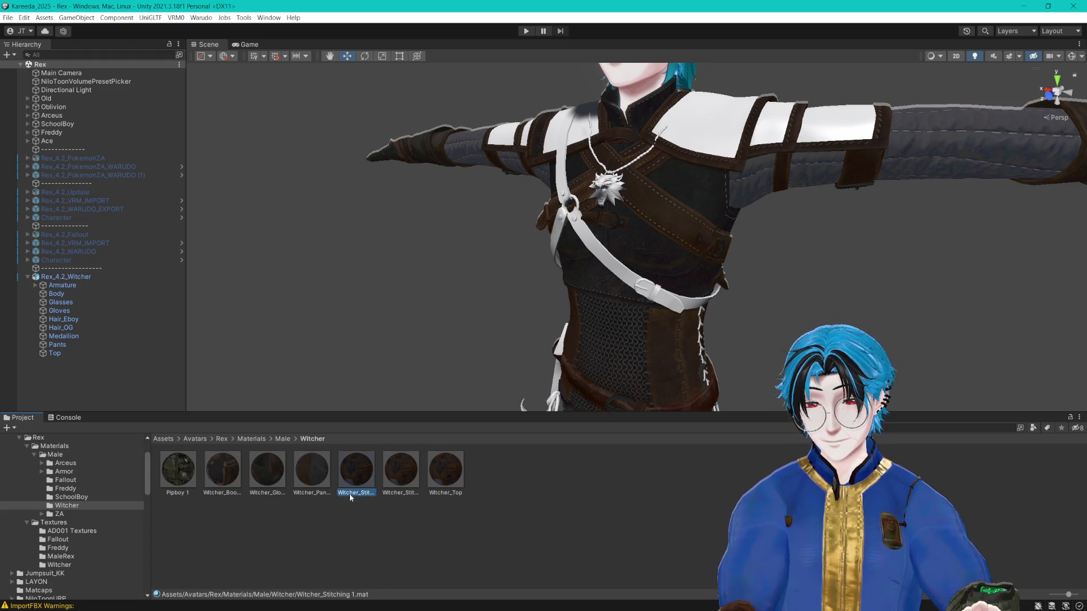
mouse_move(350, 498)
mouse_down()
mouse_move(56, 315)
mouse_move(55, 353)
mouse_up()
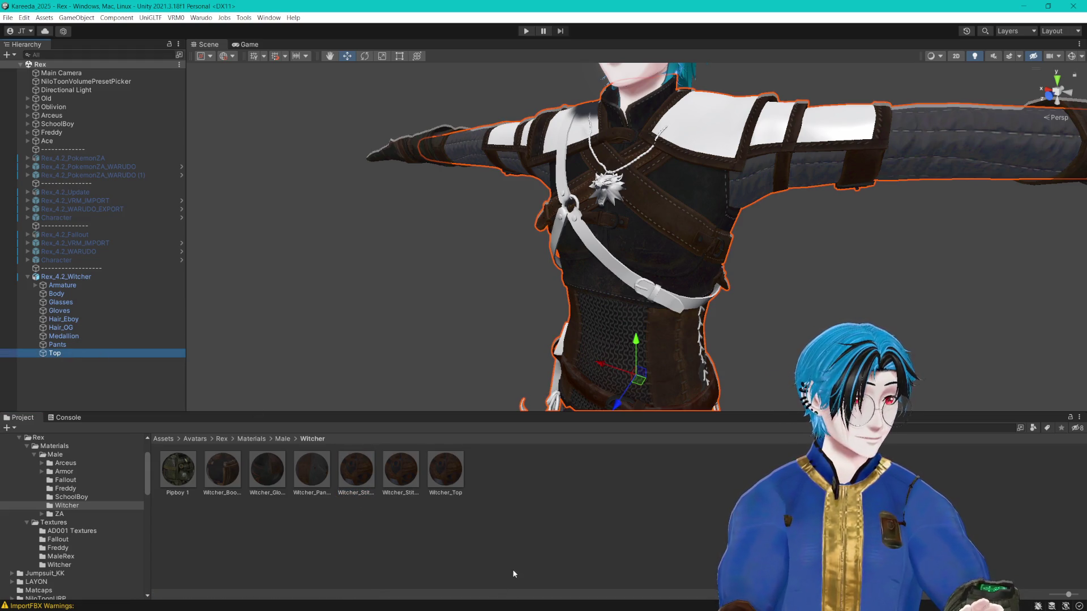
click(409, 494)
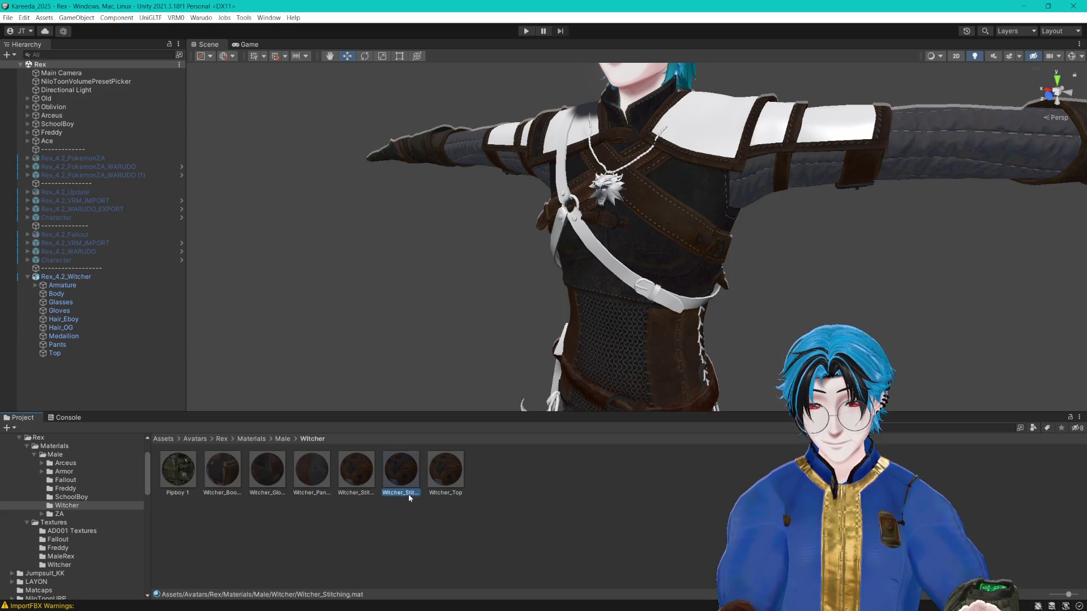
click(375, 491)
click(365, 495)
text(Witcher_Belt)
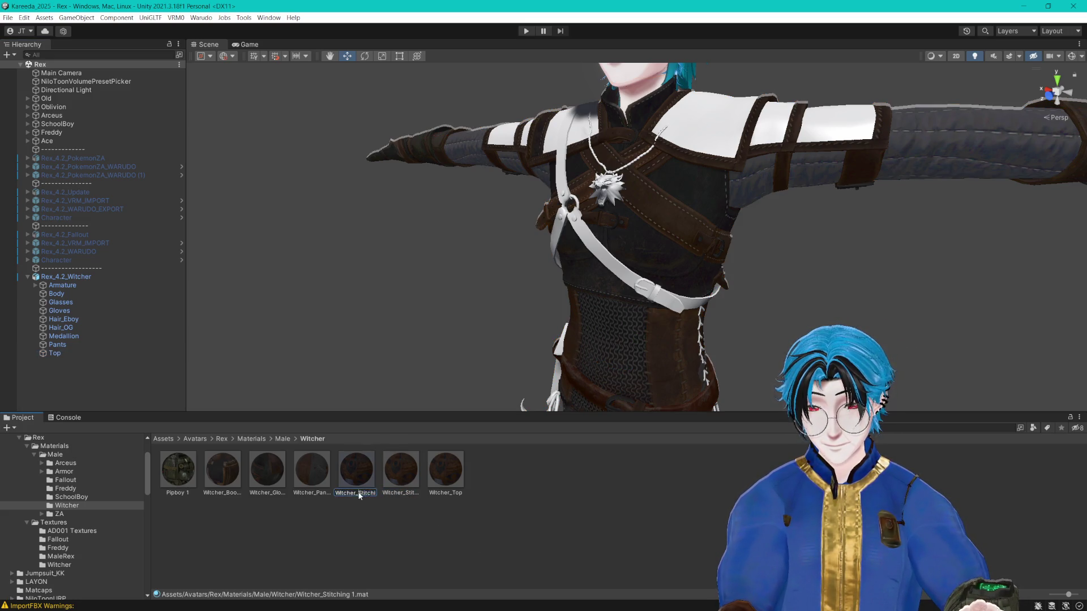
key(Return)
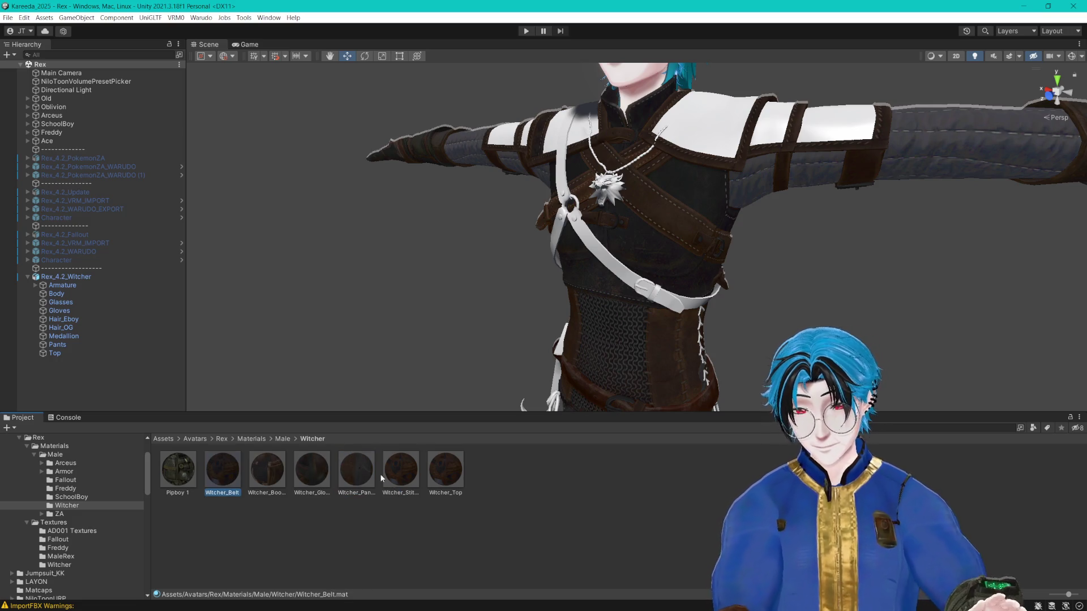
Step: Duplicate Witcher_Belt as Witcher_Medallion and apply it to the chest medallion
key(ctrl+d)
click(223, 493)
text(Witcher_Medall)
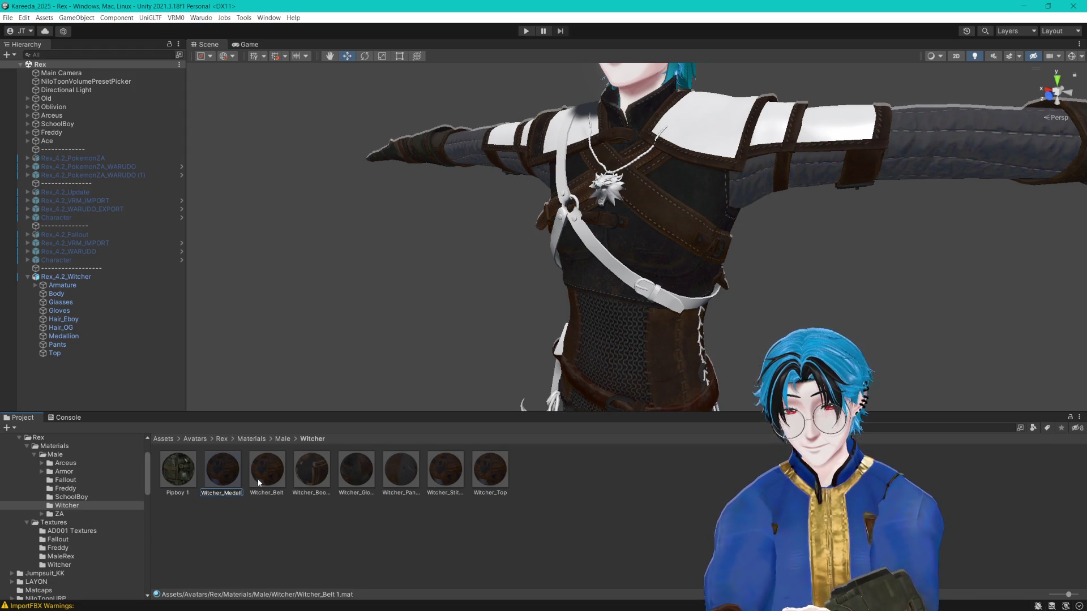
text(ion)
key(Return)
mouse_move(372, 477)
mouse_down()
mouse_move(566, 254)
mouse_move(609, 187)
mouse_up()
click(355, 475)
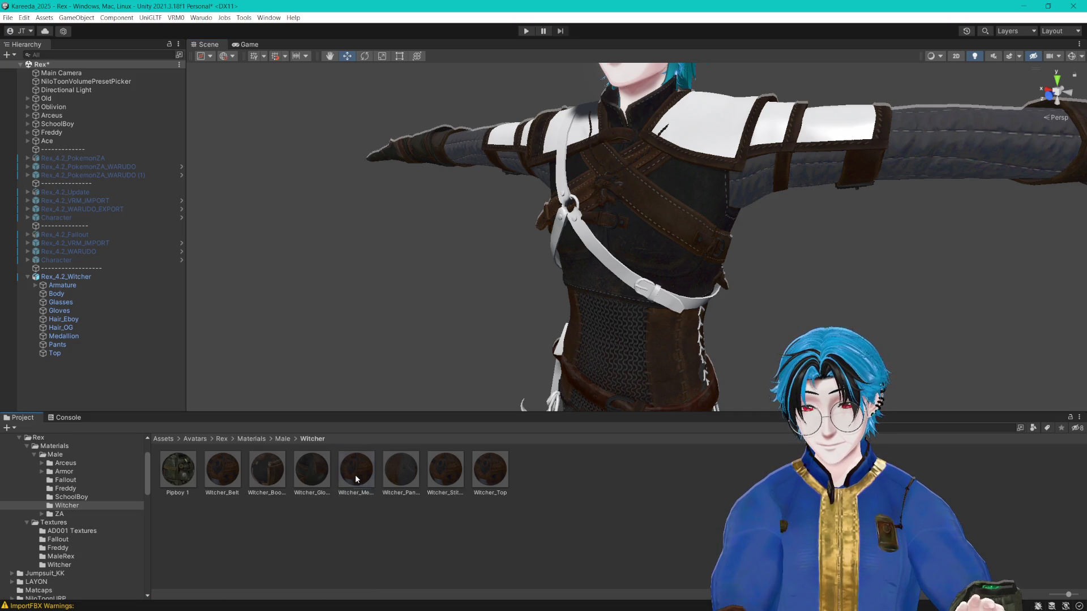
Step: Duplicate Witcher_Medallion as Witcher_Chain and apply it to the armor top
key(ctrl+d)
key(F2)
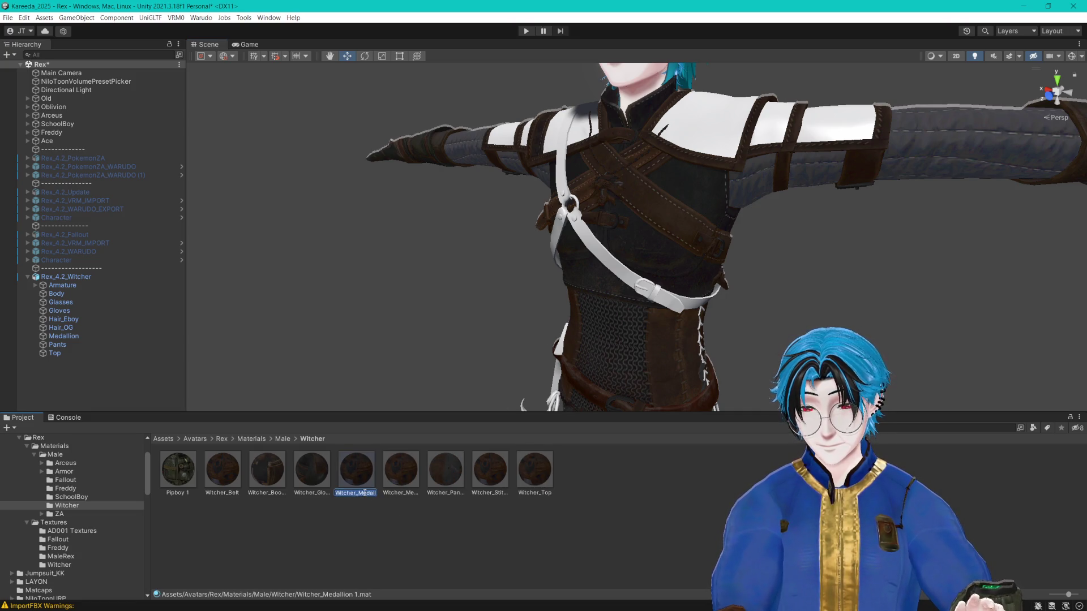
text(Witcher_Chain)
key(Return)
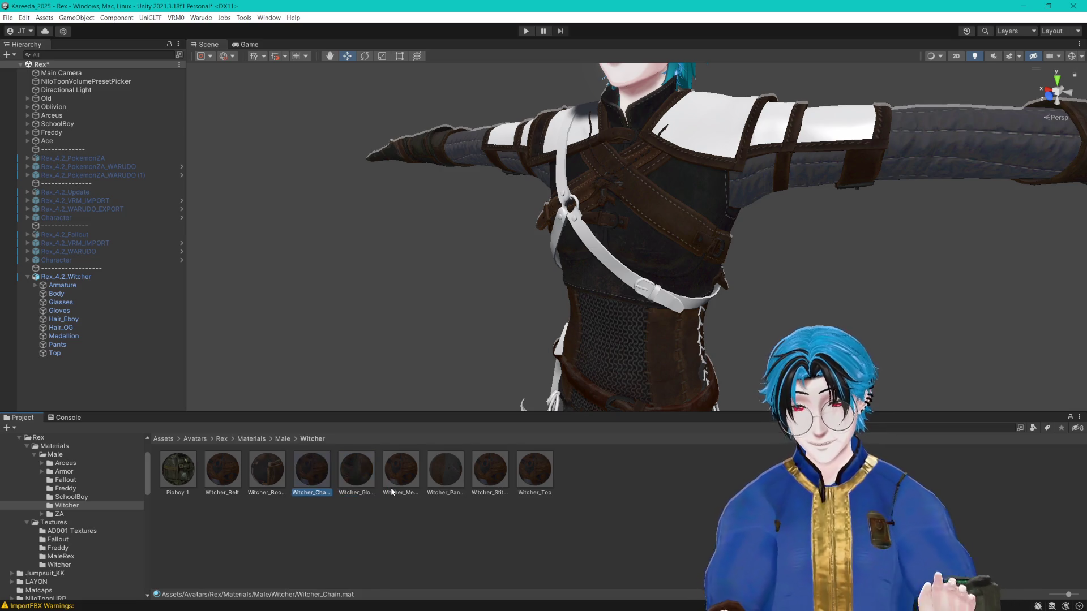
mouse_move(311, 469)
mouse_down()
mouse_move(853, 116)
mouse_move(187, 283)
mouse_move(119, 330)
mouse_move(77, 336)
mouse_move(69, 352)
mouse_up()
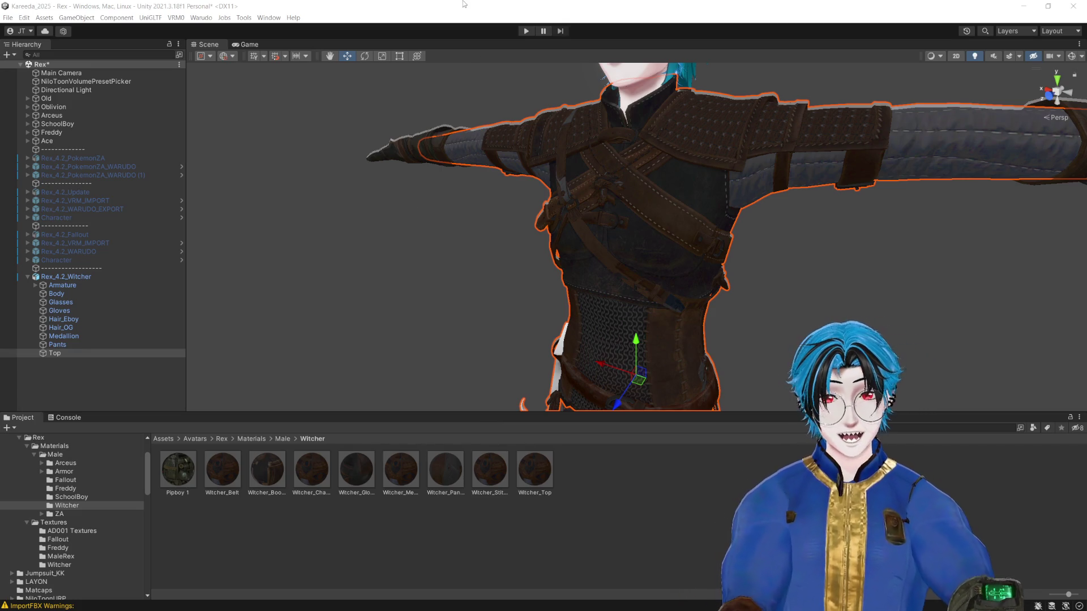
mouse_move(610, 176)
mouse_down()
mouse_move(572, 187)
mouse_move(649, 187)
mouse_up()
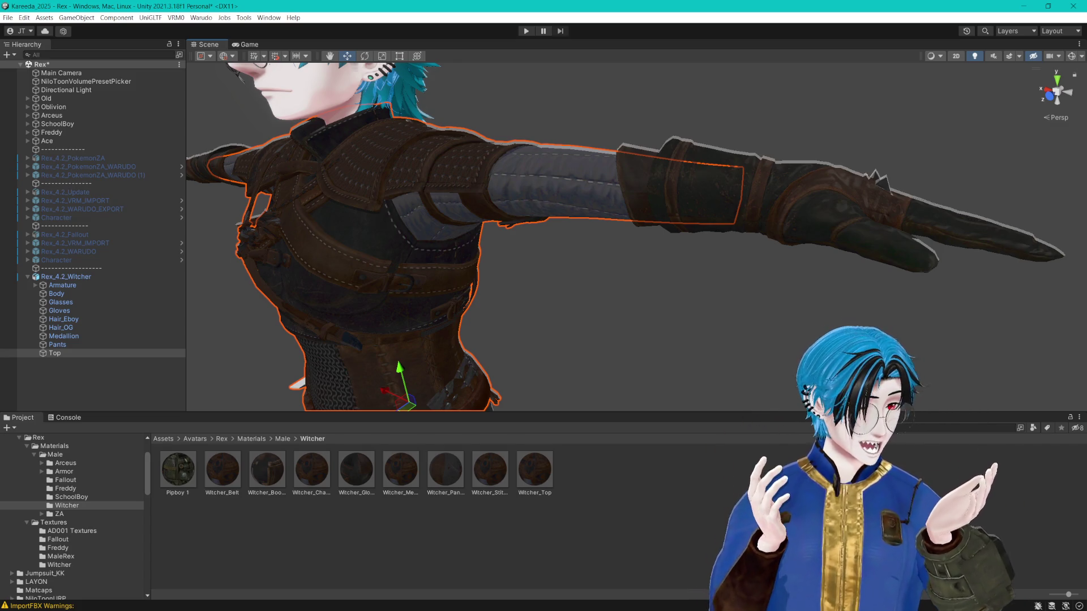
key(Left)
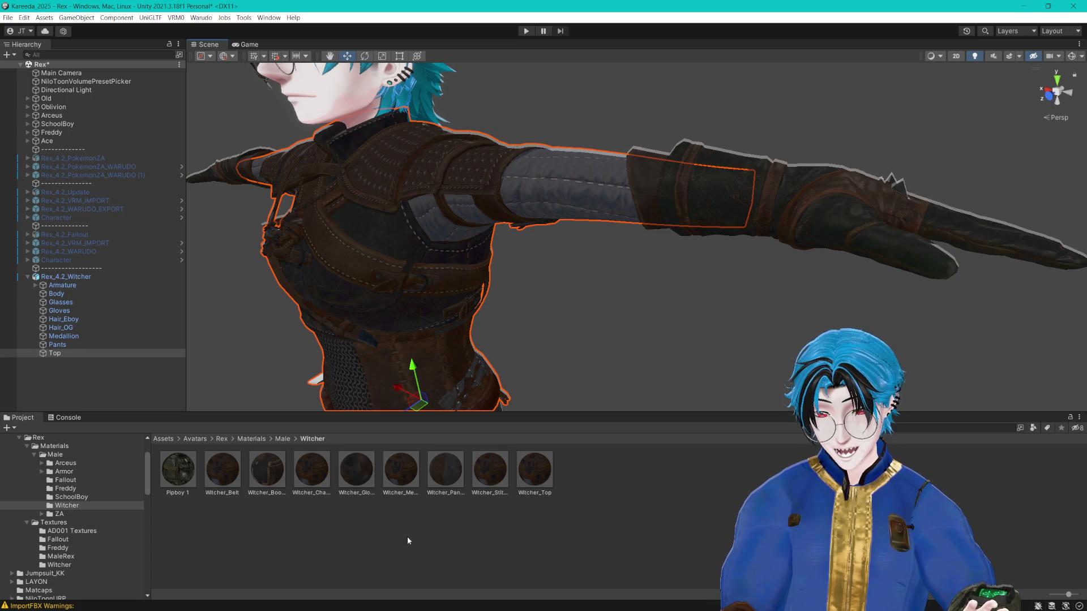
Step: Duplicate the Witcher_Medallion material, rename the copy Witcher_Hook, and select it
click(395, 524)
key(ctrl+d)
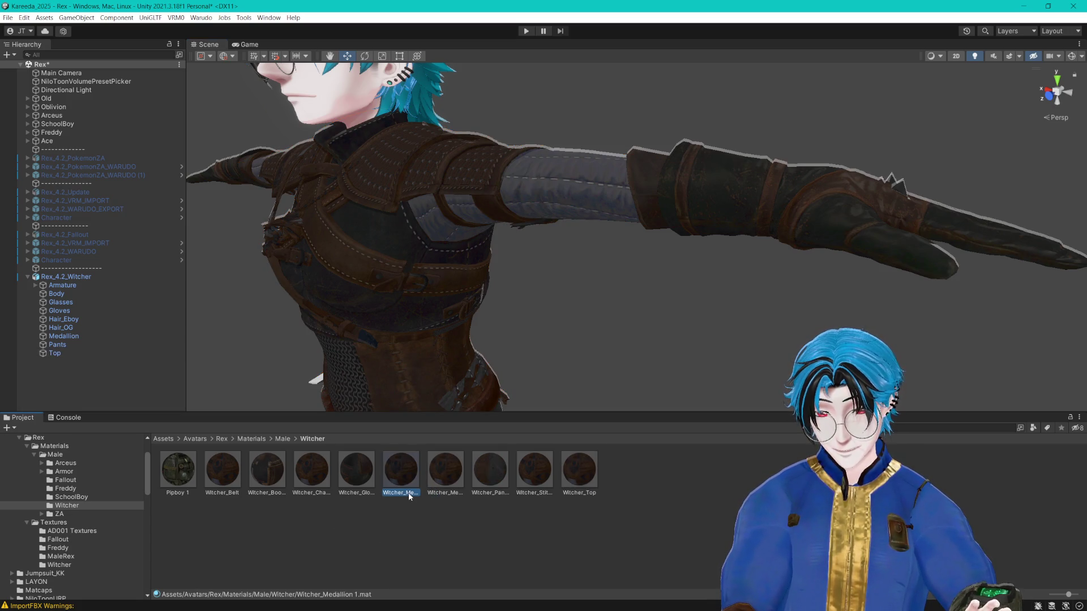
click(409, 494)
text(Witcher_Hook)
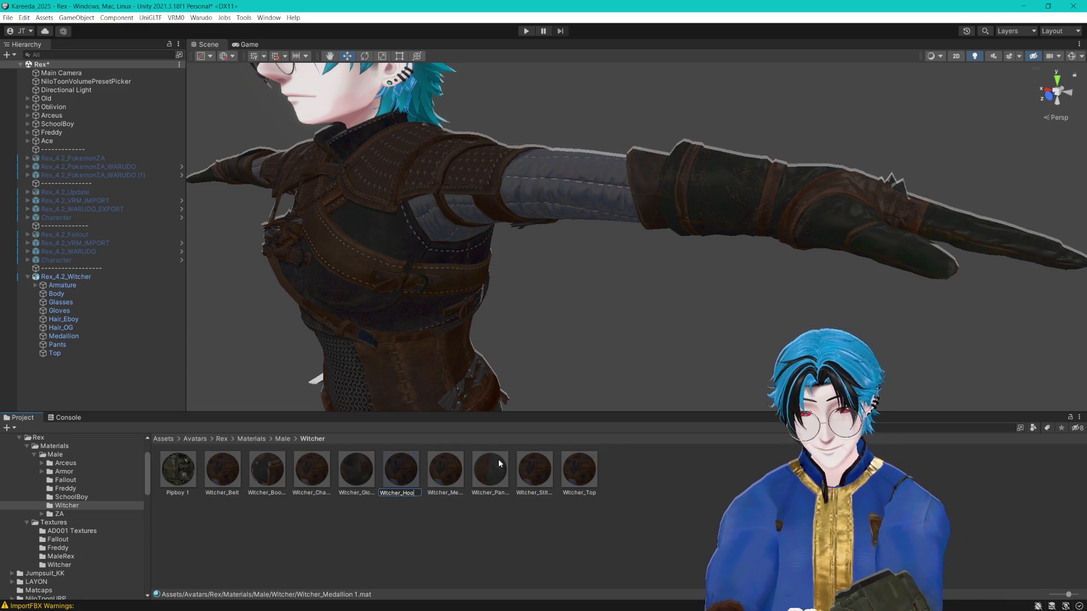
key(Return)
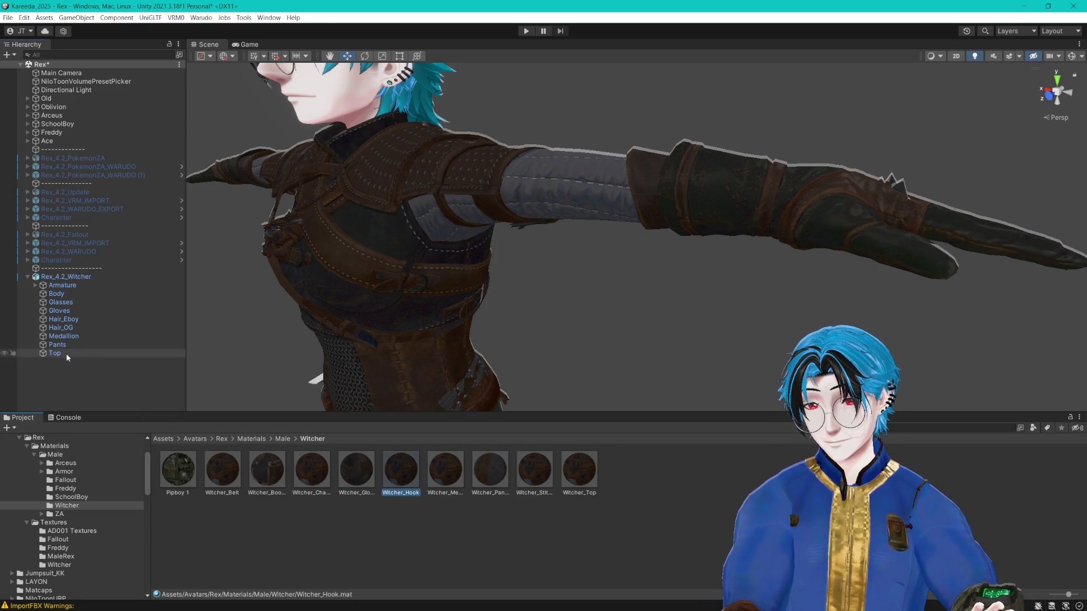
click(55, 353)
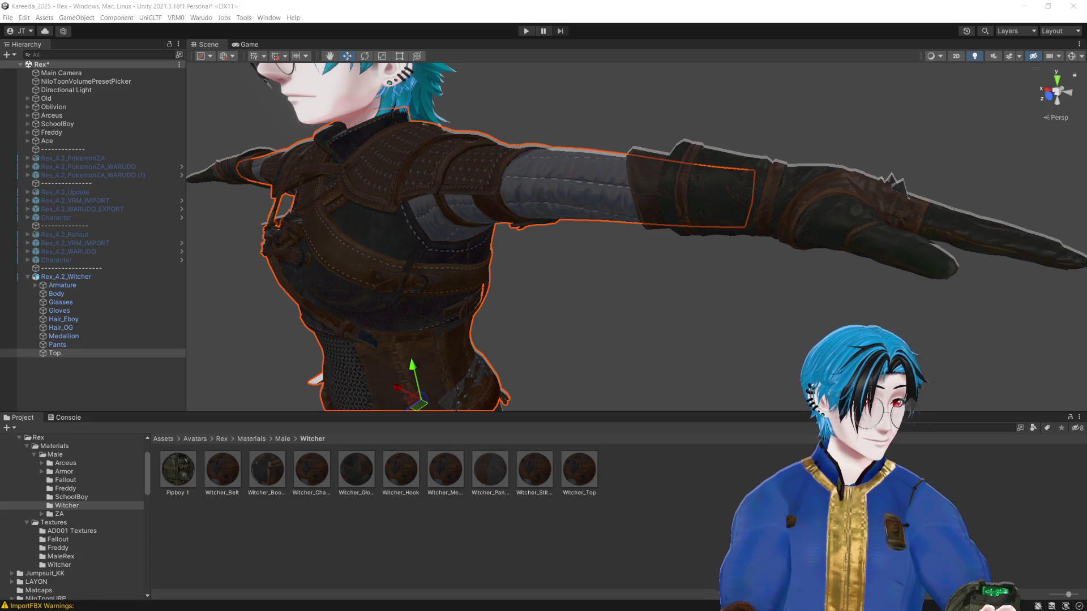
click(506, 560)
click(403, 488)
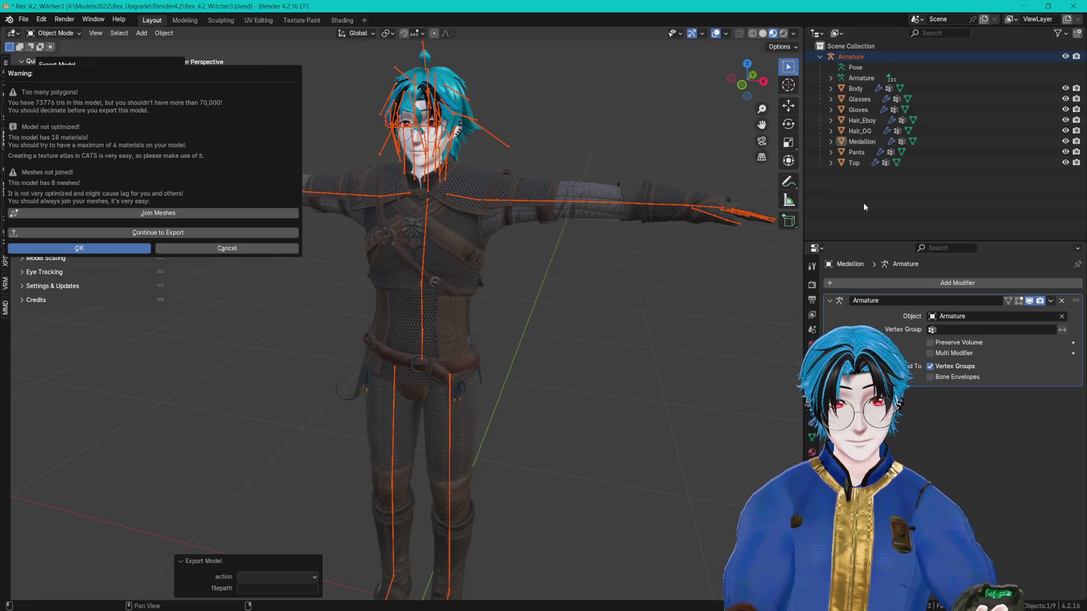
Step: Close the CATS export warning and show Material Properties for the Top mesh
key(Escape)
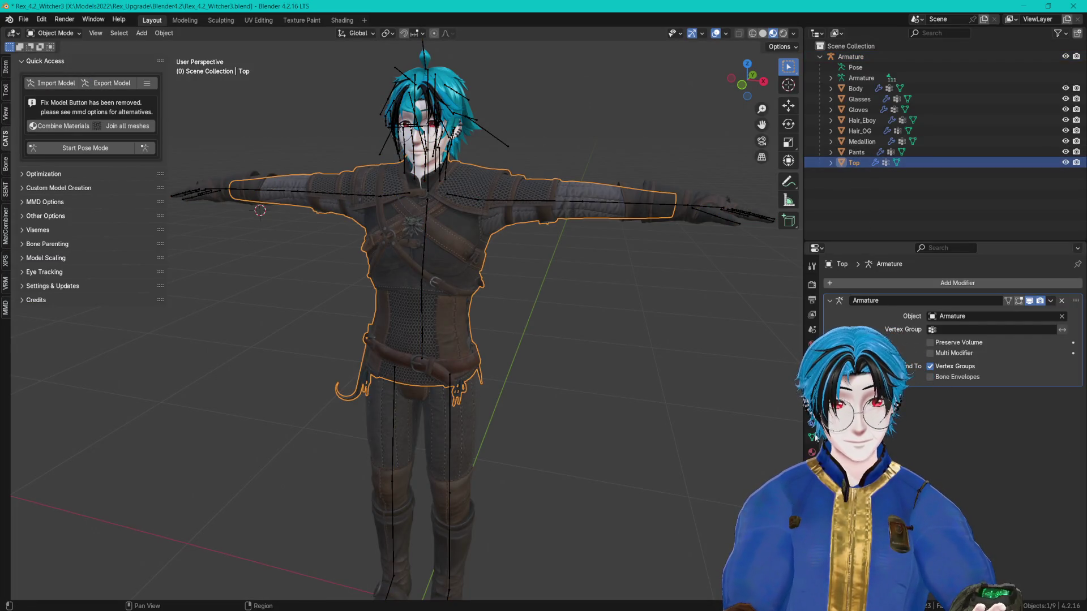
click(811, 452)
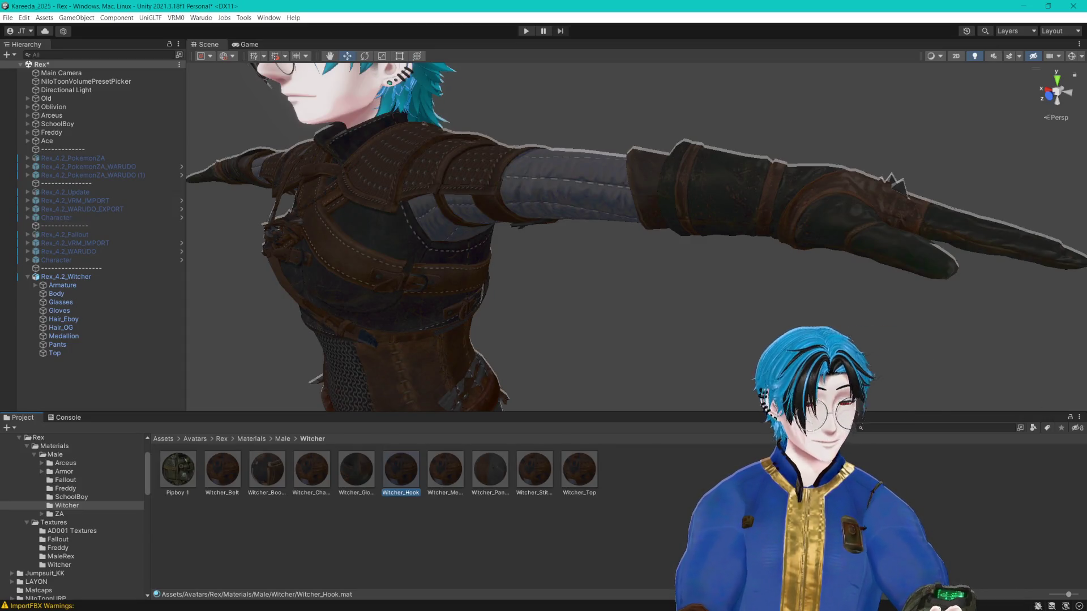
Step: Frame the hip hook and give Witcher_Hook metallic silver textures from Textures/Witcher
click(59, 565)
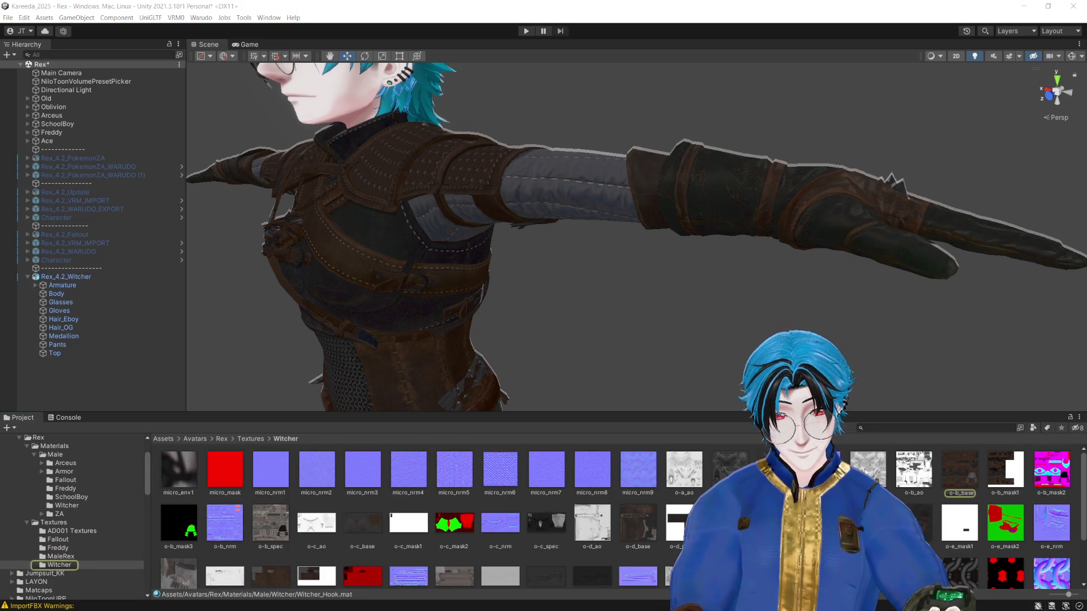
scroll(622, 546, down, 2)
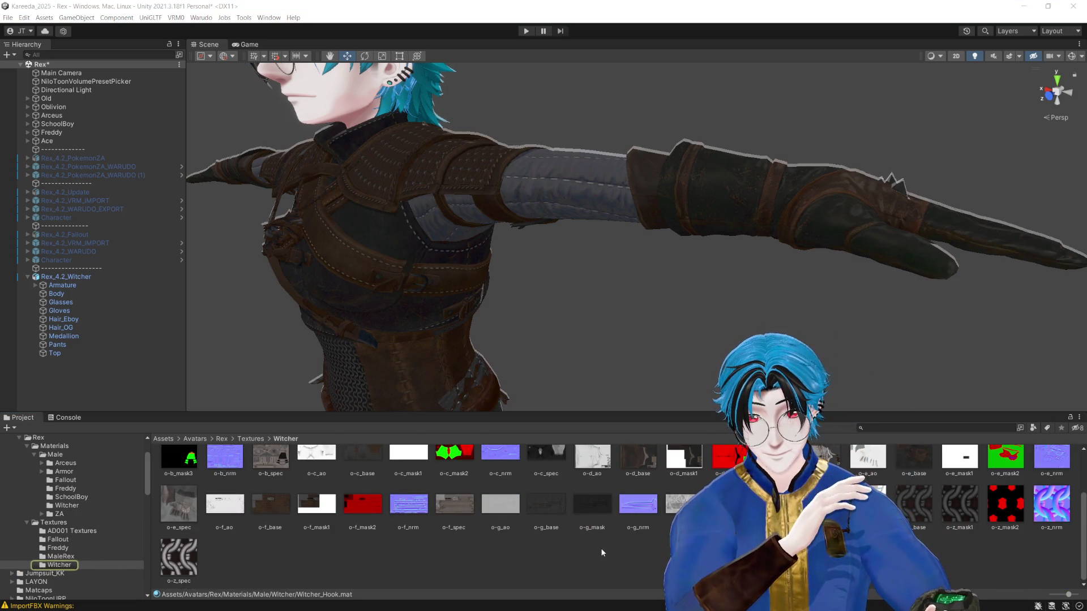
scroll(547, 501, up, 1)
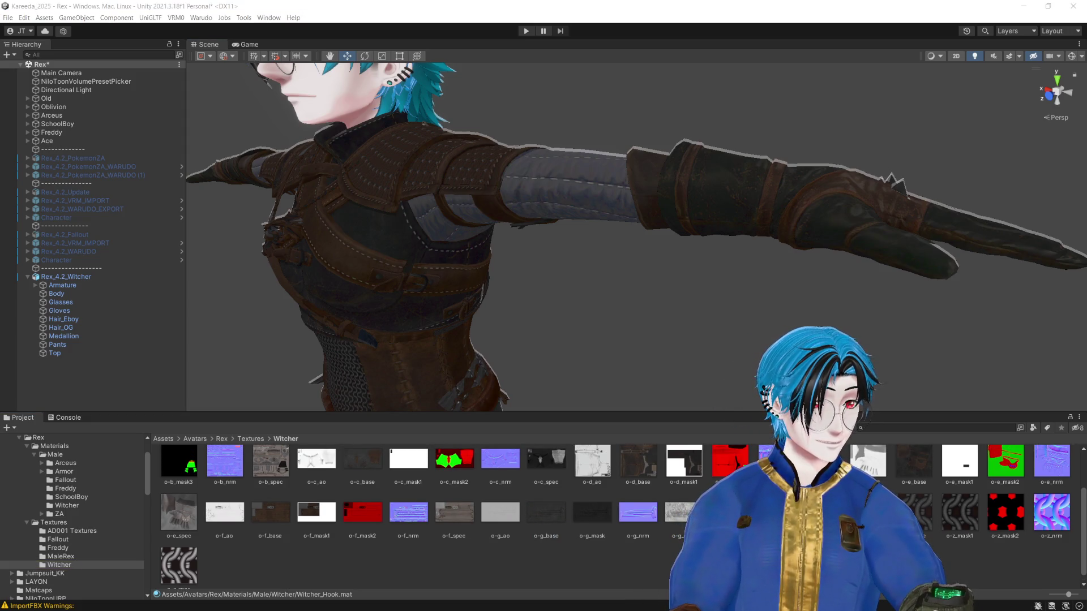
scroll(566, 509, up, 1)
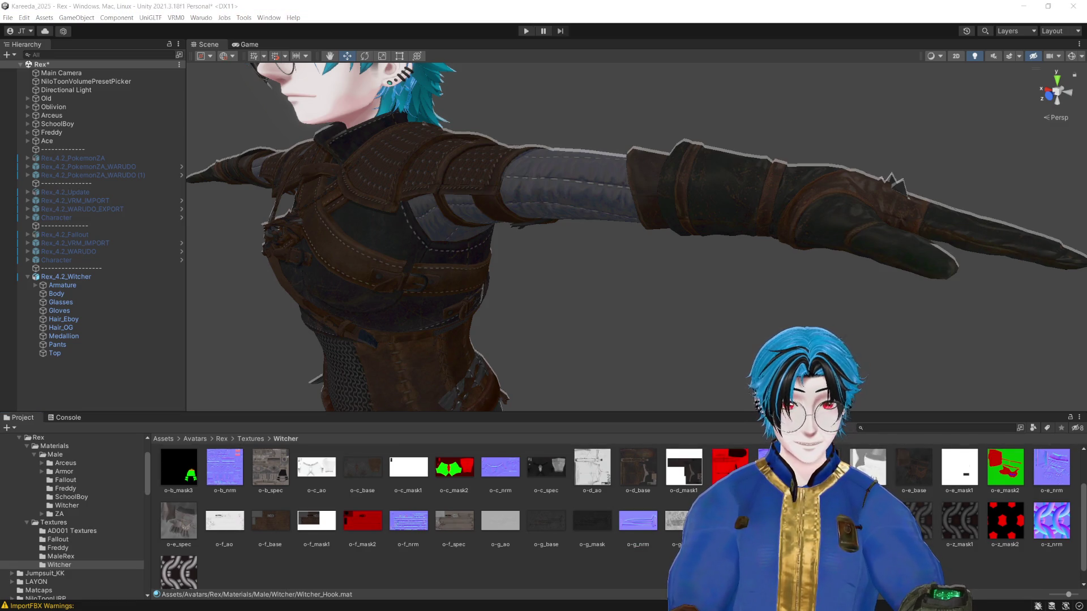
mouse_move(587, 343)
mouse_down()
mouse_move(594, 329)
mouse_move(1005, 287)
mouse_up()
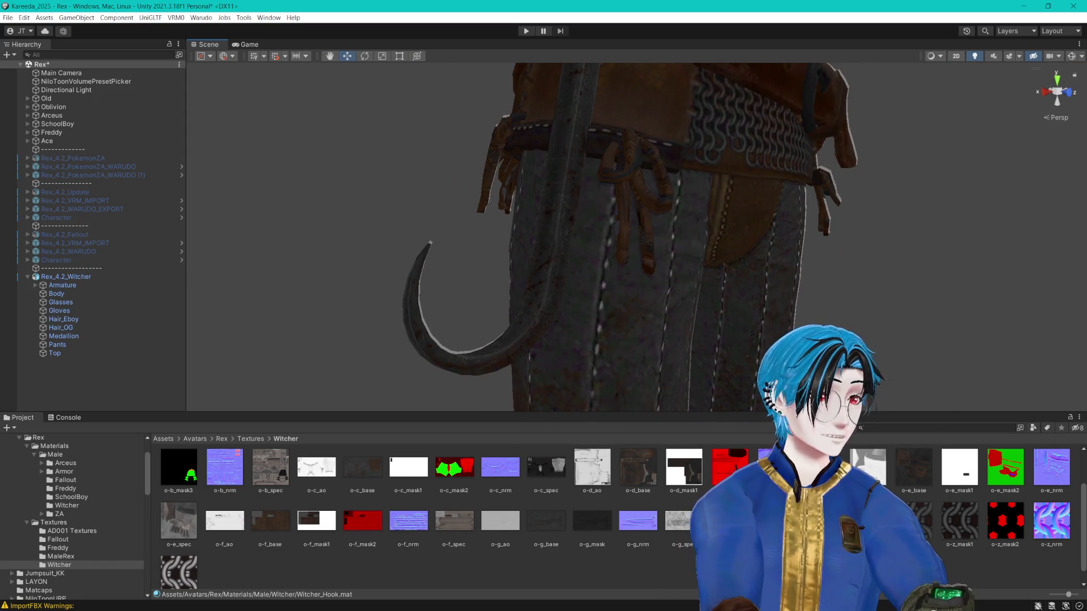
key(alt+Tab)
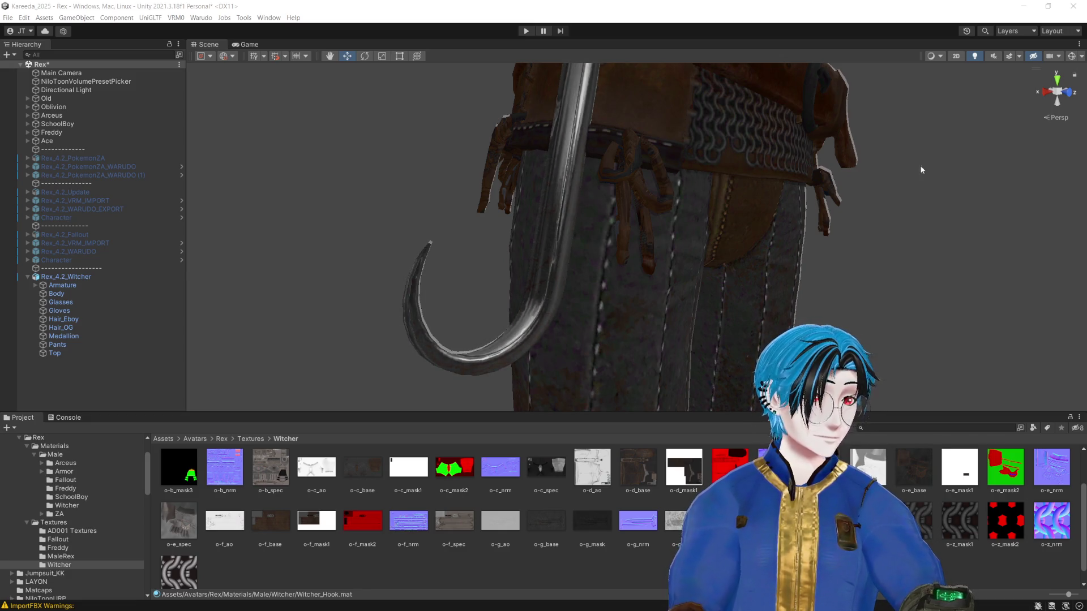
scroll(753, 184, down, 5)
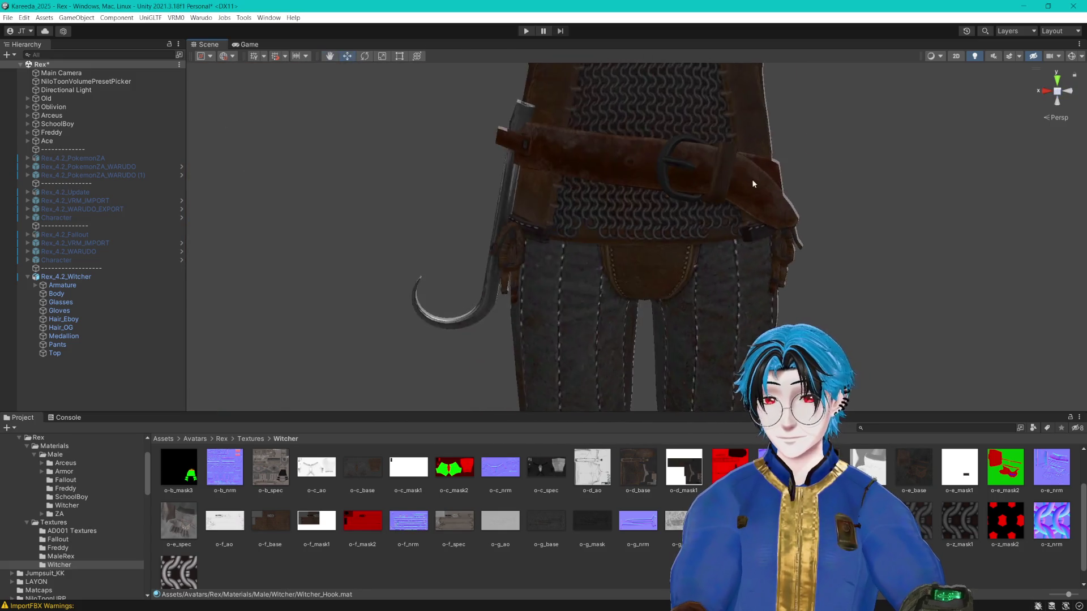
scroll(756, 177, up, 5)
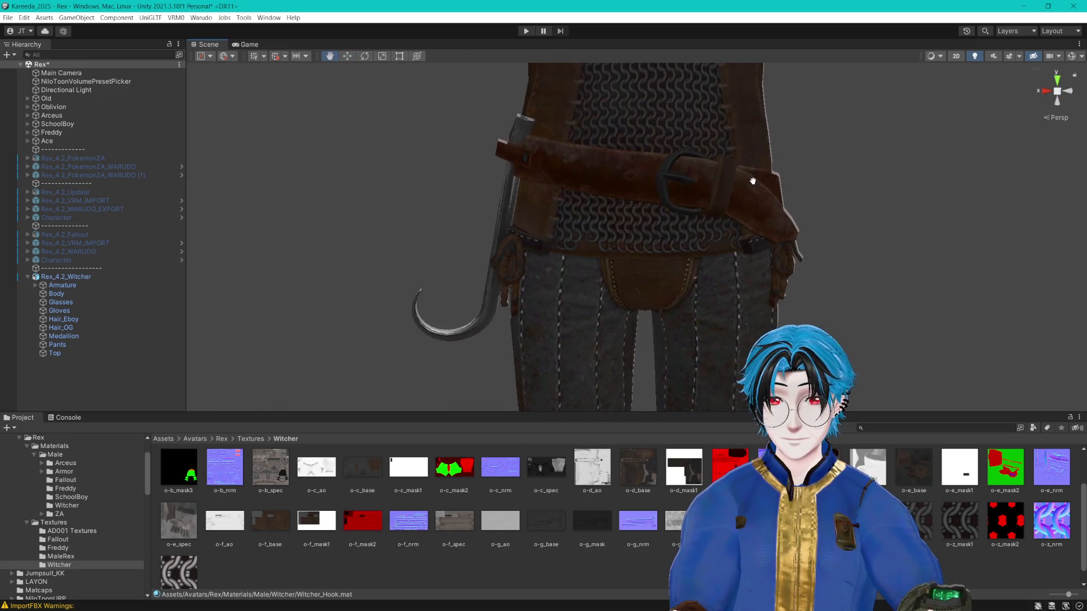
Step: Select the chest medallion's Witcher_Medallion material and give it metallic silver textures
click(566, 254)
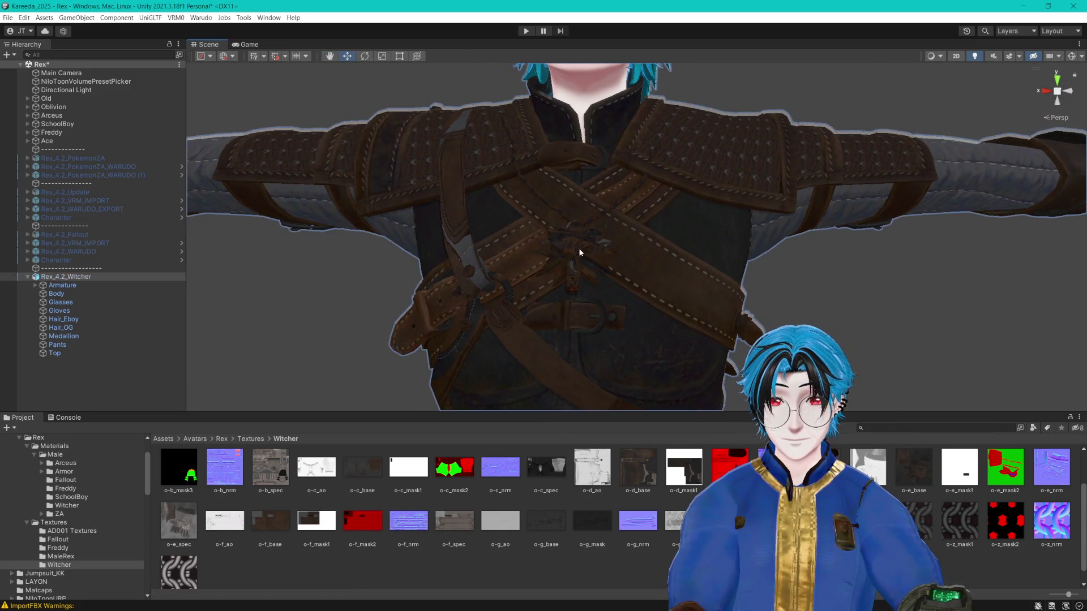
click(566, 255)
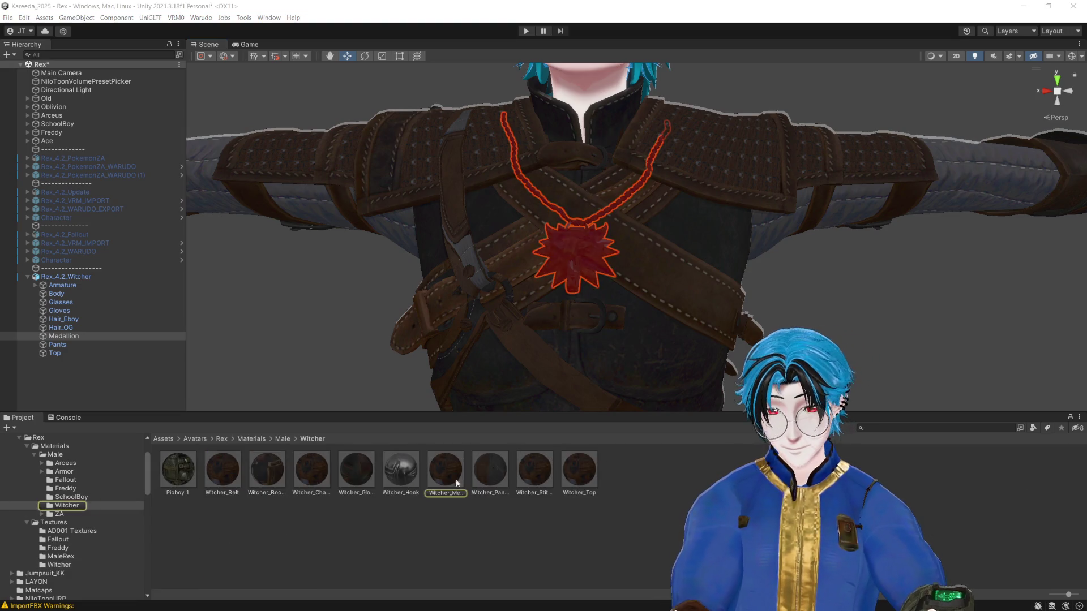
click(445, 470)
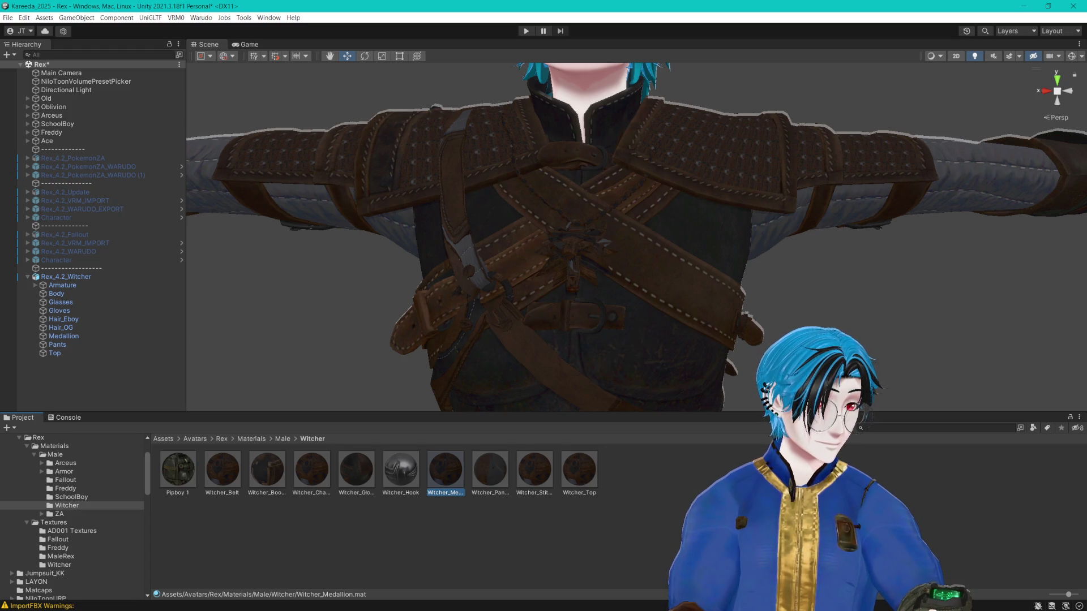
key(alt+Tab)
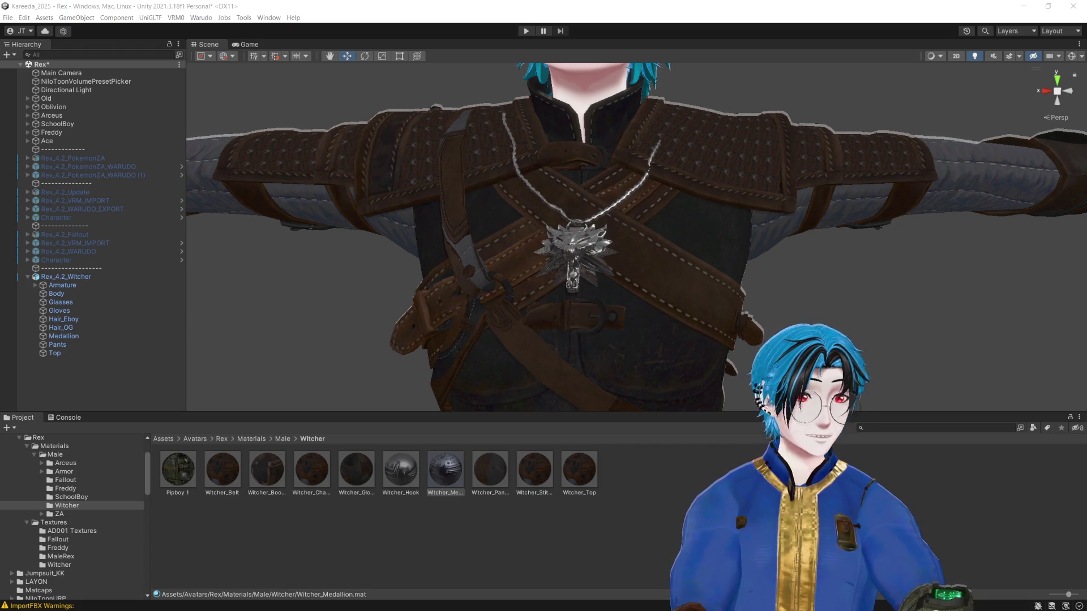
click(59, 564)
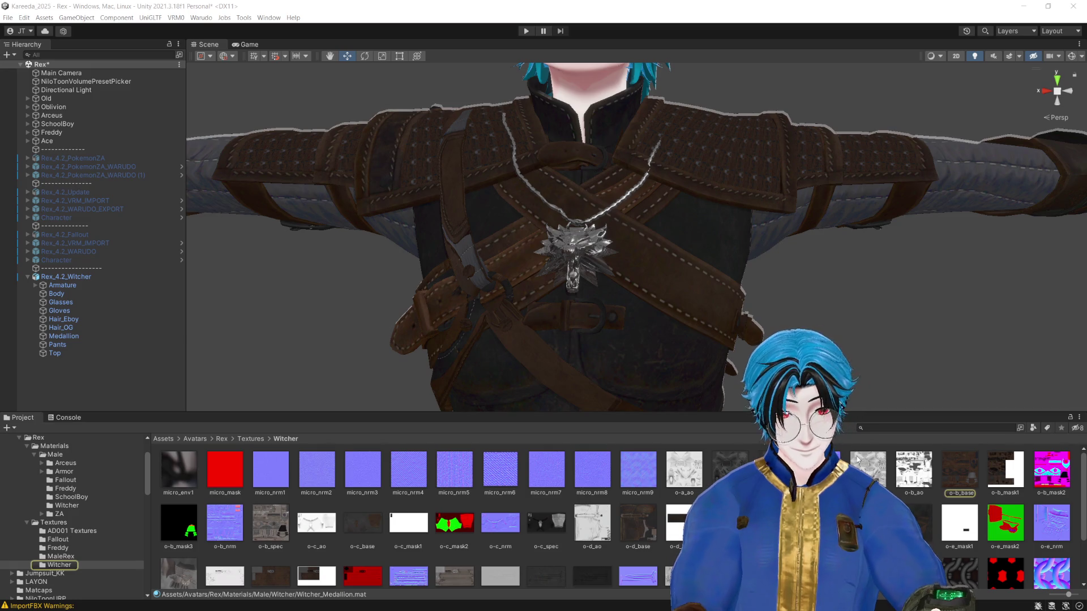
Step: Inspect the silver medallion, chain and belt up close, then save the scene
scroll(623, 517, down, 2)
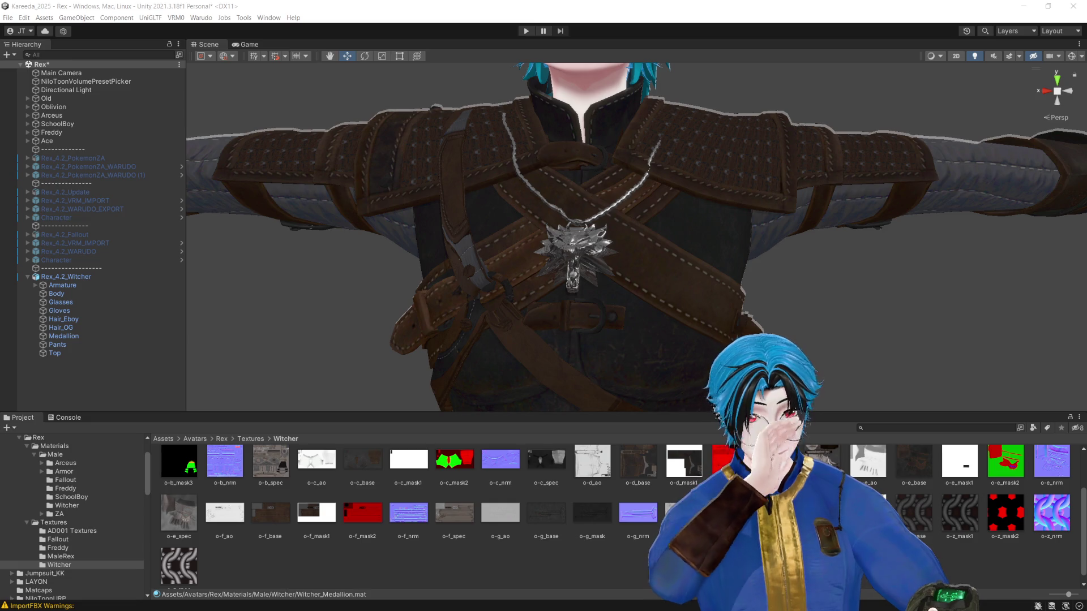
scroll(623, 516, up, 1)
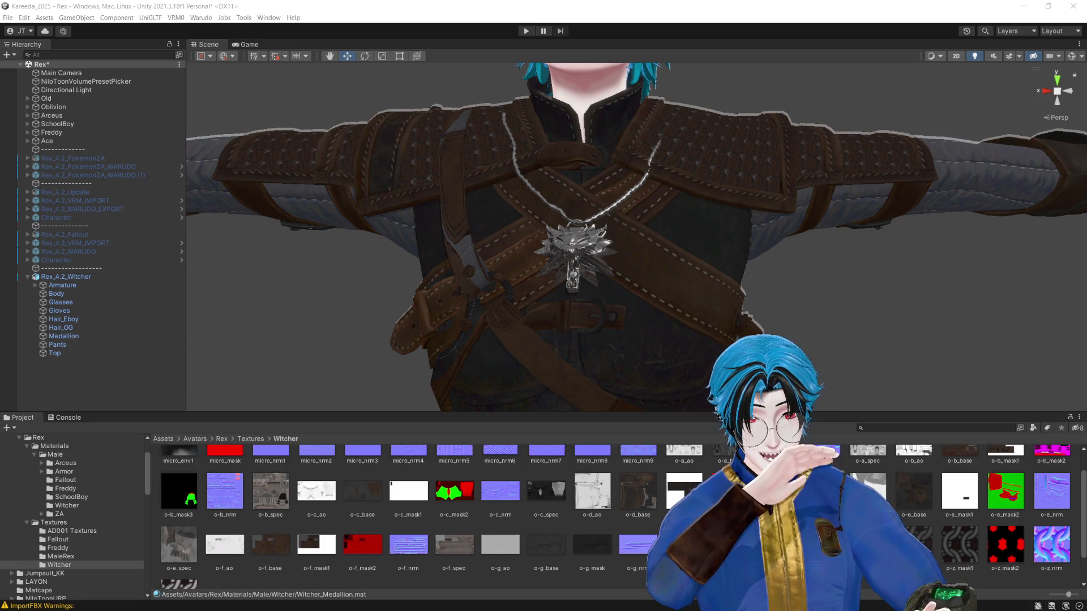
scroll(622, 516, up, 1)
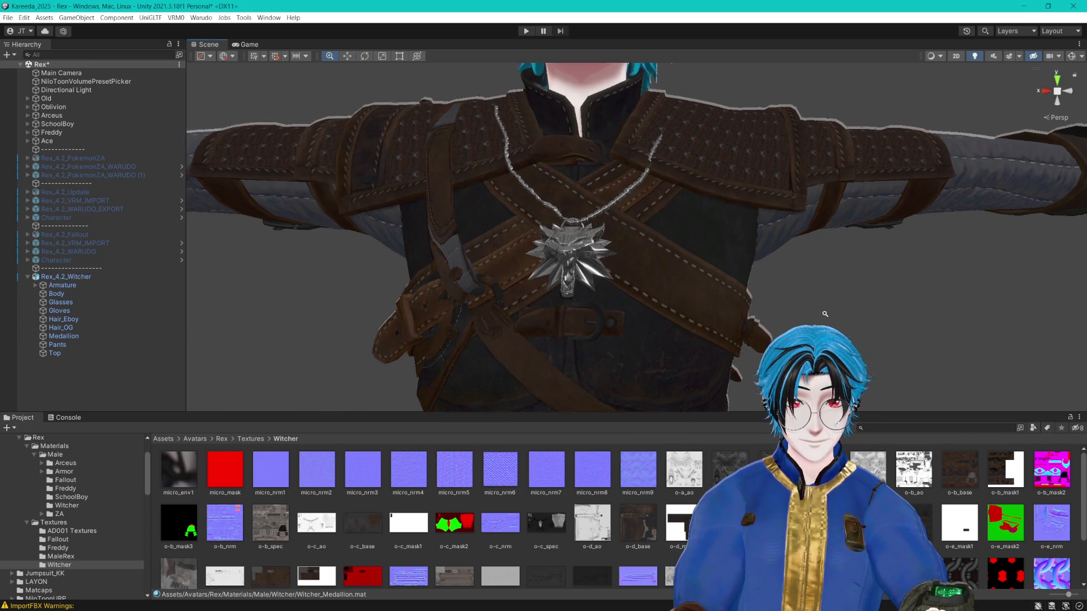
scroll(566, 238, up, 5)
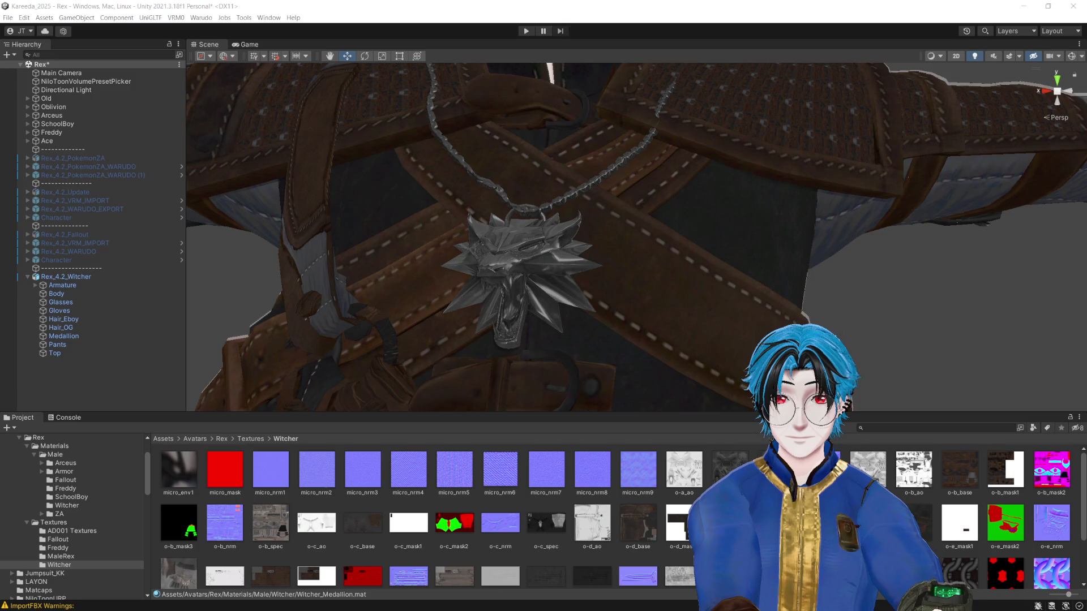
scroll(905, 265, down, 5)
scroll(907, 264, up, 6)
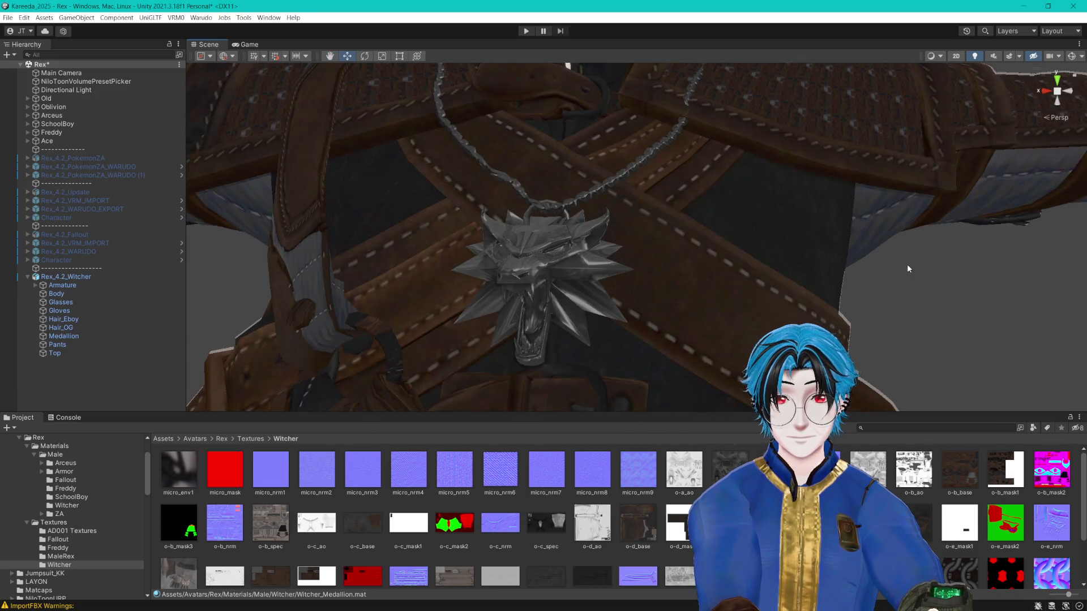
mouse_move(907, 263)
mouse_down()
mouse_move(917, 245)
mouse_move(862, 268)
mouse_move(895, 244)
mouse_up()
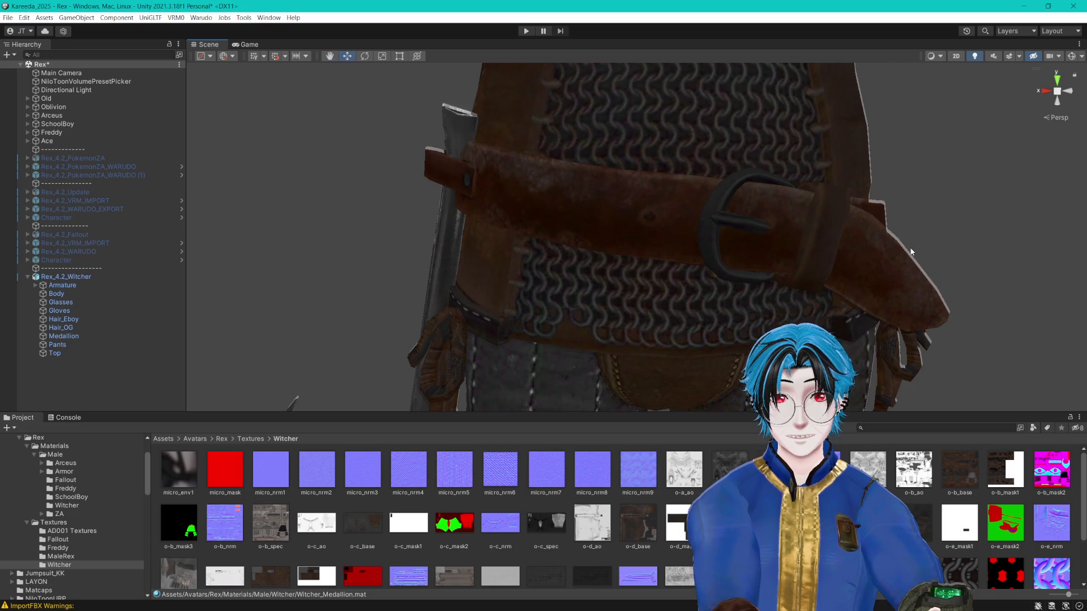
scroll(855, 253, down, 5)
key(ctrl+s)
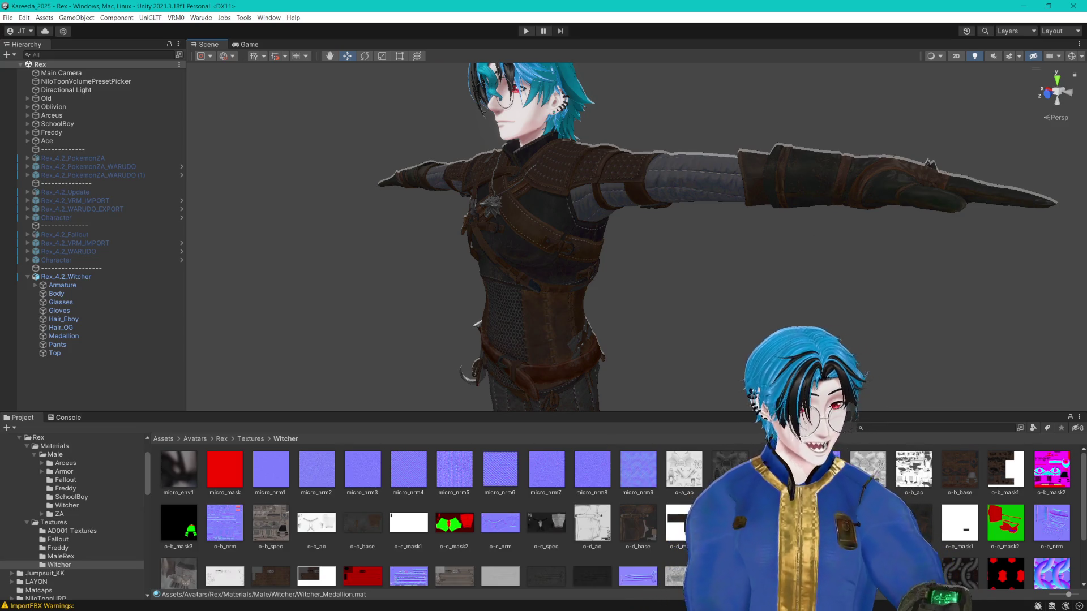
Step: Select the Top mesh's Witcher_Chain material and retexture the chainmail a duller dark grey
drag(626, 285, 700, 281)
scroll(702, 282, up, 2)
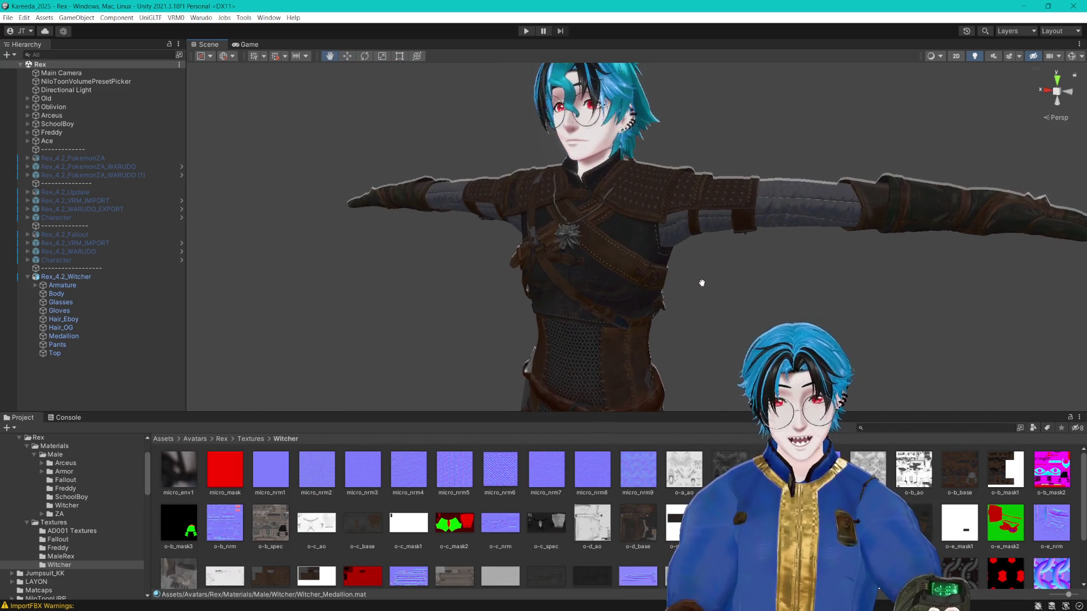
scroll(701, 282, up, 5)
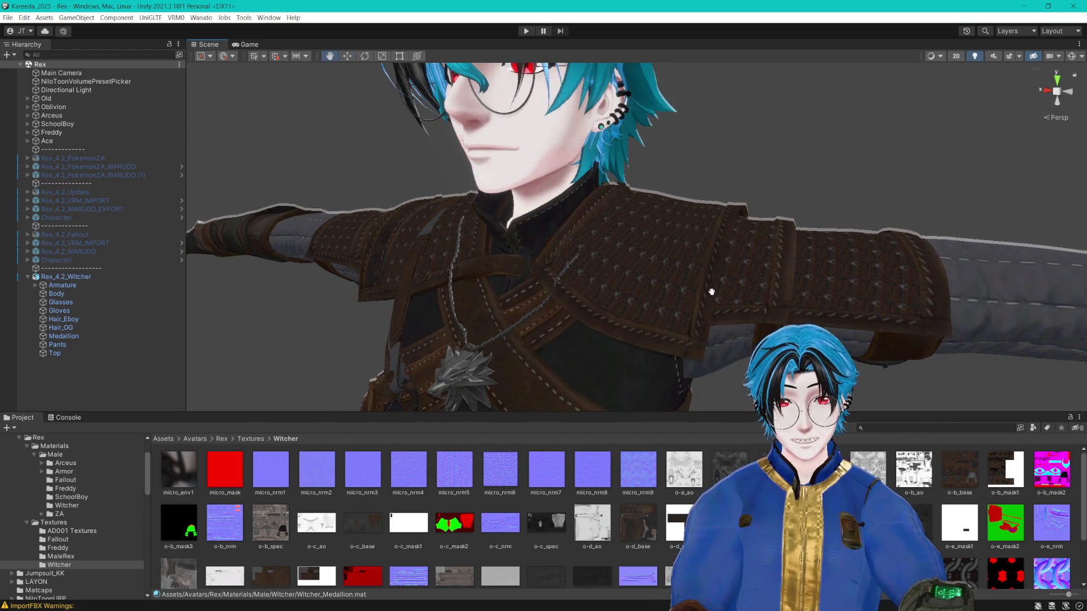
key(w)
click(698, 229)
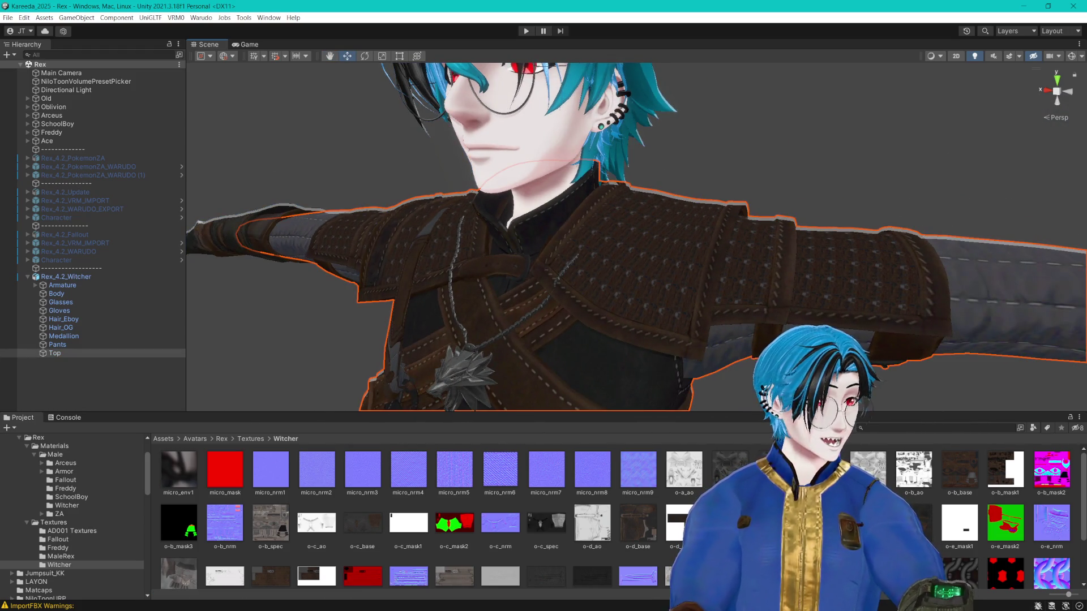
click(67, 505)
click(312, 470)
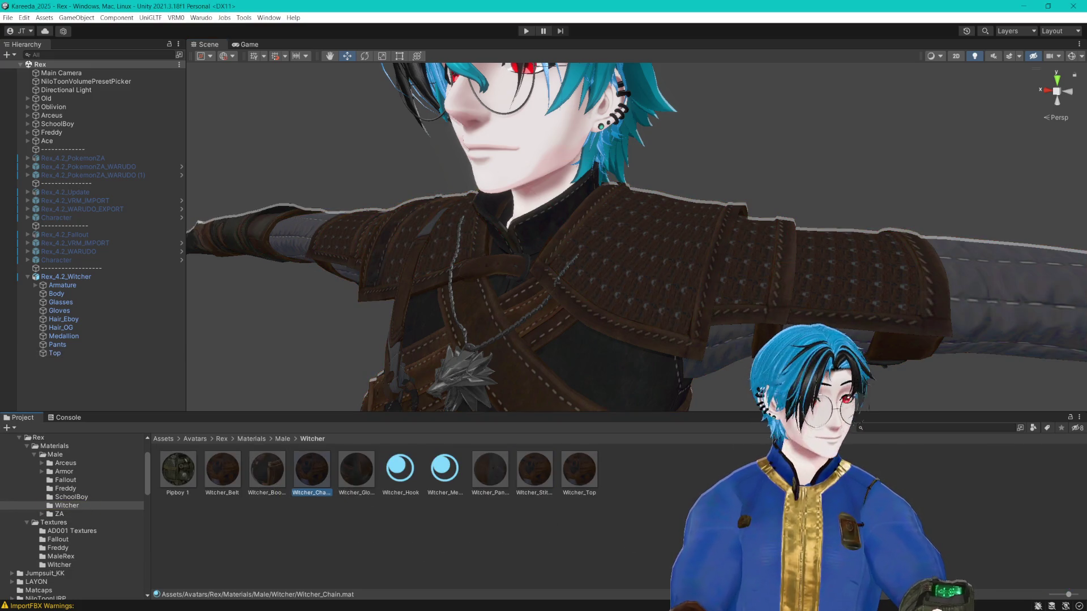
click(59, 565)
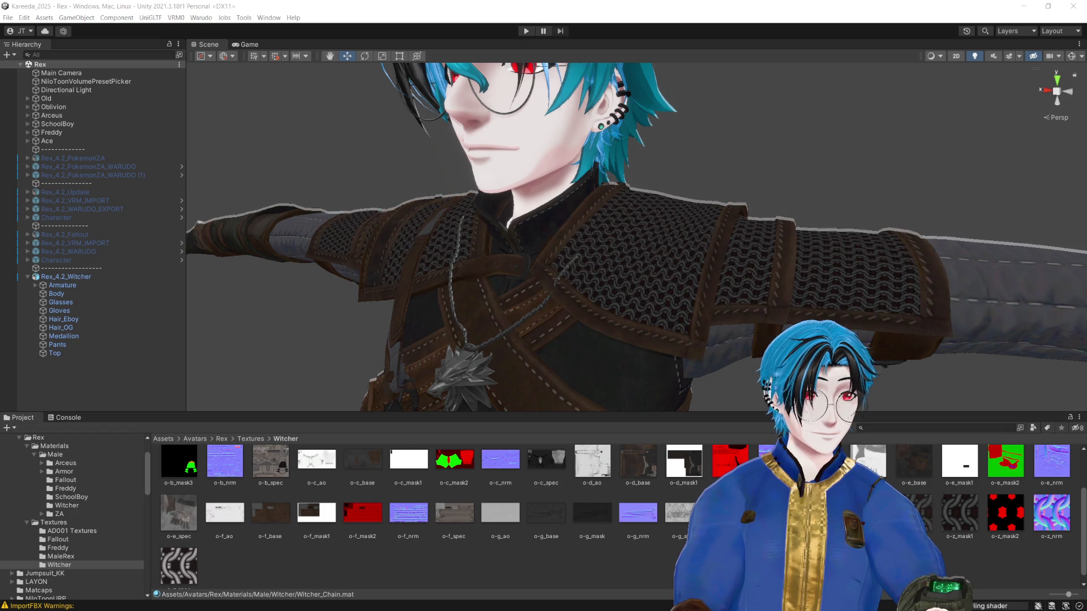
Step: Inspect the chainmail shoulder and medallion up close, then return to Blender
scroll(796, 194, up, 5)
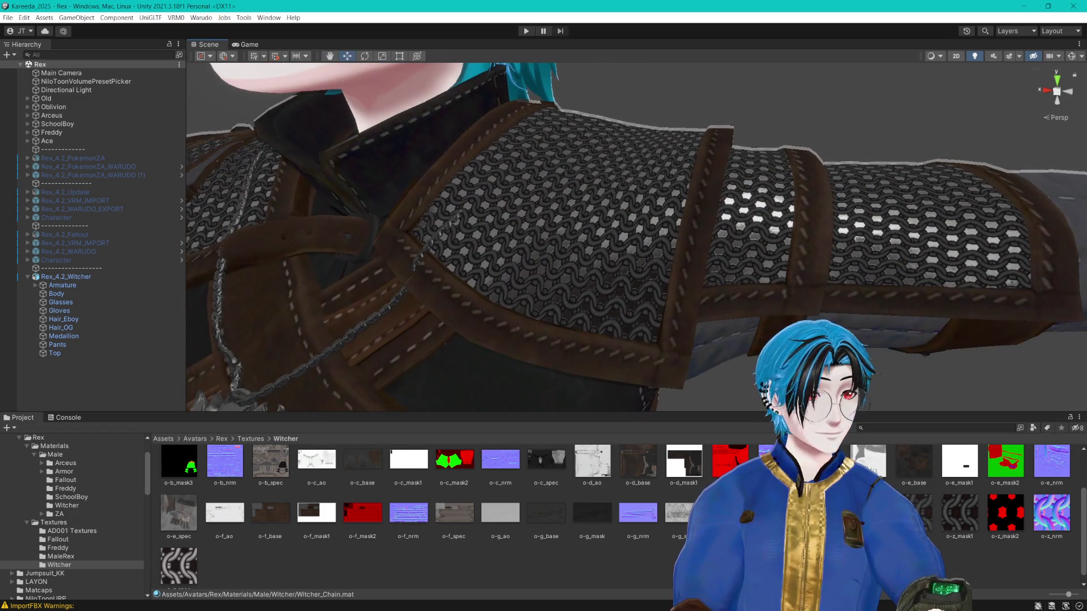
drag(906, 216, 915, 214)
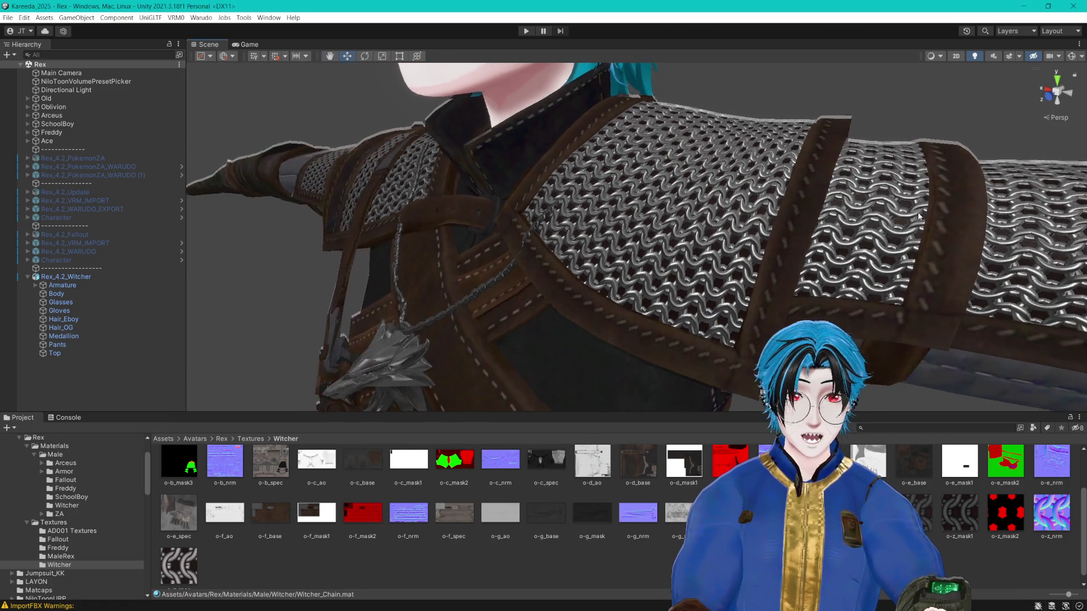
scroll(933, 213, up, 3)
scroll(933, 213, up, 5)
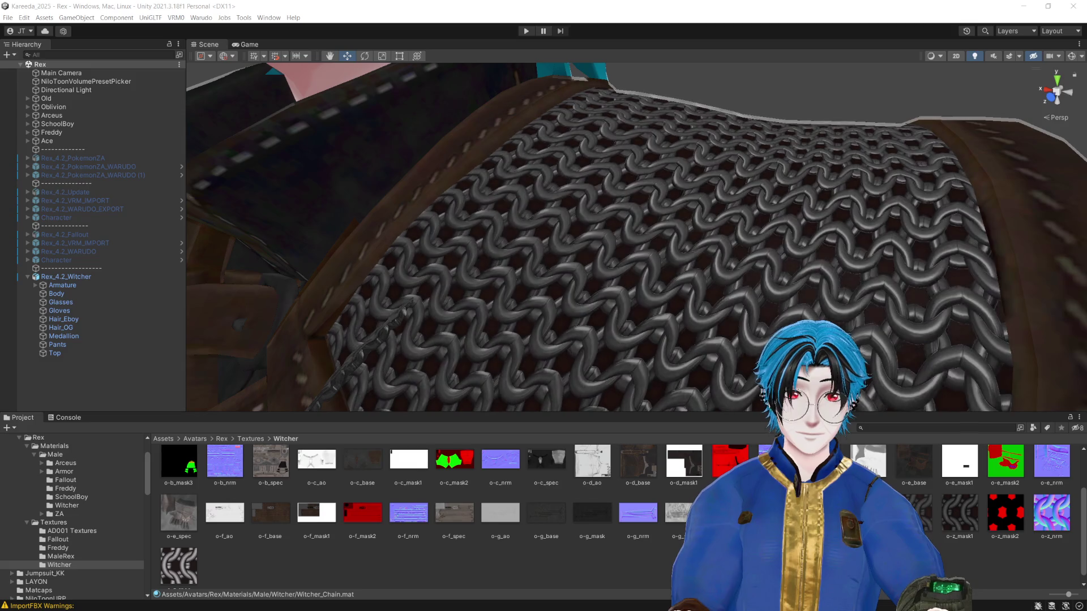
scroll(875, 218, down, 10)
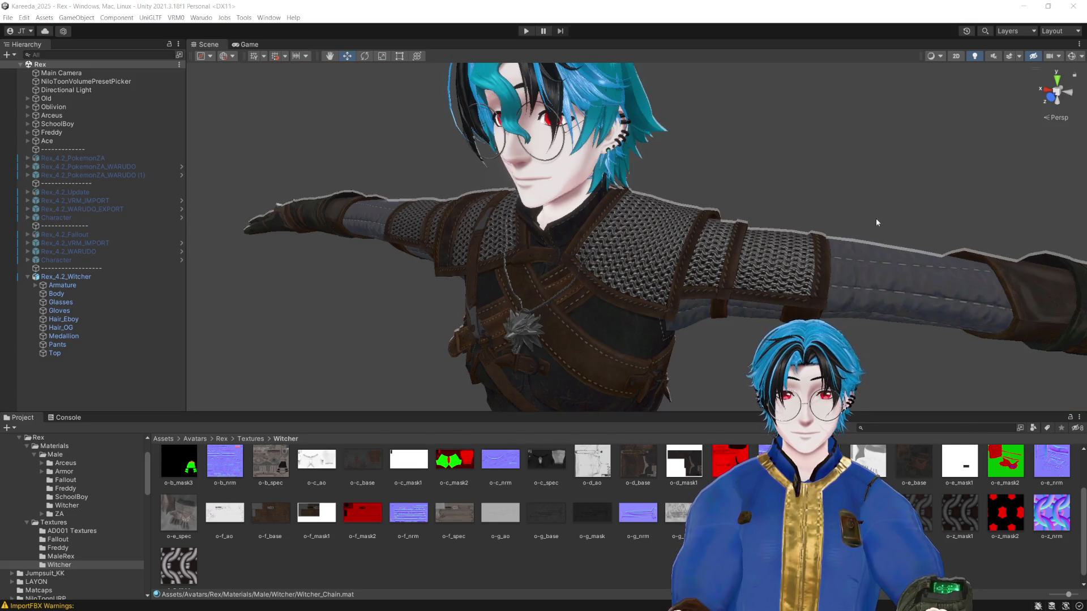
click(875, 219)
scroll(906, 218, up, 5)
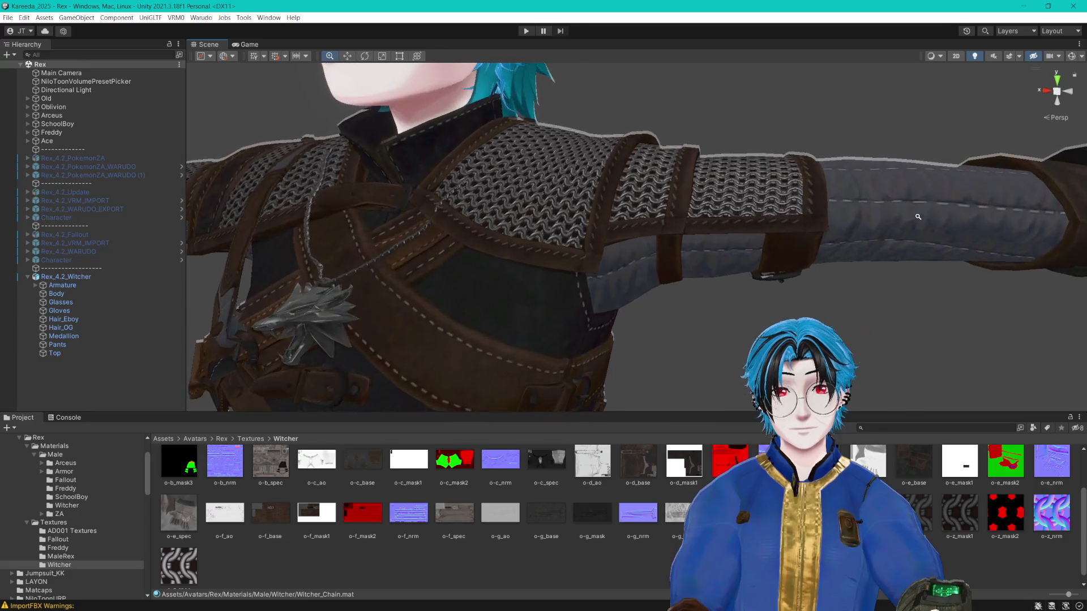
scroll(928, 220, down, 2)
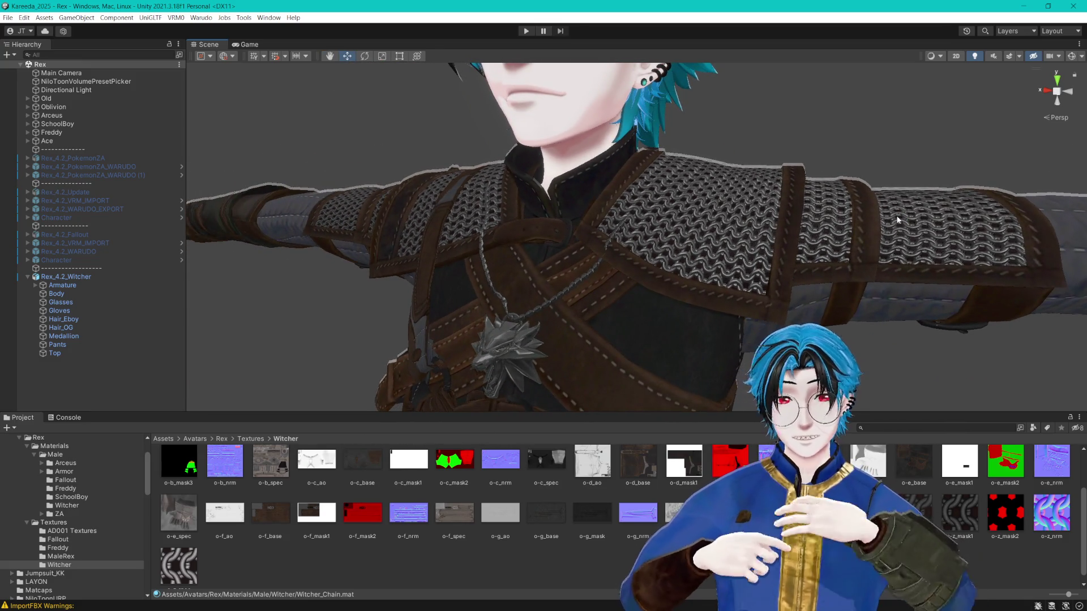
key(alt+Tab)
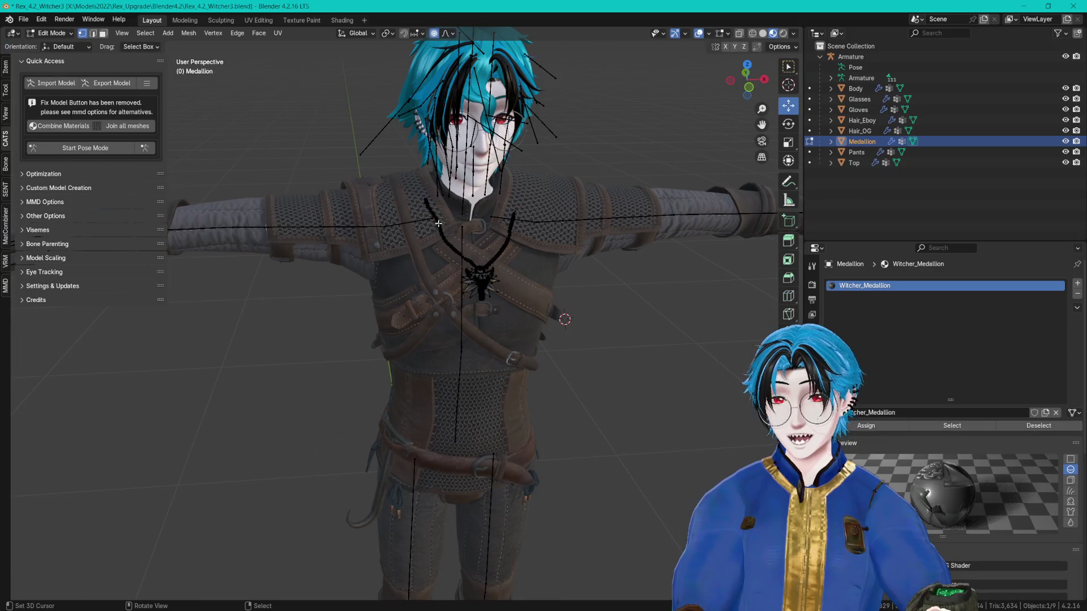
Step: Circle-select the chain vertices and nudge them onto the strap with proportional editing
key(KP_Decimal)
scroll(494, 249, down, 8)
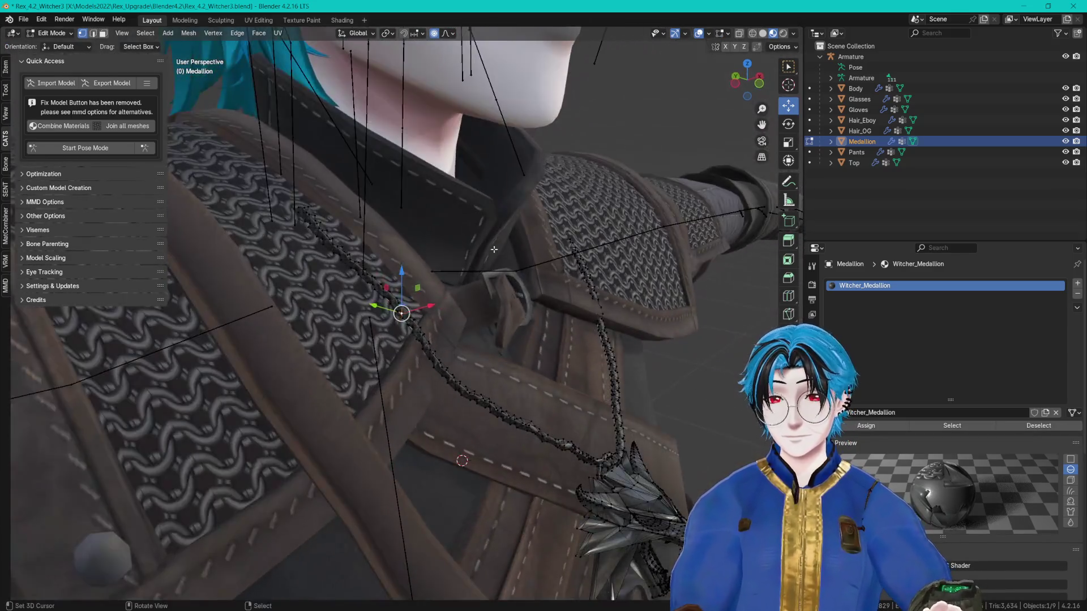
mouse_move(494, 249)
mouse_down()
mouse_move(429, 301)
mouse_move(339, 263)
mouse_move(363, 282)
mouse_move(494, 249)
mouse_up()
key(c)
key(Escape)
key(g)
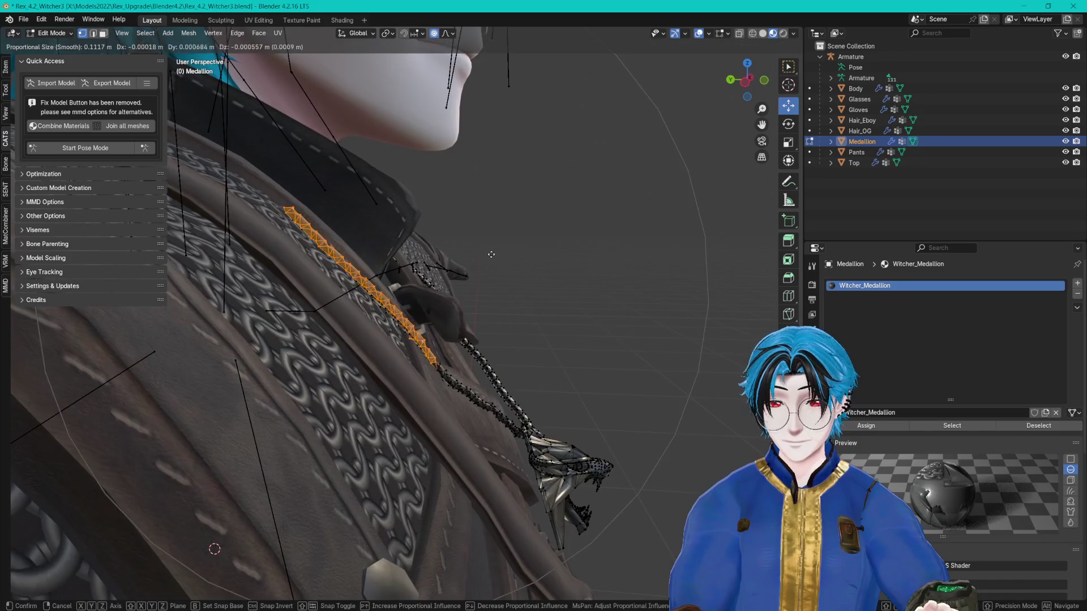
scroll(485, 258, up, 3)
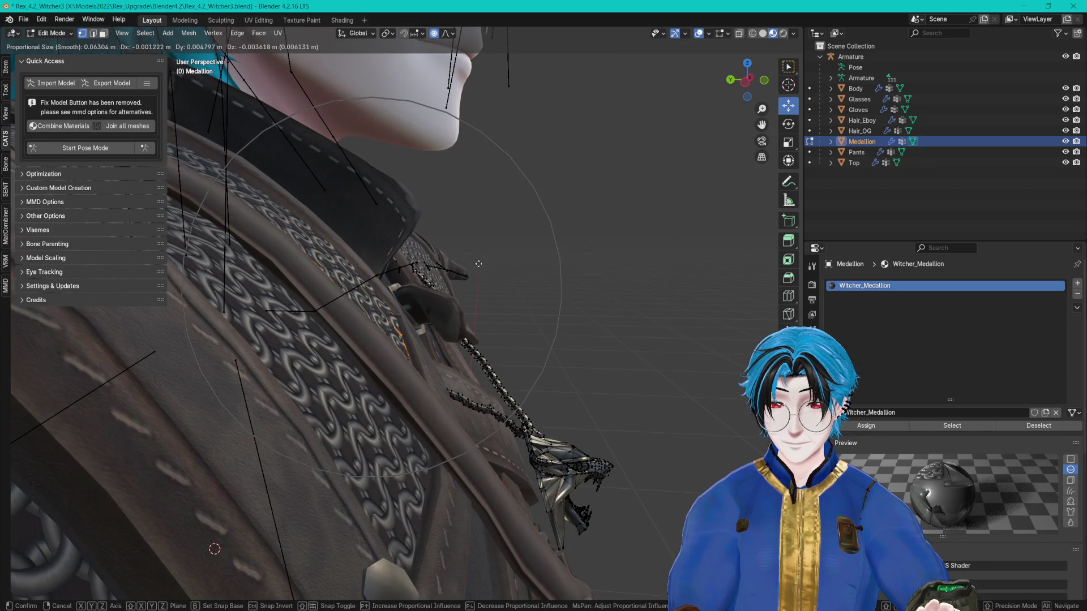
click(479, 264)
mouse_move(478, 264)
mouse_down()
mouse_move(408, 335)
mouse_move(412, 323)
mouse_up()
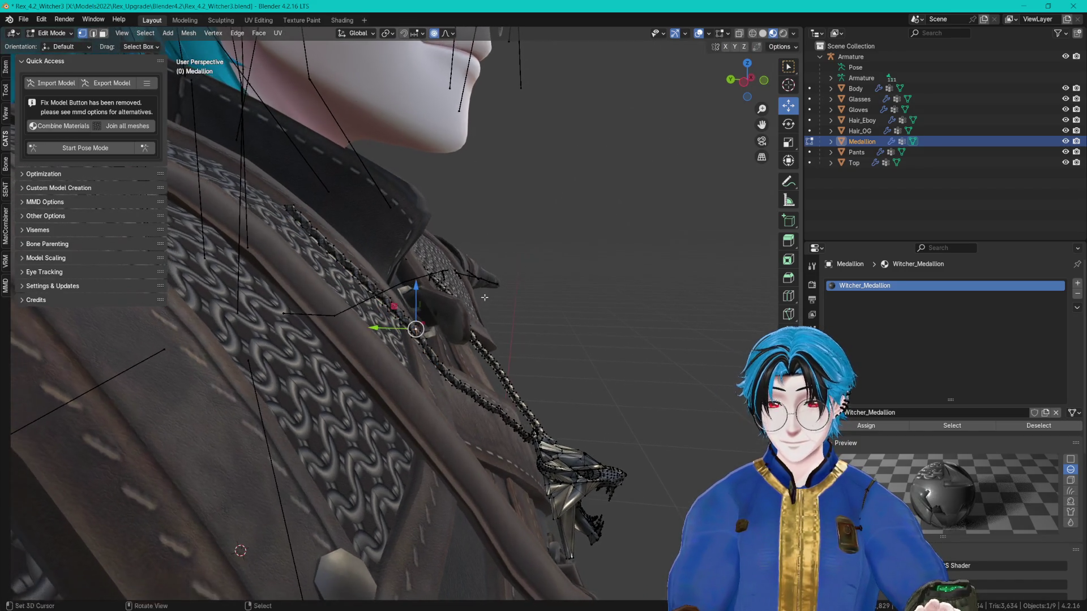
key(g)
click(491, 301)
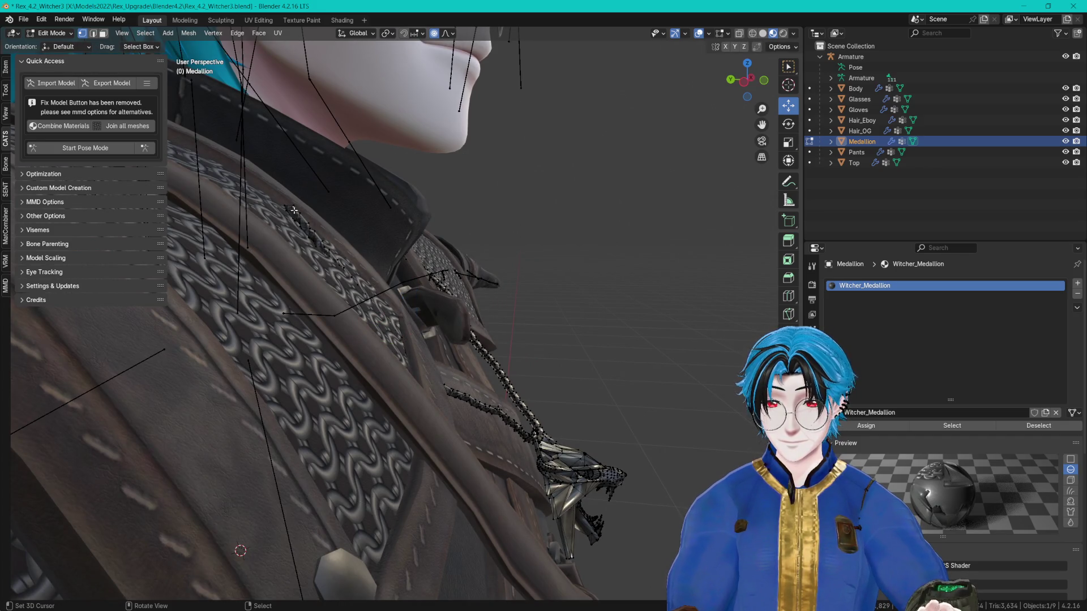
Step: Move further chain sections with soft falloff so they follow the leather strap
key(g)
click(348, 223)
drag(349, 223, 419, 368)
click(419, 368)
scroll(424, 374, up, 2)
key(g)
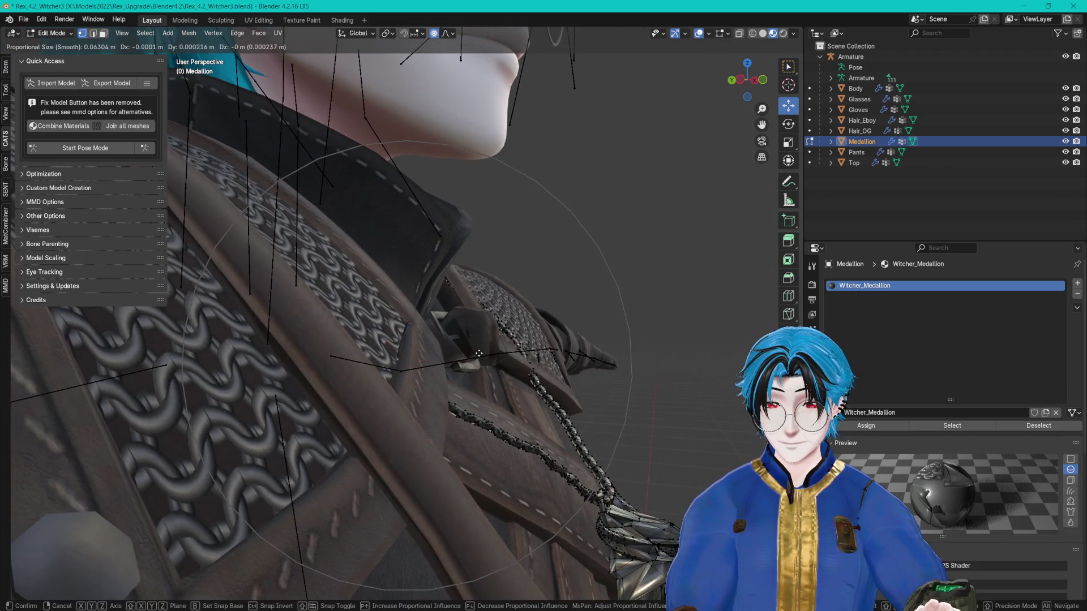
right_click(439, 346)
drag(415, 350, 412, 349)
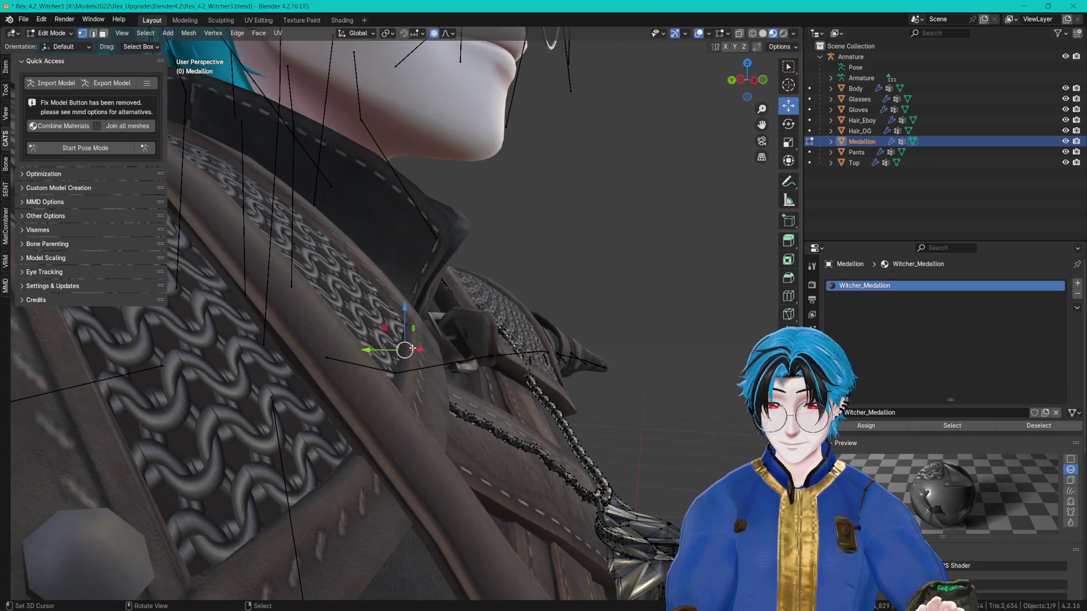
key(g)
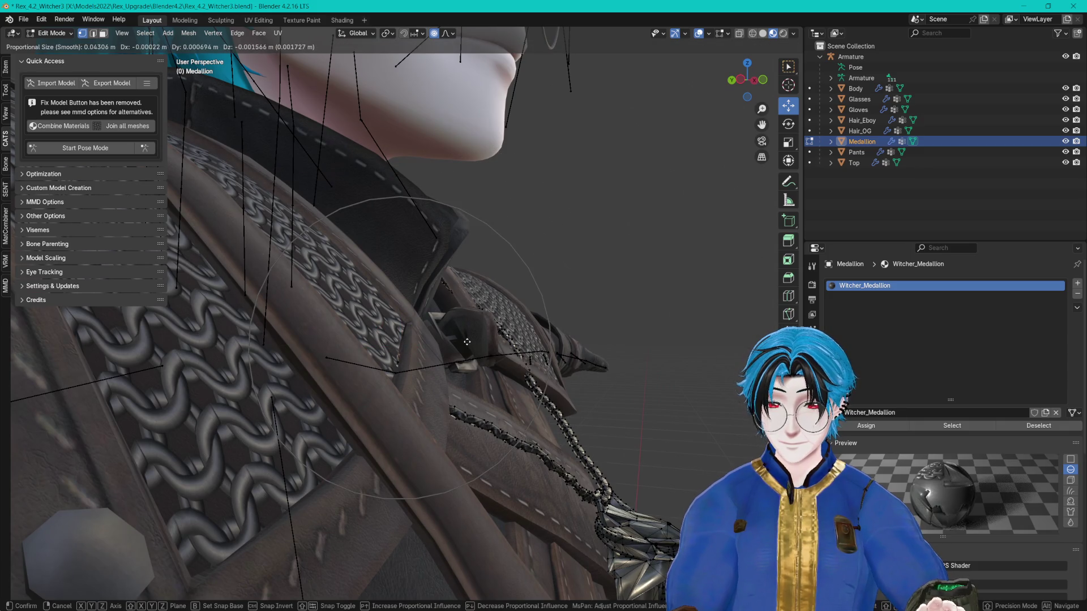
click(467, 342)
Step: Make a final chain adjustment against the strap and switch editing to the Top mesh
scroll(339, 317, down, 3)
scroll(295, 300, up, 4)
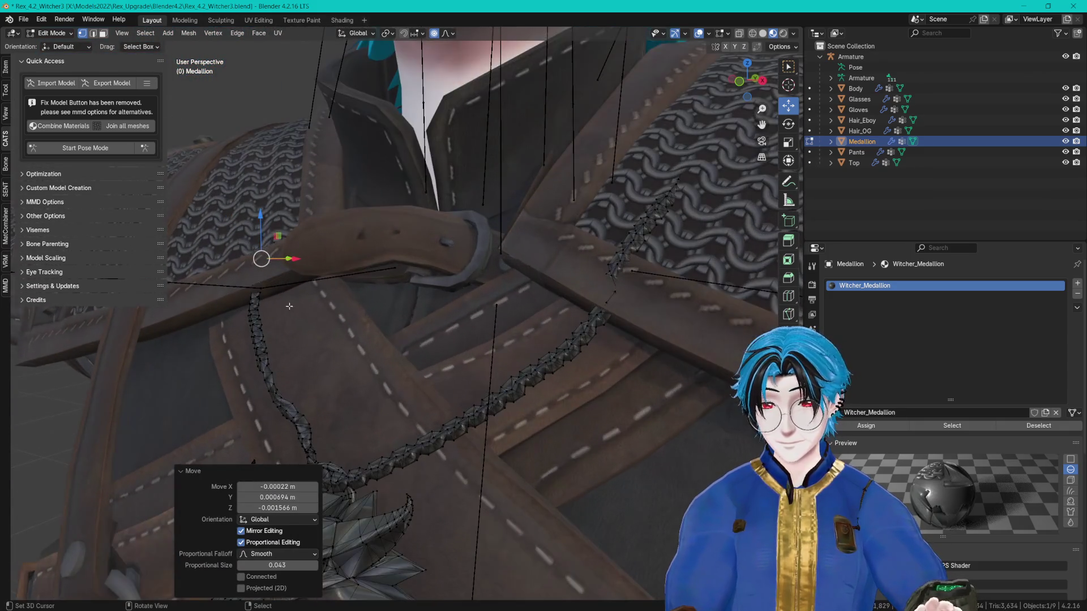
mouse_move(289, 307)
mouse_down()
mouse_move(408, 295)
mouse_move(230, 300)
mouse_move(420, 310)
mouse_move(408, 317)
mouse_up()
key(g)
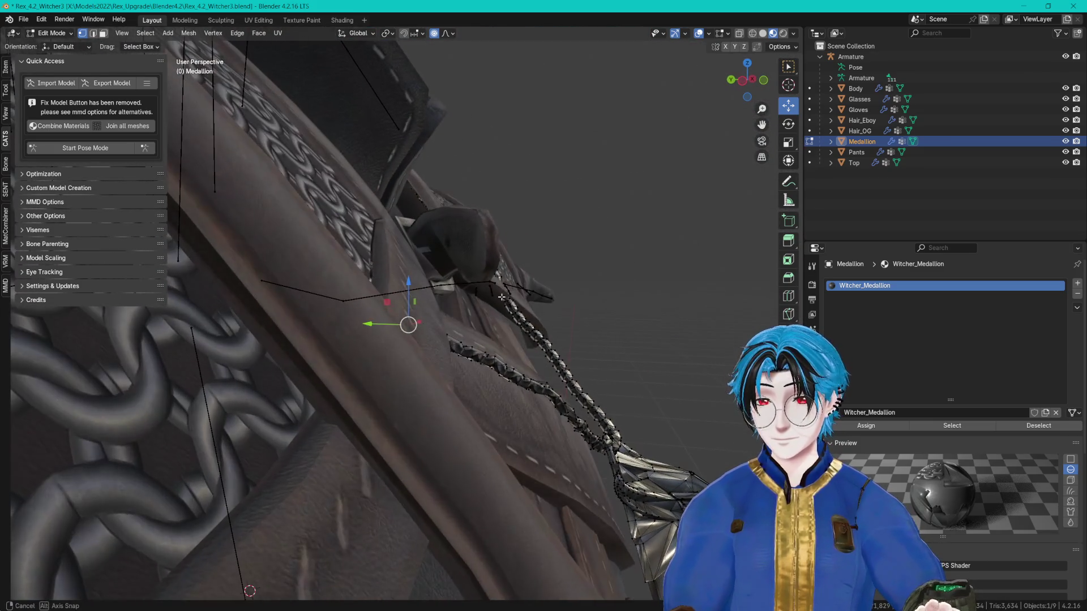
click(532, 293)
scroll(376, 322, up, 3)
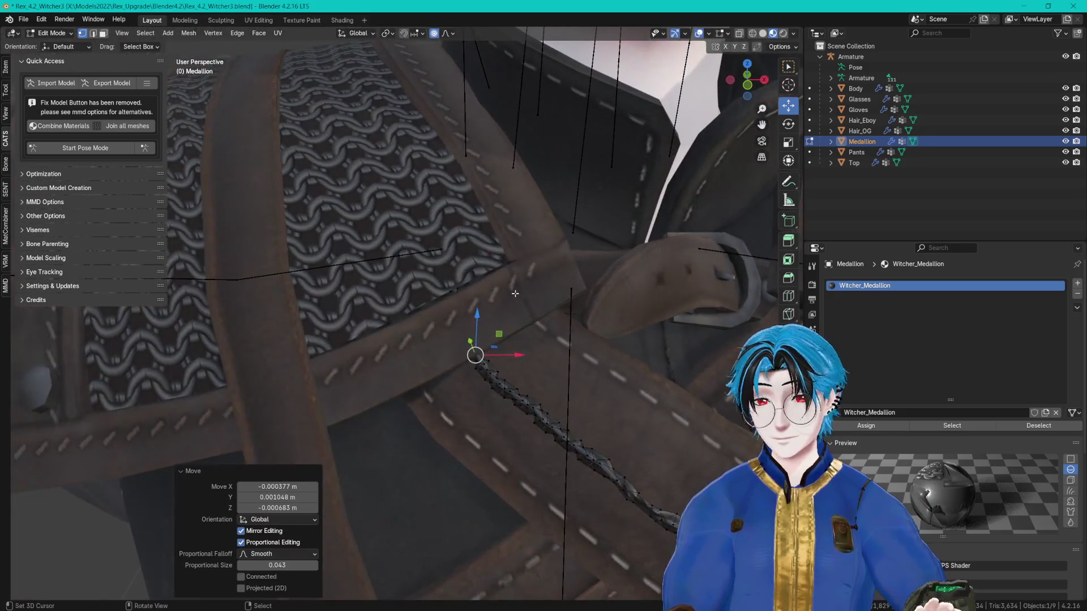
key(alt+q)
scroll(508, 295, up, 3)
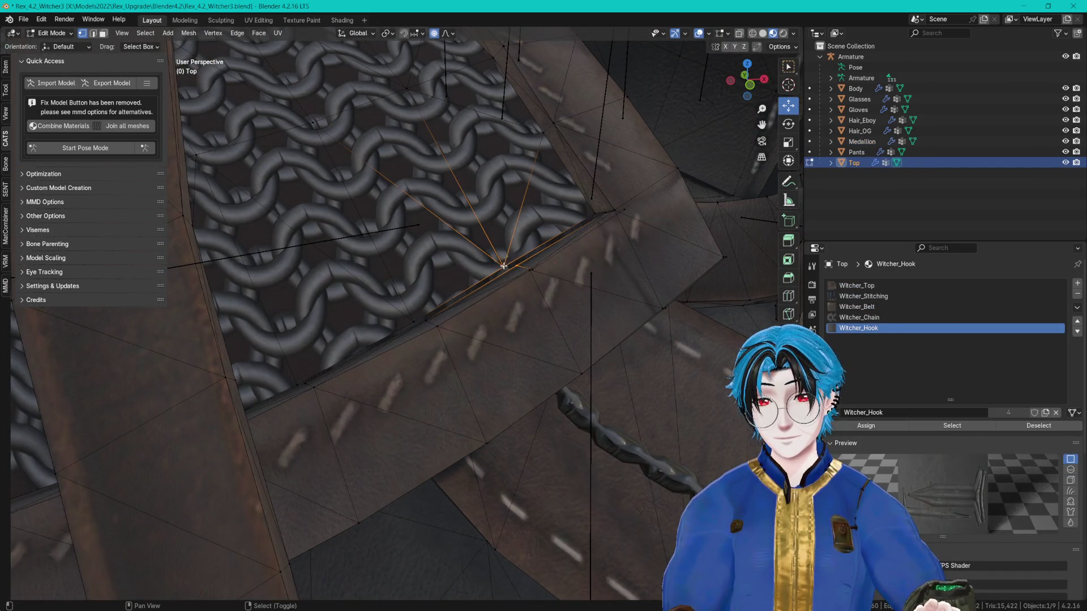
Step: Merge two groups of stray Top vertices at the strap edge using Merge At Center
scroll(541, 261, up, 5)
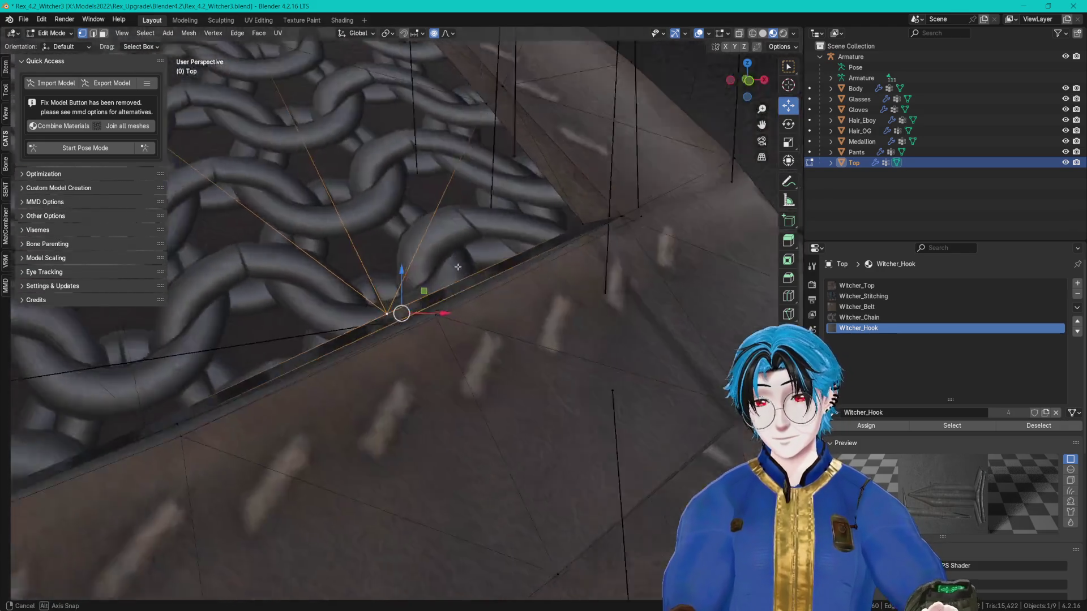
key(m)
click(416, 273)
scroll(364, 375, up, 3)
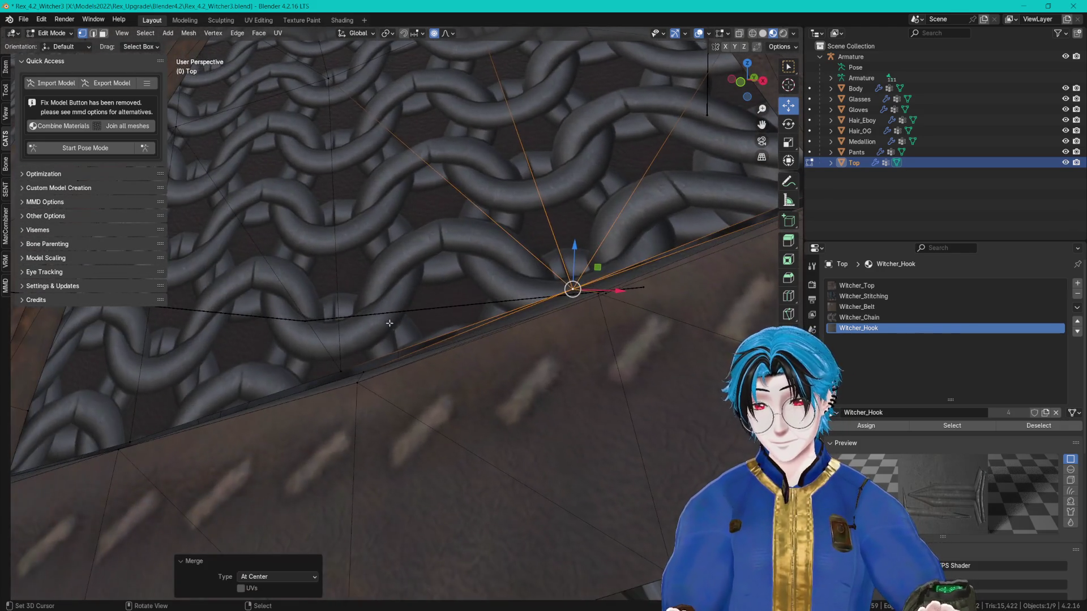
key(m)
click(350, 368)
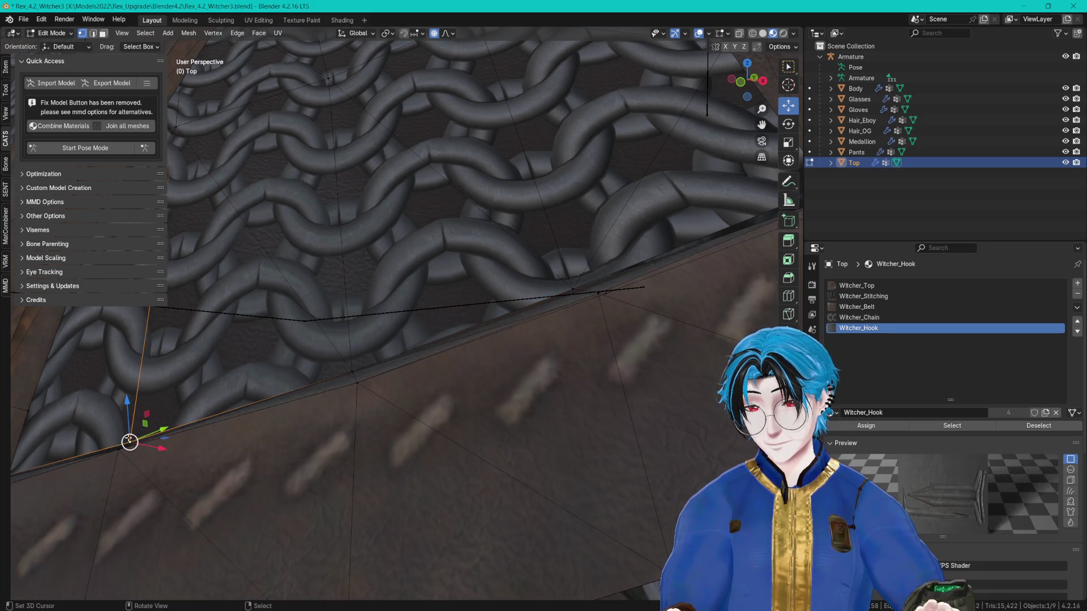
Step: Review the merged strap edge, pick a vertex near the chain, and return to editing Medallion
scroll(129, 440, up, 3)
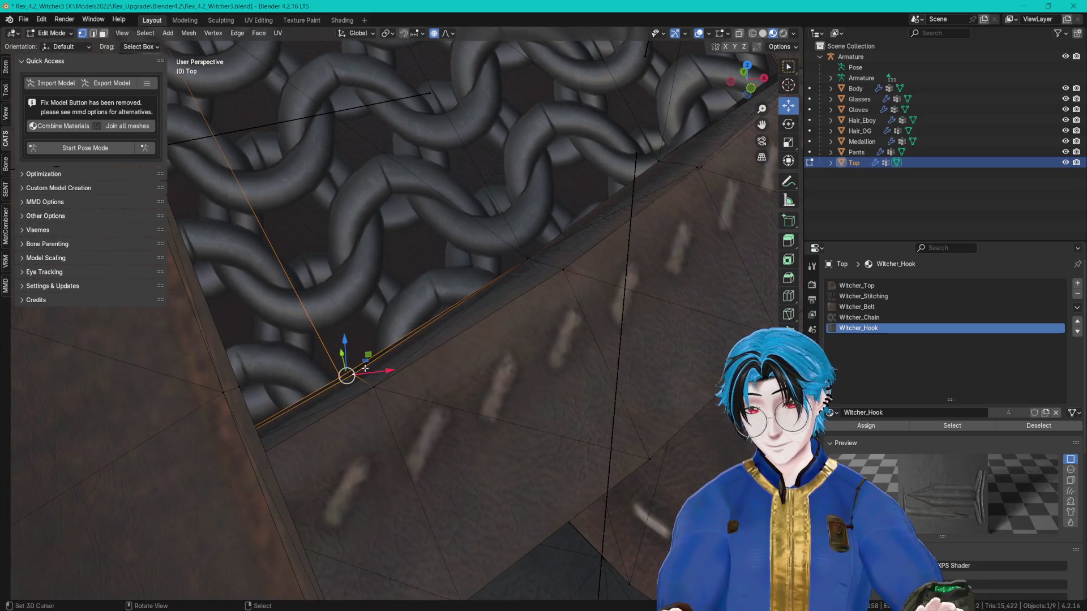
scroll(365, 369, down, 5)
scroll(406, 297, up, 5)
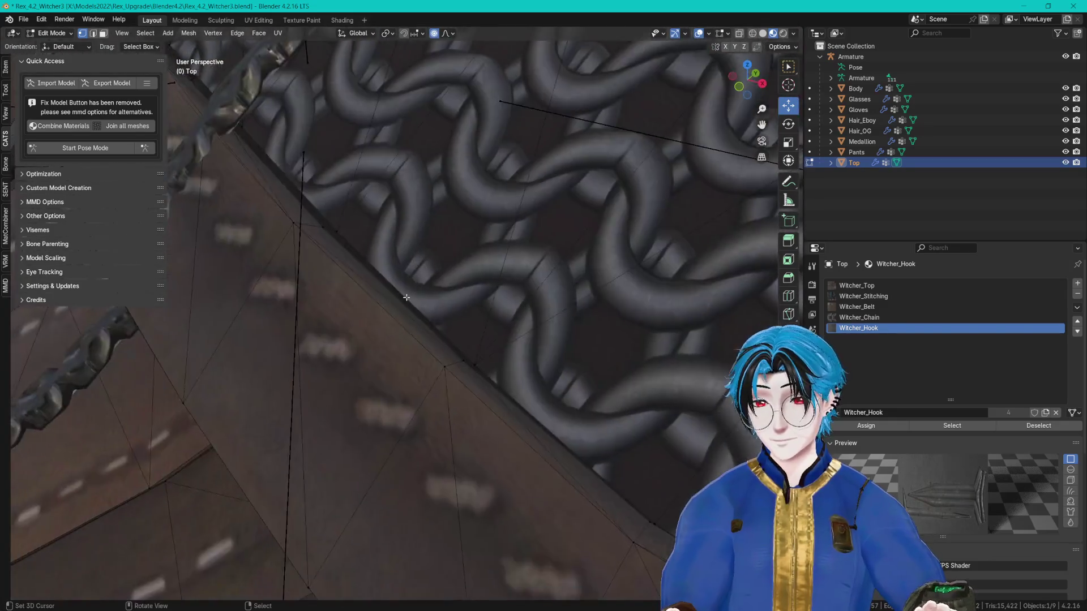
scroll(407, 297, down, 2)
scroll(451, 324, up, 3)
scroll(399, 309, down, 2)
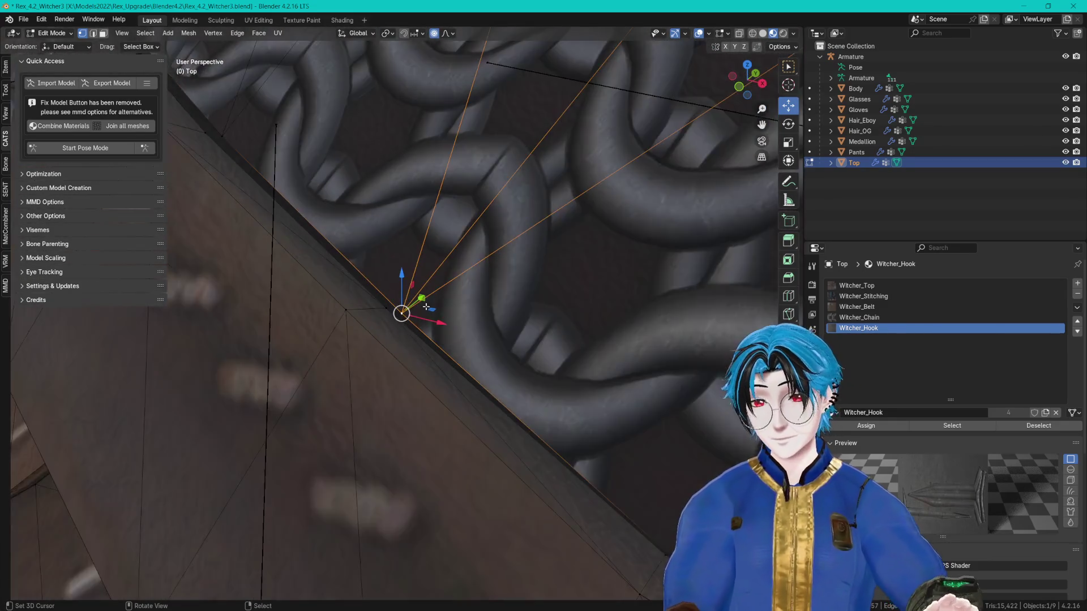
scroll(392, 307, up, 2)
key(alt+a)
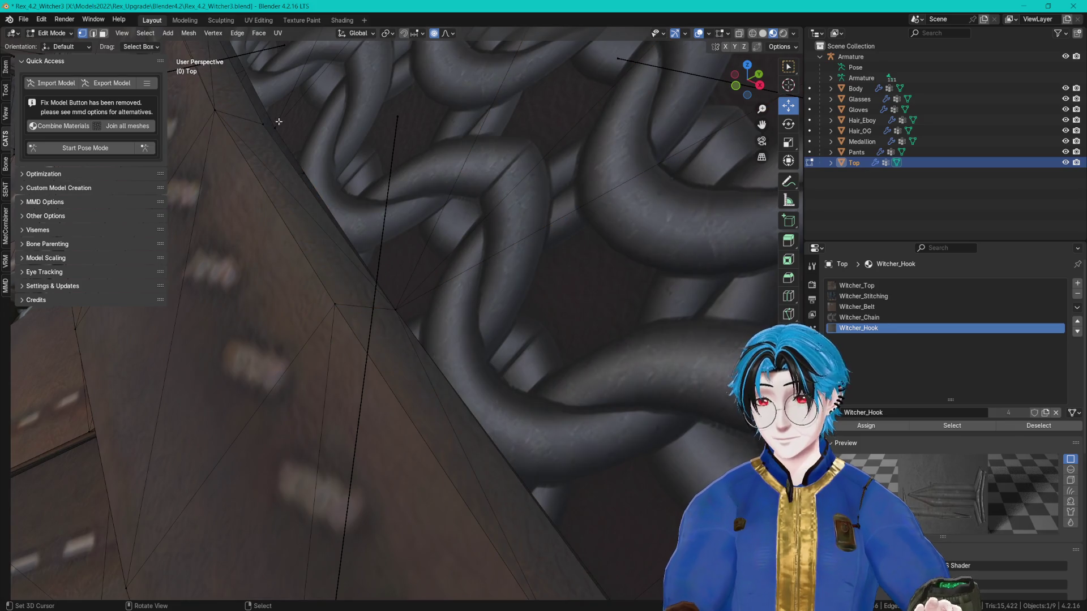
scroll(355, 176, down, 1)
click(355, 176)
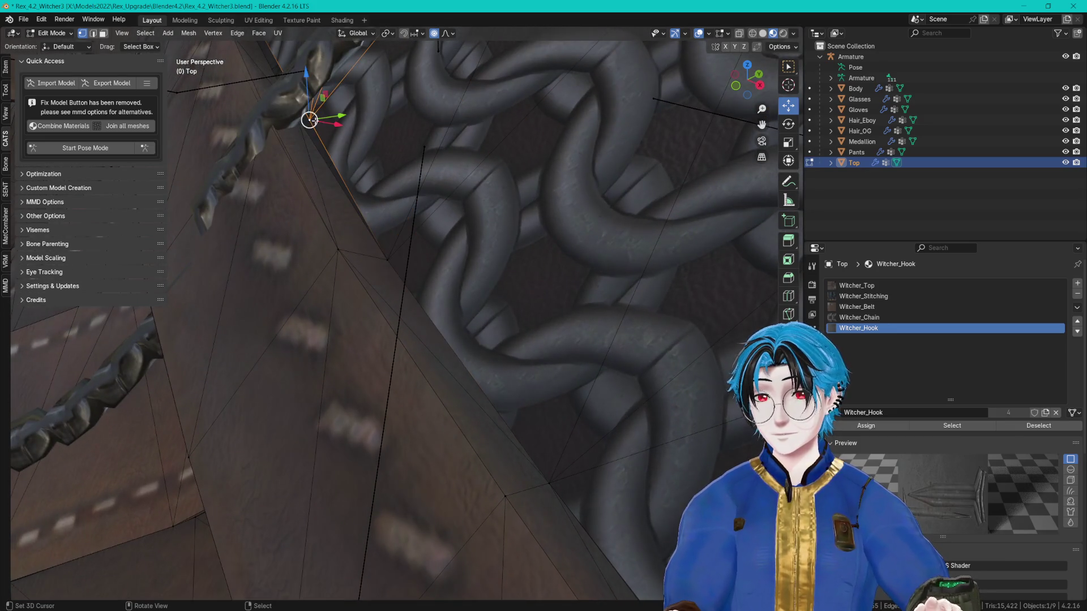
drag(313, 120, 414, 282)
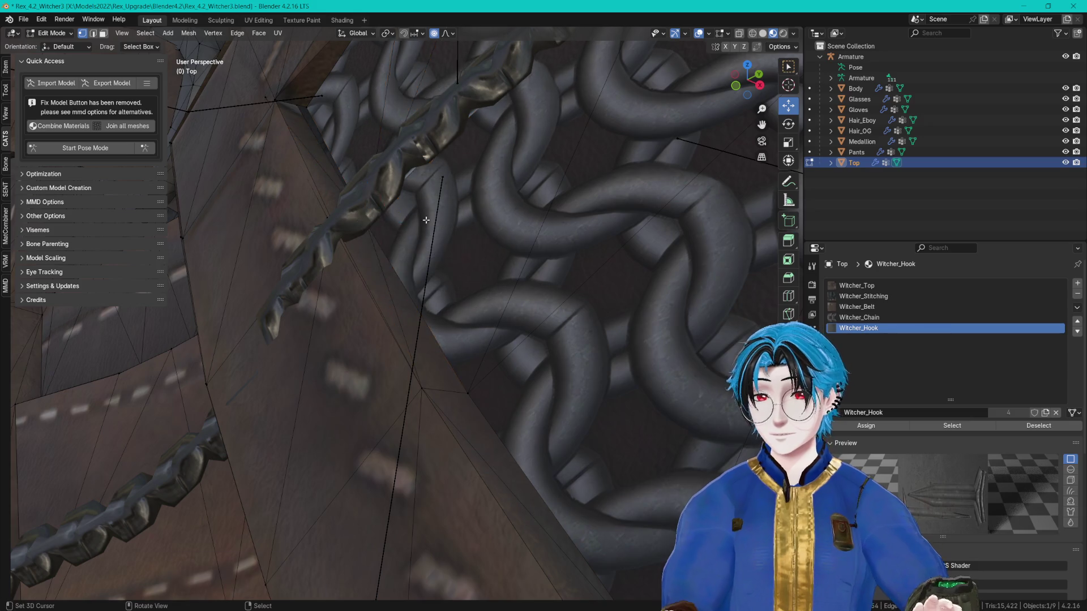
key(alt+q)
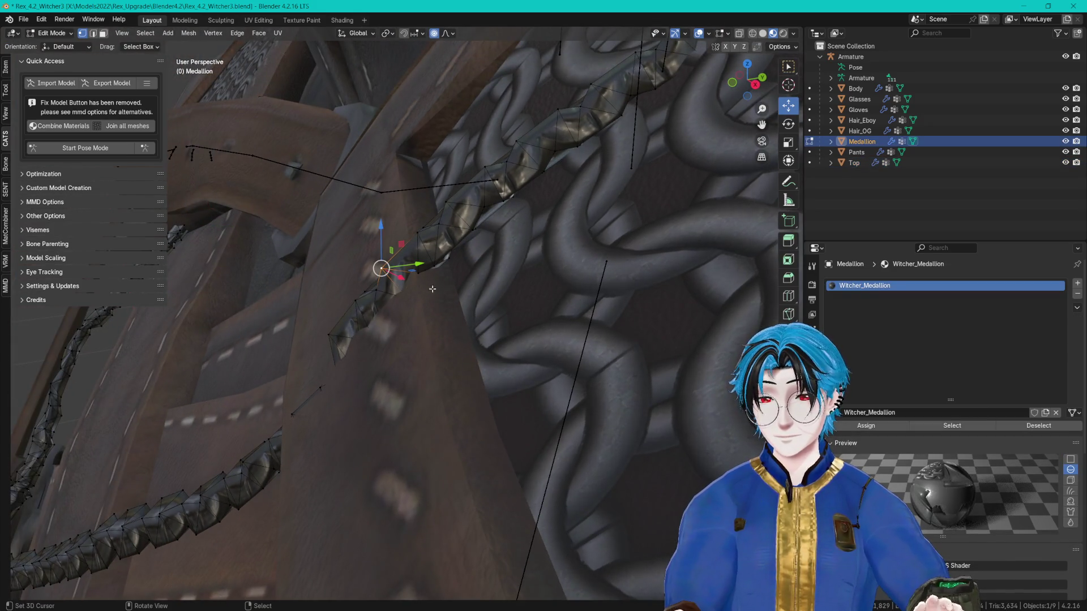
Step: Nudge the chain vertices three more times with proportional size 0.043 to tuck them against the strap
key(g)
click(516, 323)
scroll(532, 283, down, 8)
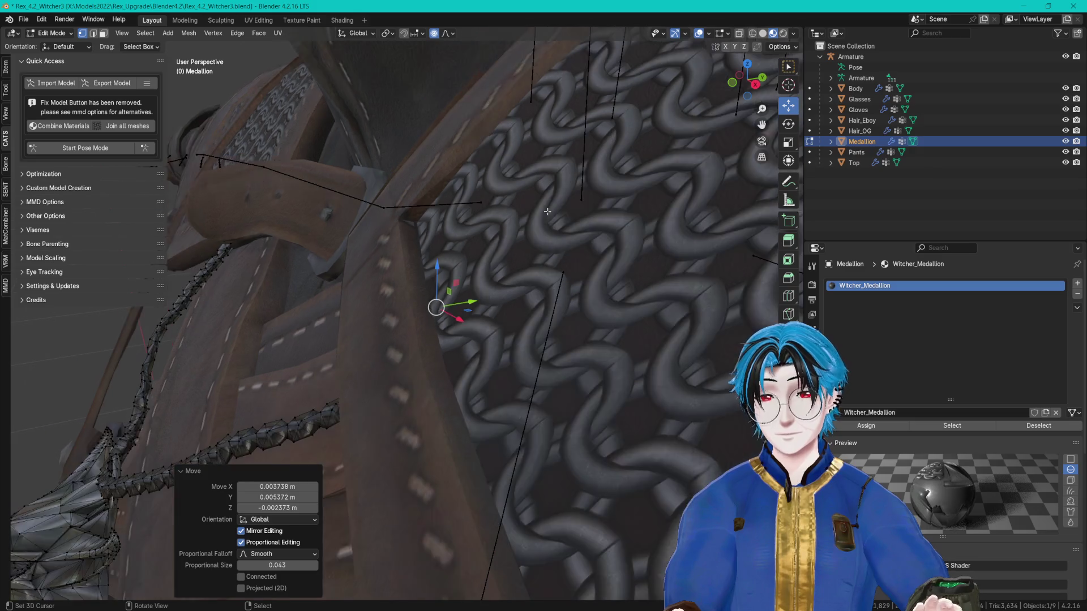
key(g)
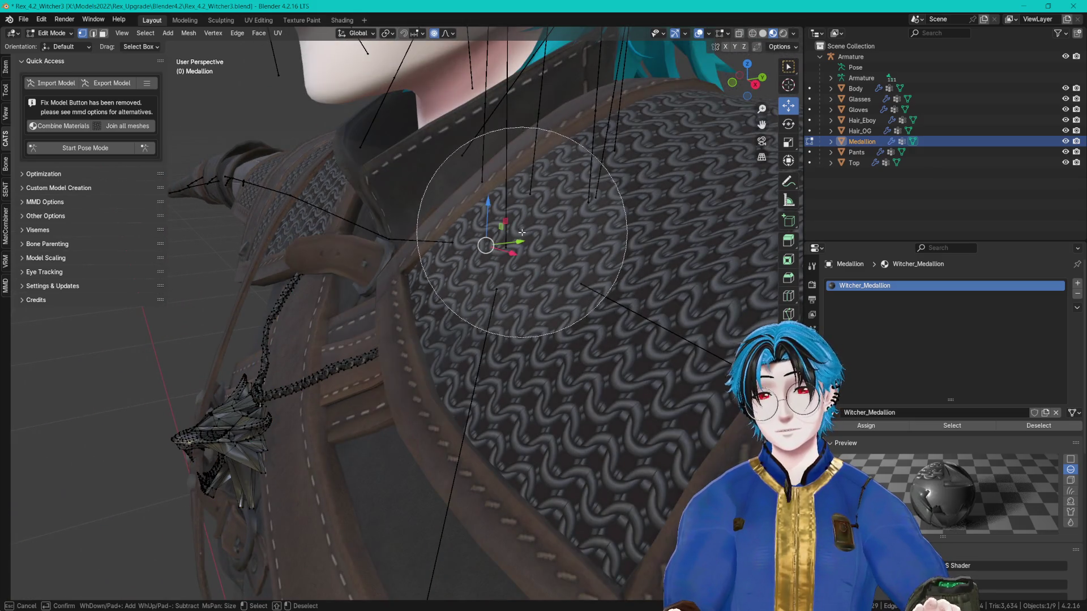
click(582, 236)
scroll(550, 204, up, 5)
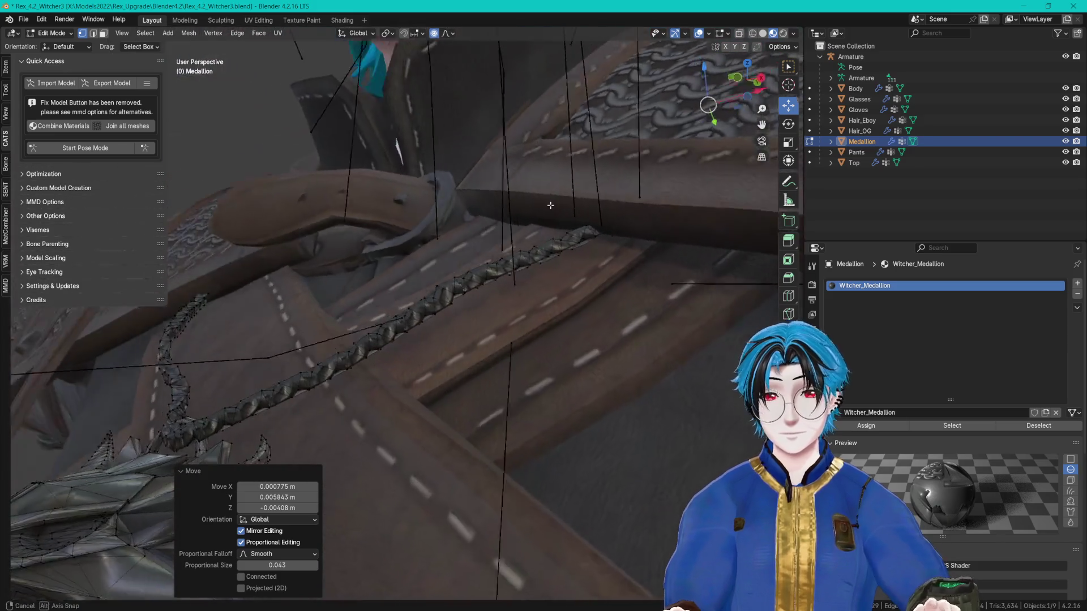
mouse_move(550, 205)
mouse_down()
mouse_move(601, 237)
mouse_move(590, 208)
mouse_up()
key(g)
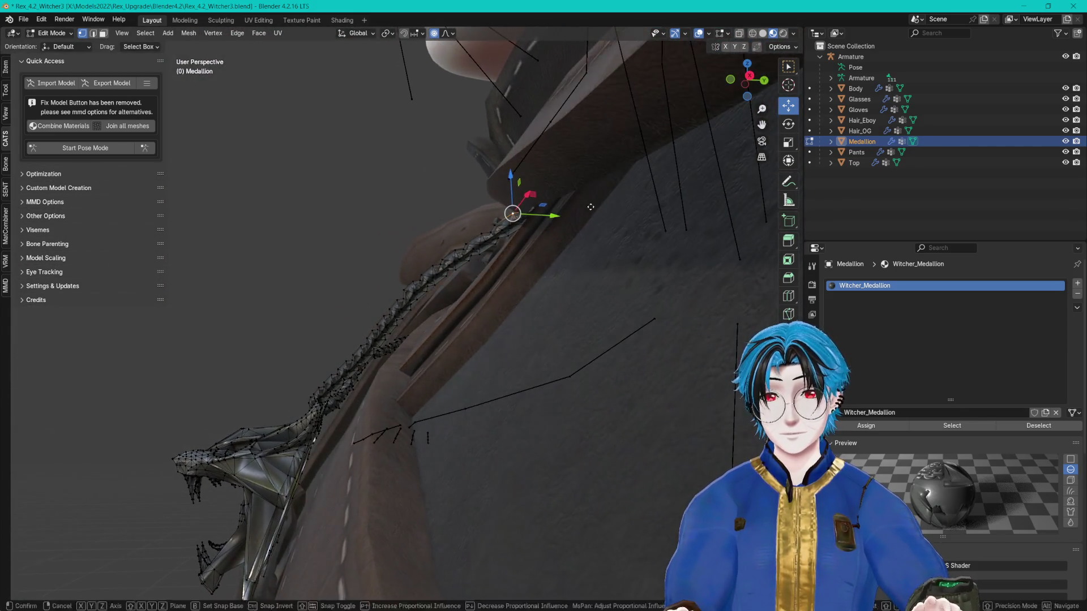
click(594, 208)
scroll(539, 245, down, 5)
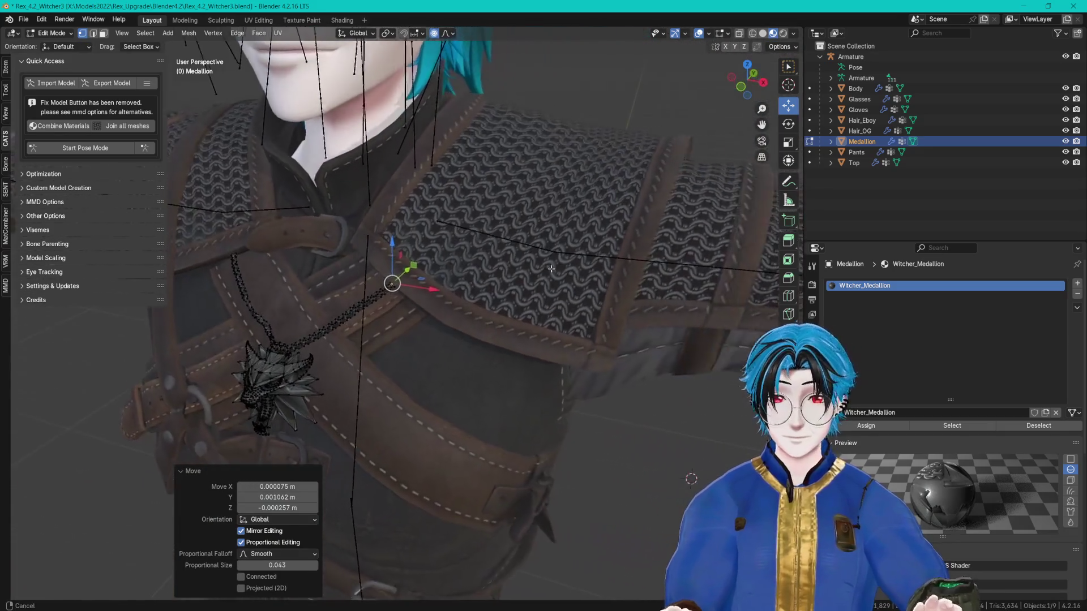
Step: Leave Medallion's Edit Mode and enter Edit Mode on the Top armor mesh
key(Tab)
click(491, 225)
scroll(491, 224, up, 5)
click(434, 275)
key(Tab)
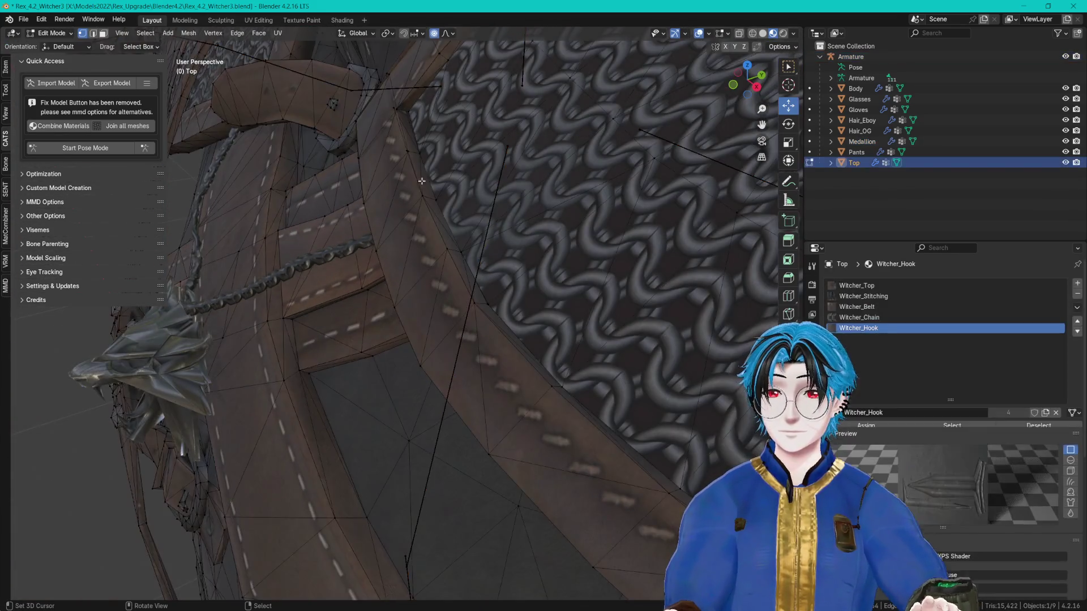
Step: Select a stray strap-edge vertex and its neighbour on Top and merge them
mouse_move(434, 275)
mouse_down()
mouse_move(419, 380)
mouse_move(453, 270)
mouse_up()
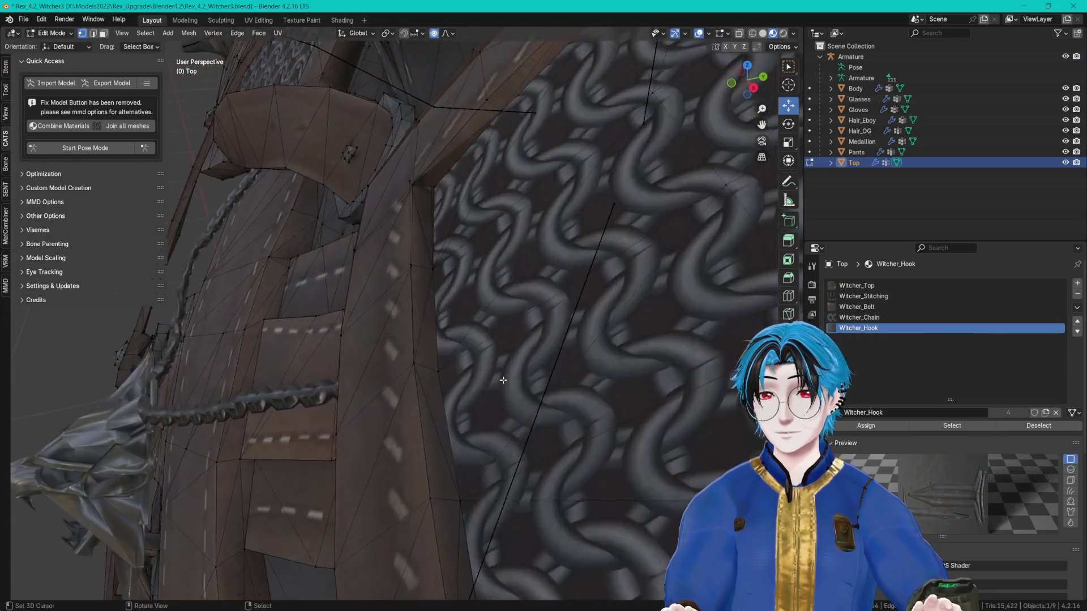
key(a)
key(alt+a)
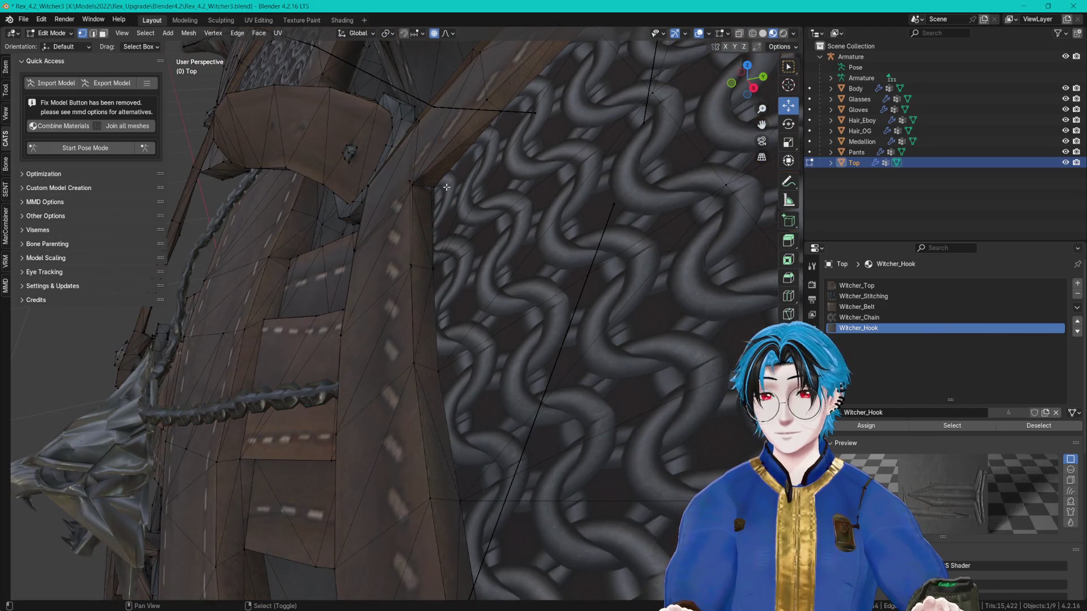
click(447, 187)
key(KP_Decimal)
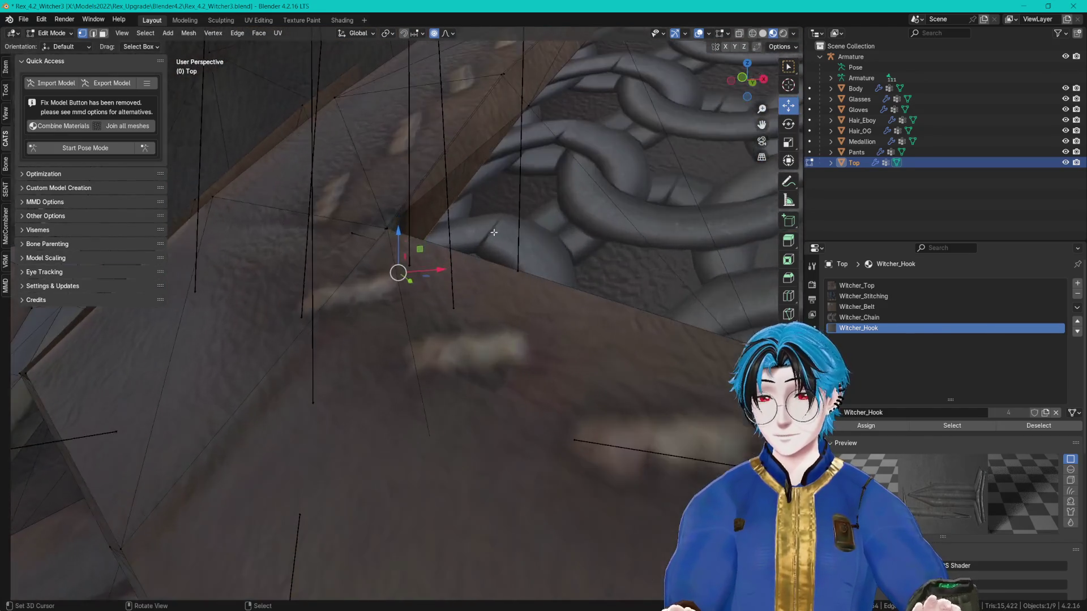
mouse_move(494, 232)
mouse_down()
mouse_move(418, 235)
mouse_move(476, 241)
mouse_move(422, 269)
mouse_up()
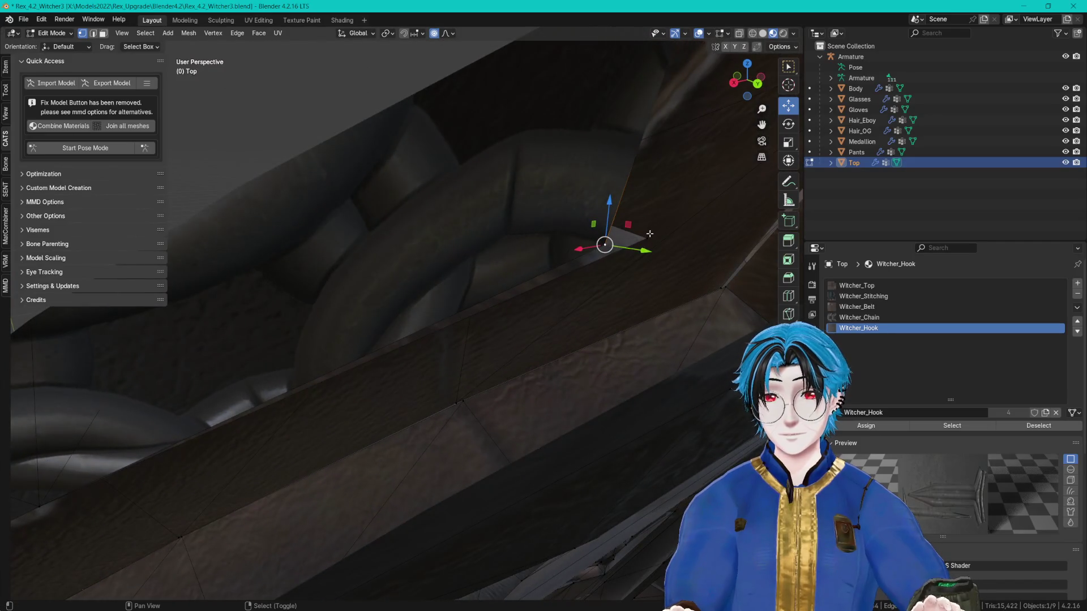
shift+click(466, 343)
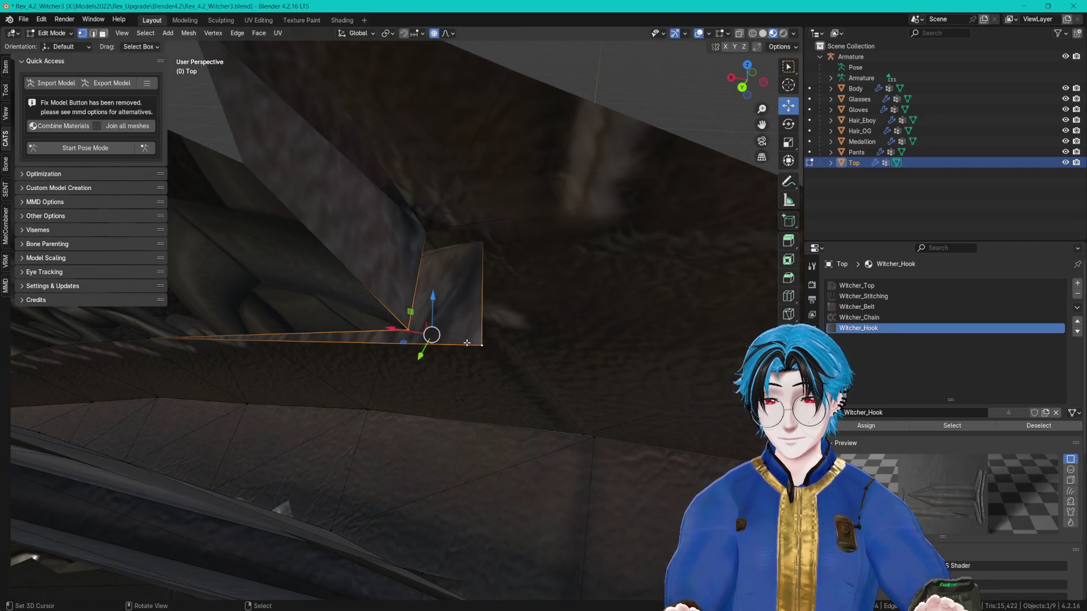
click(466, 343)
scroll(453, 317, up, 5)
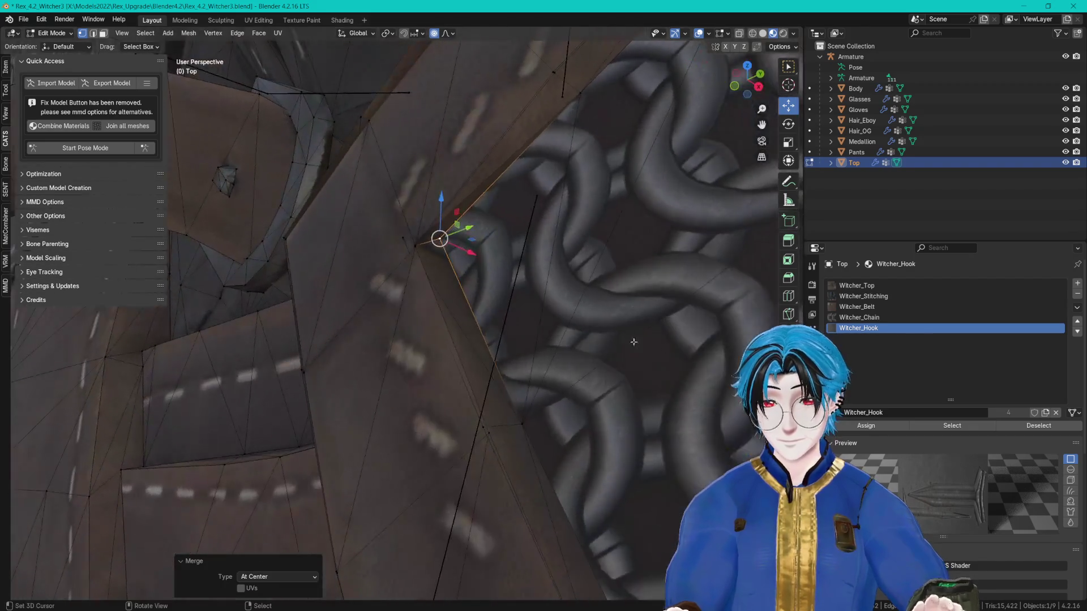
key(Tab)
Step: Check the result, then merge another set of gap vertices along the strap
scroll(446, 291, down, 5)
scroll(443, 305, up, 3)
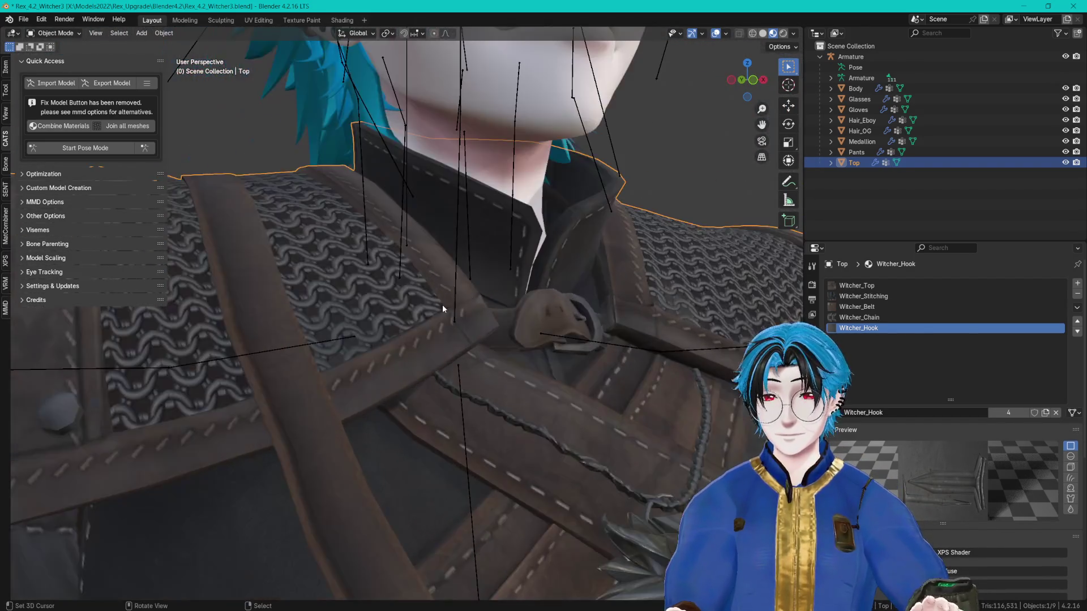
scroll(471, 317, up, 8)
key(Tab)
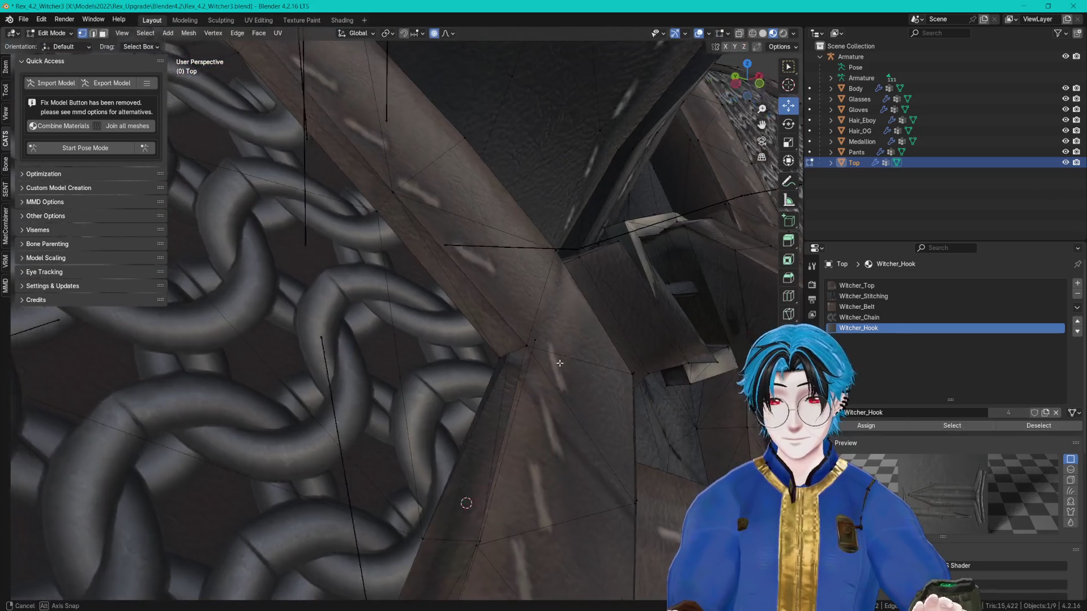
scroll(549, 345, up, 5)
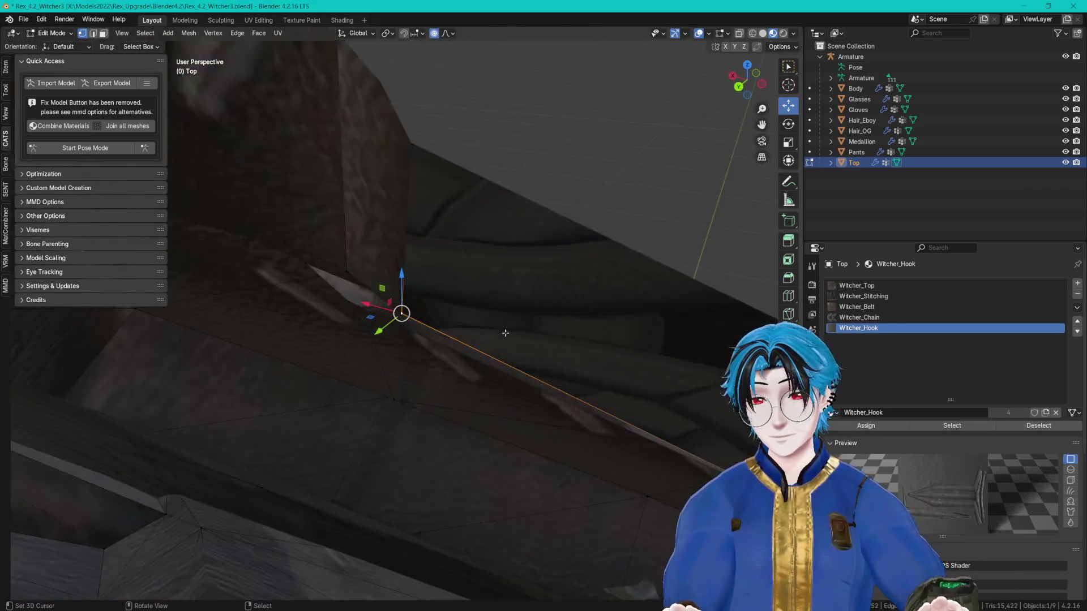
mouse_move(506, 333)
mouse_down()
mouse_move(464, 250)
mouse_move(478, 281)
mouse_move(374, 294)
mouse_move(368, 285)
mouse_move(577, 294)
mouse_move(422, 323)
mouse_move(498, 305)
mouse_move(492, 297)
mouse_move(526, 284)
mouse_move(578, 282)
mouse_move(492, 296)
mouse_move(542, 319)
mouse_move(513, 288)
mouse_up()
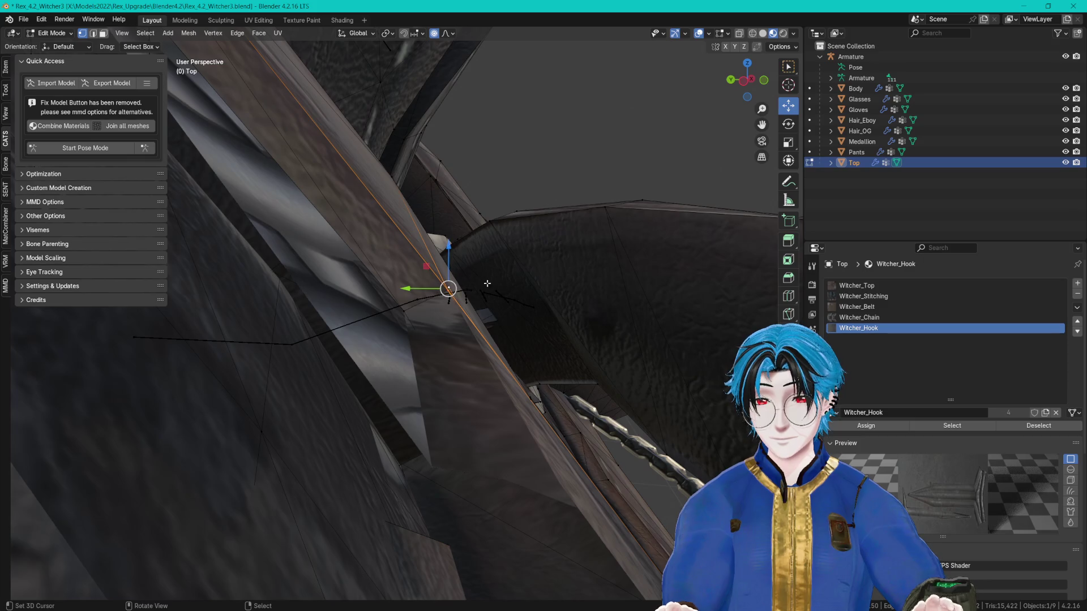
scroll(487, 283, up, 5)
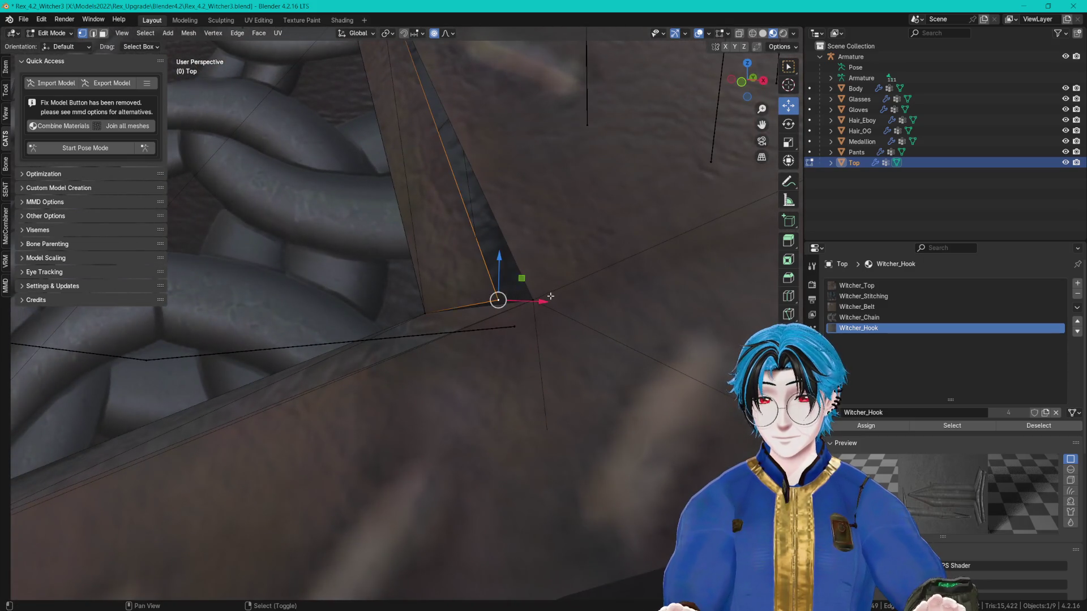
key(m)
click(554, 296)
scroll(539, 296, down, 4)
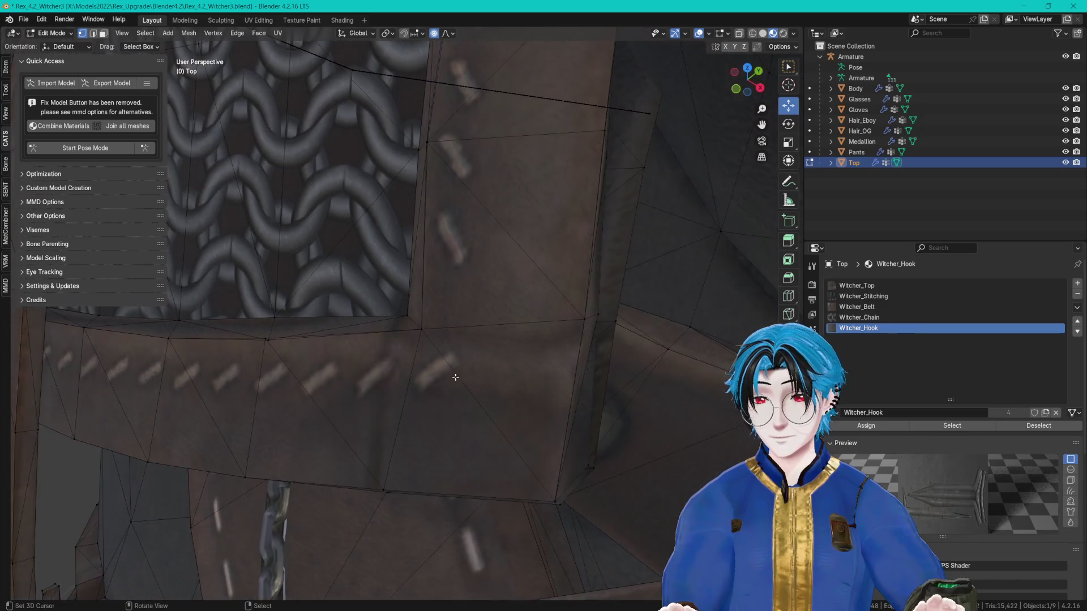
Step: Merge the last gap vertices by the chainmail, return to Object Mode and save Rex_4.2_Witcher3.blend
mouse_move(455, 377)
mouse_down()
mouse_move(273, 286)
mouse_move(408, 322)
mouse_up()
key(m)
click(262, 279)
key(Tab)
scroll(407, 321, down, 8)
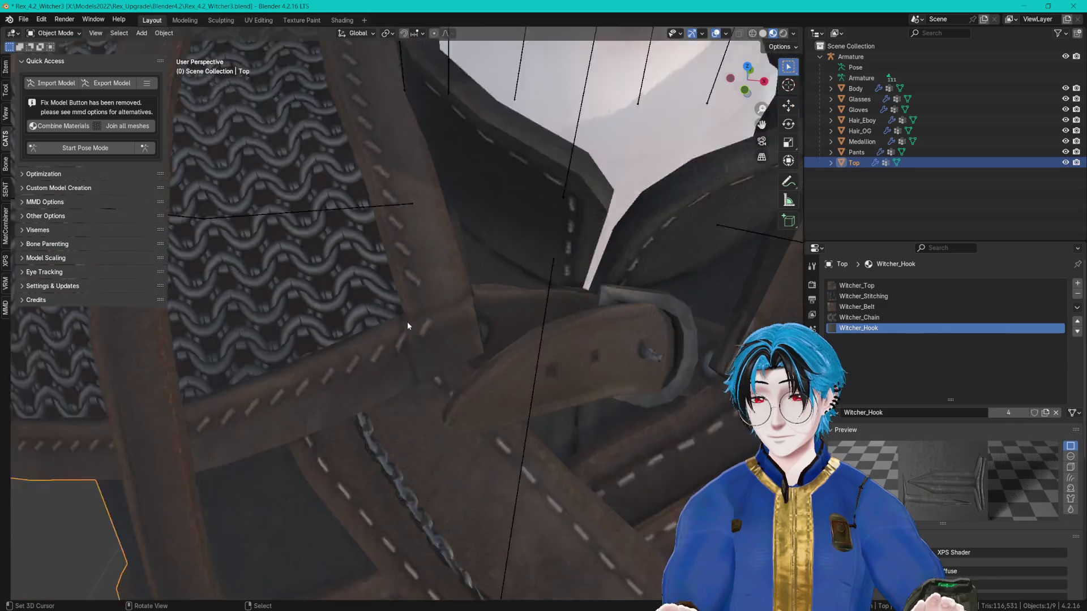
drag(510, 274, 437, 285)
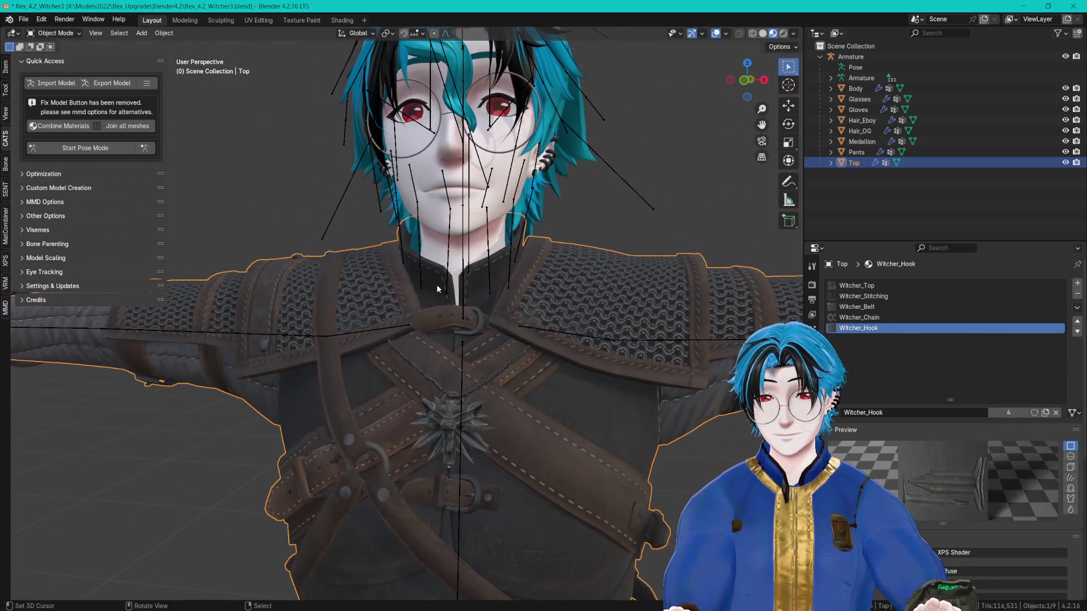
key(ctrl+s)
Step: Save, then export the avatar through CATS, overwriting Rex_4.2_Witcher.fbx in the FBX folder
click(111, 83)
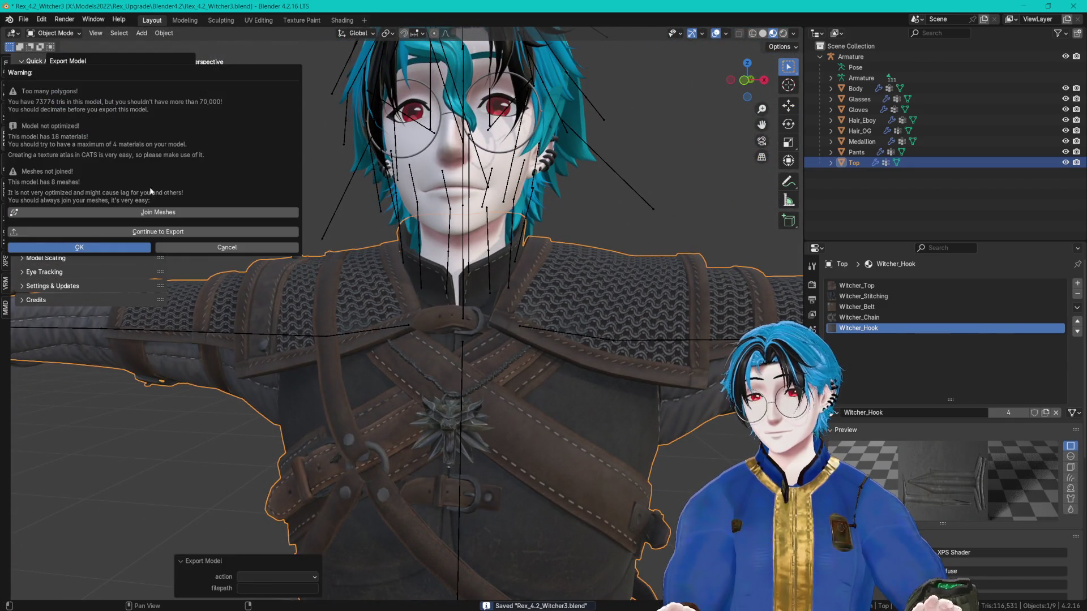
click(135, 234)
click(247, 414)
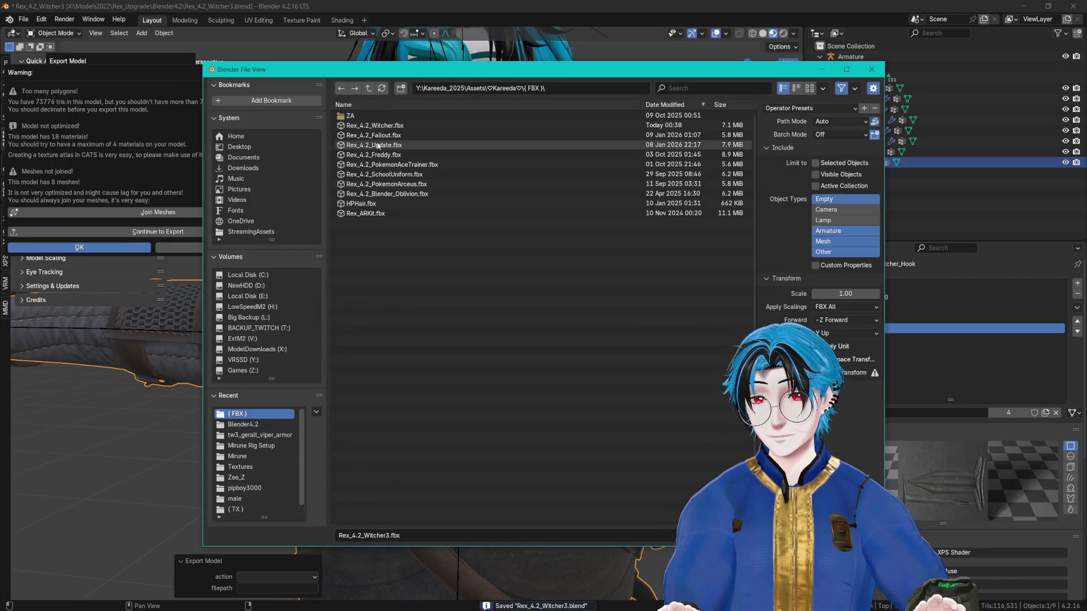
click(374, 125)
key(Return)
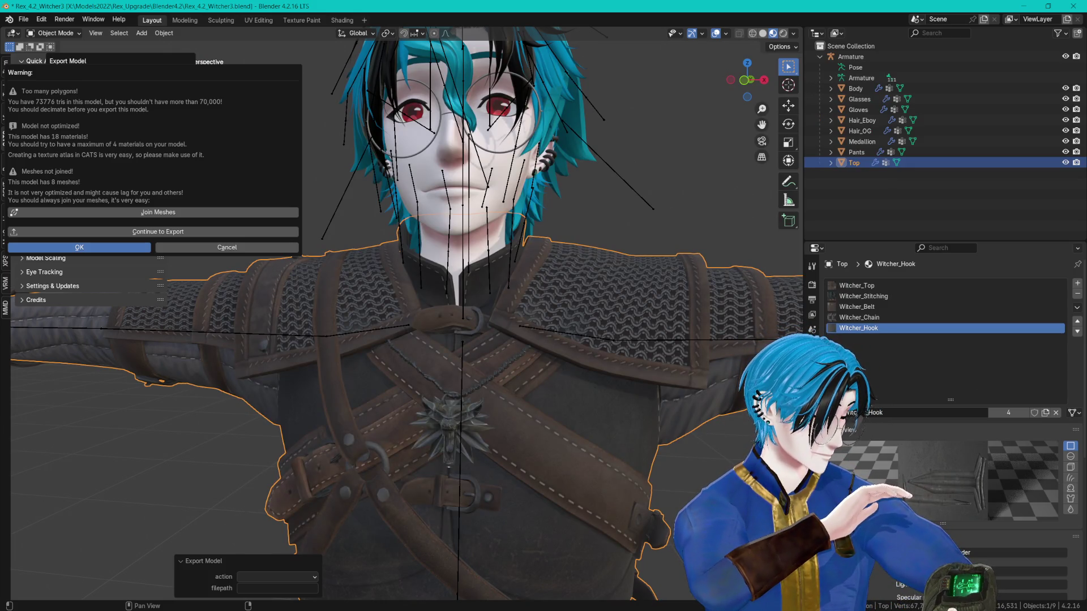
key(alt+Tab)
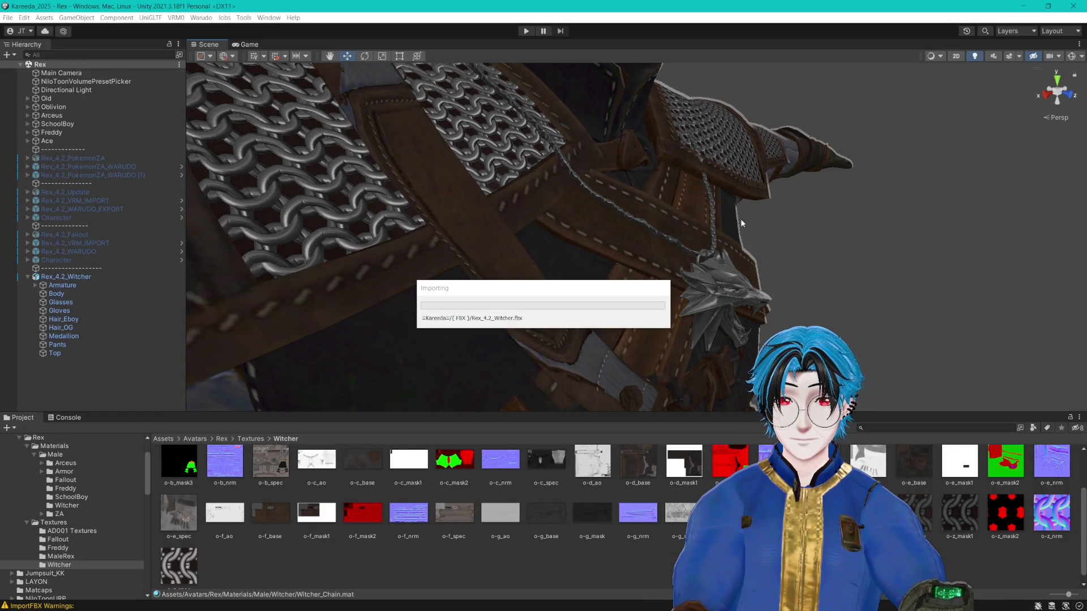
Step: Select the Top mesh and open the Materials/Male/Witcher folder in the Project window
click(487, 242)
click(66, 505)
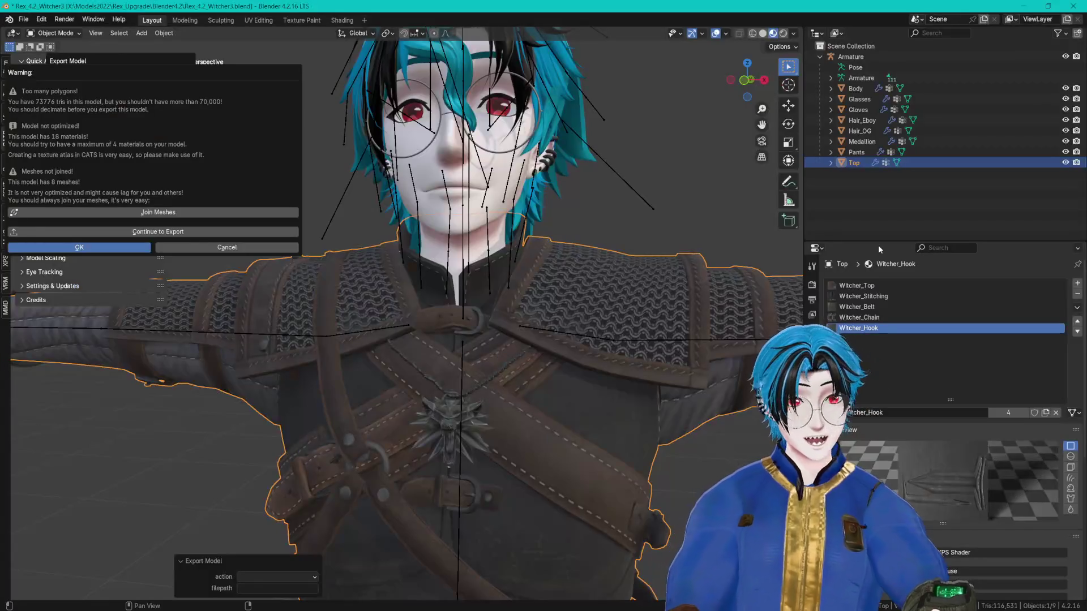
Step: Cancel the CATS warning and view the Witcher_Belt material with a larger preview
click(859, 311)
click(861, 308)
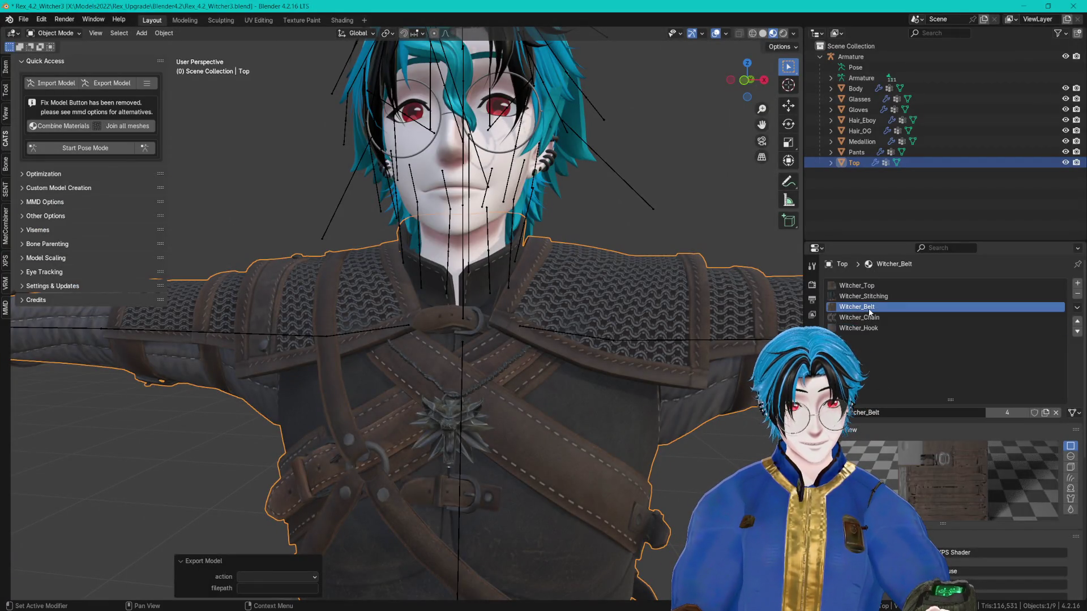
drag(965, 398, 962, 365)
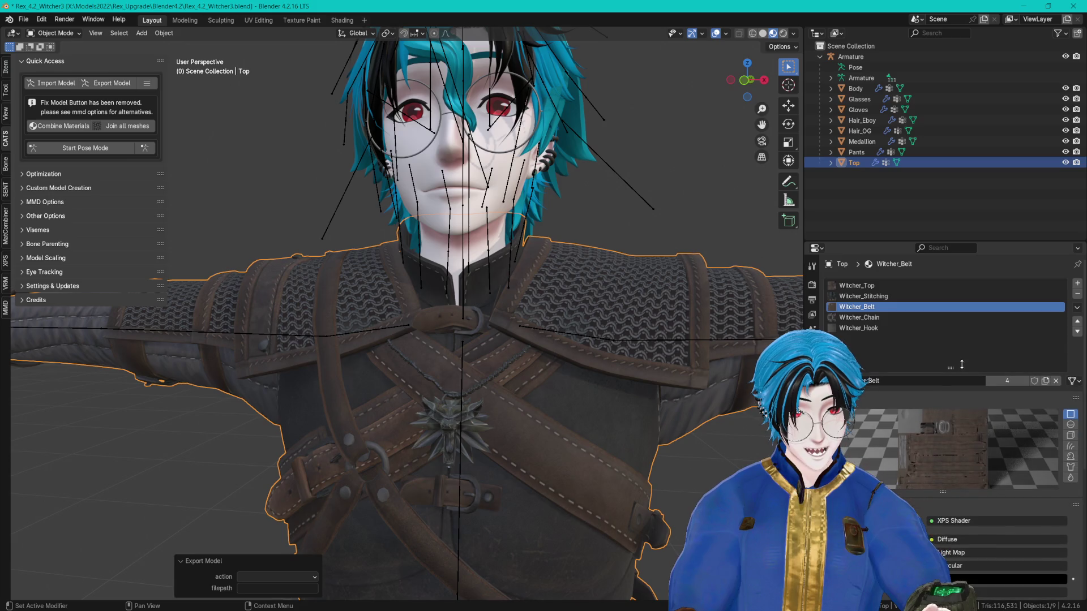
drag(942, 491, 943, 534)
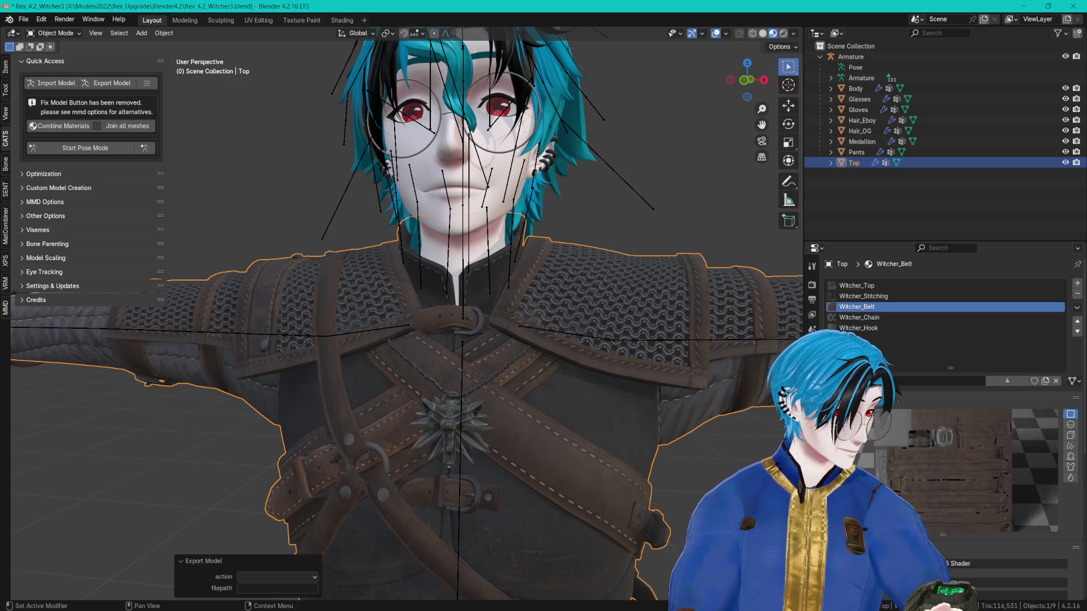
key(alt+Tab)
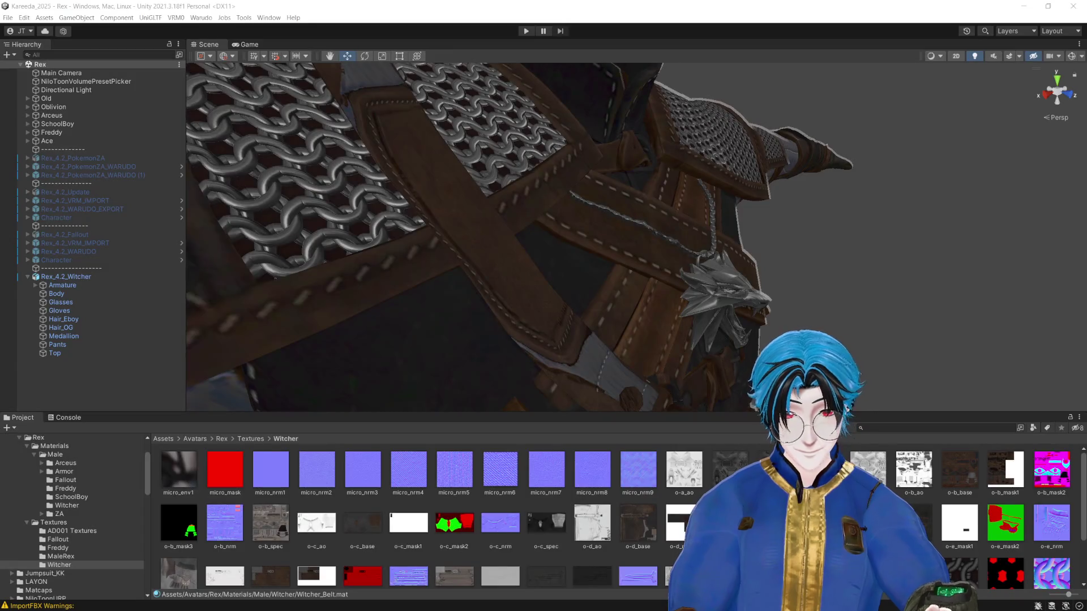
Step: Scroll the texture grid and zoom the Scene view to a front view of the chest
scroll(622, 521, down, 2)
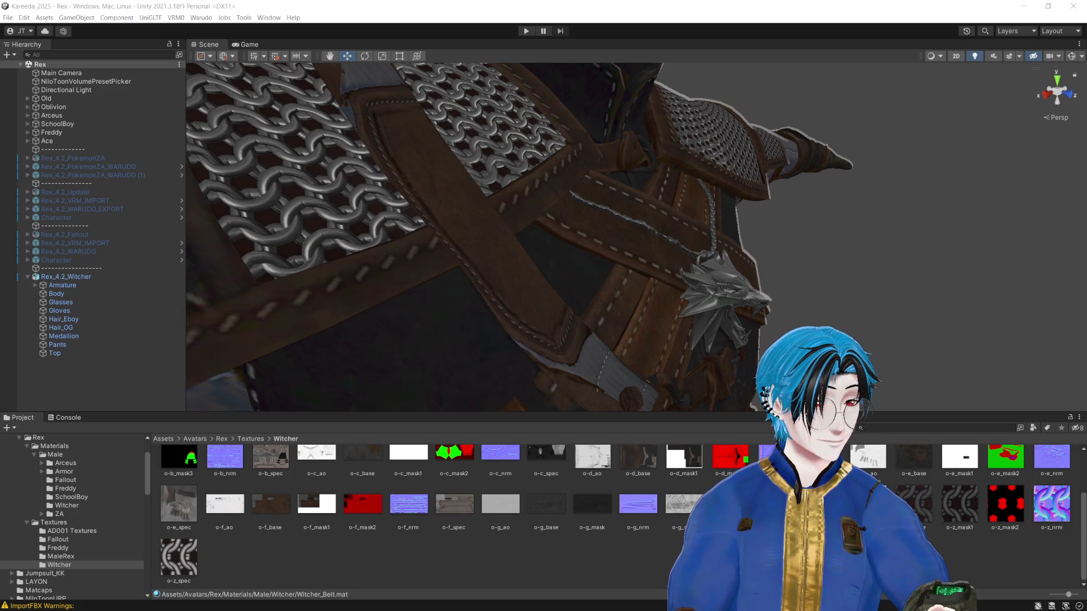
scroll(273, 508, up, 1)
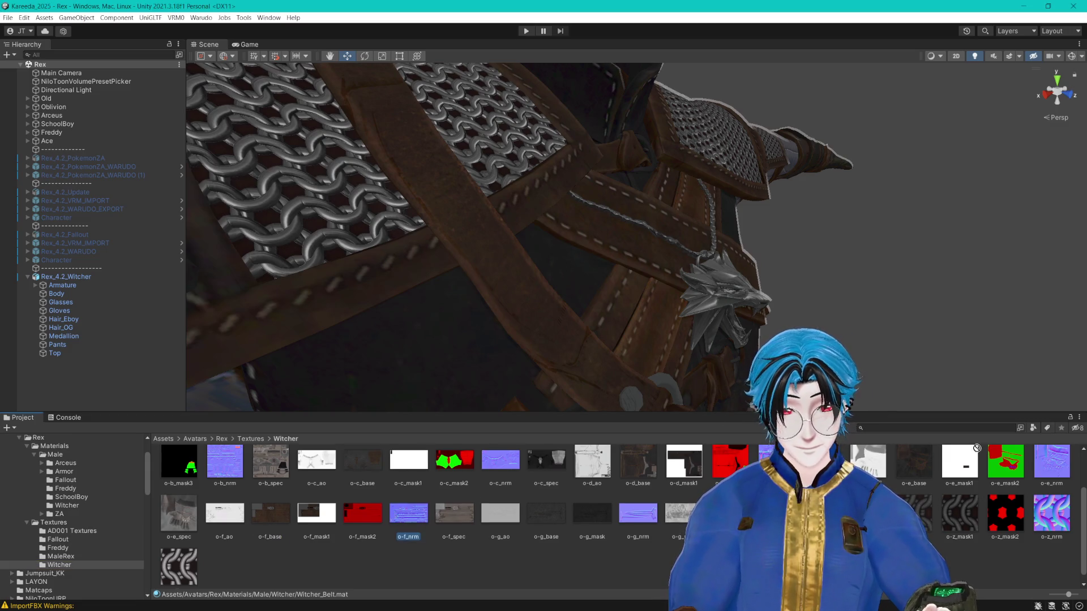
scroll(417, 530, up, 1)
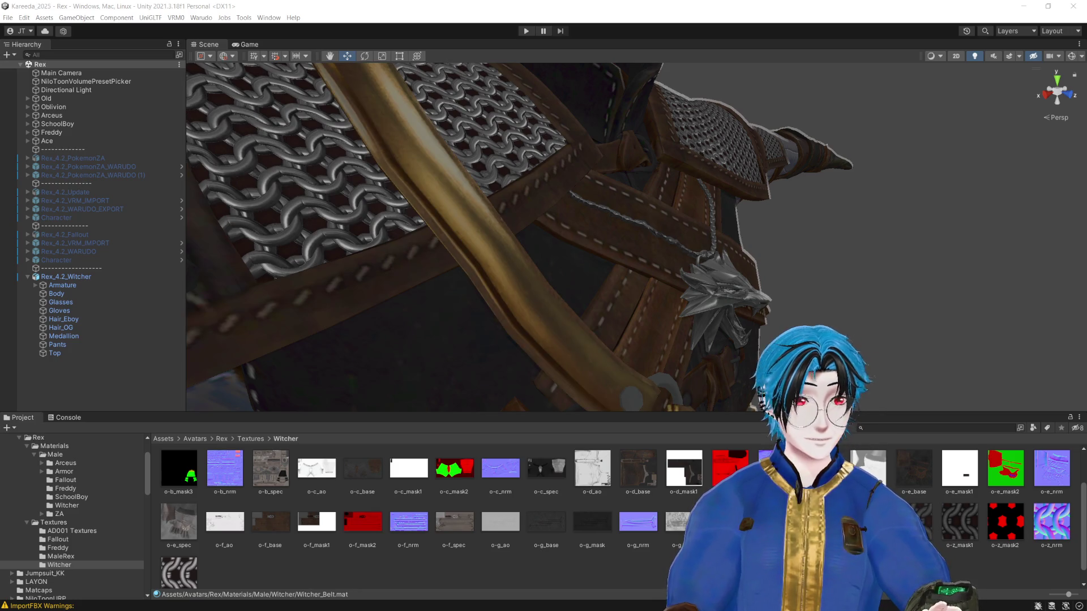
scroll(872, 301, down, 10)
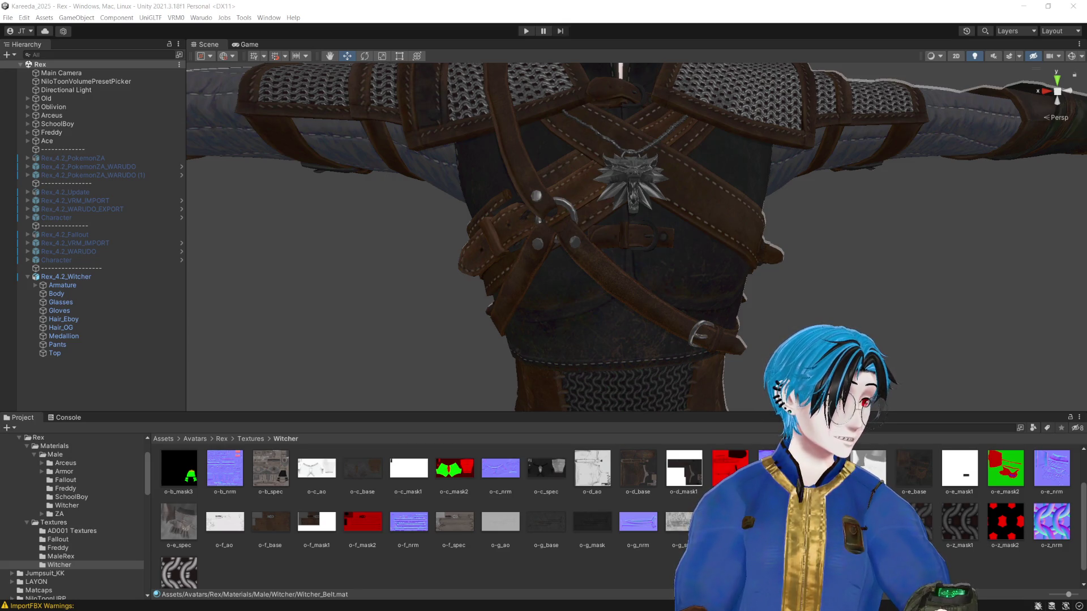
Step: Zoom the Scene view in and out to bring the avatar's legs into view
scroll(910, 175, down, 3)
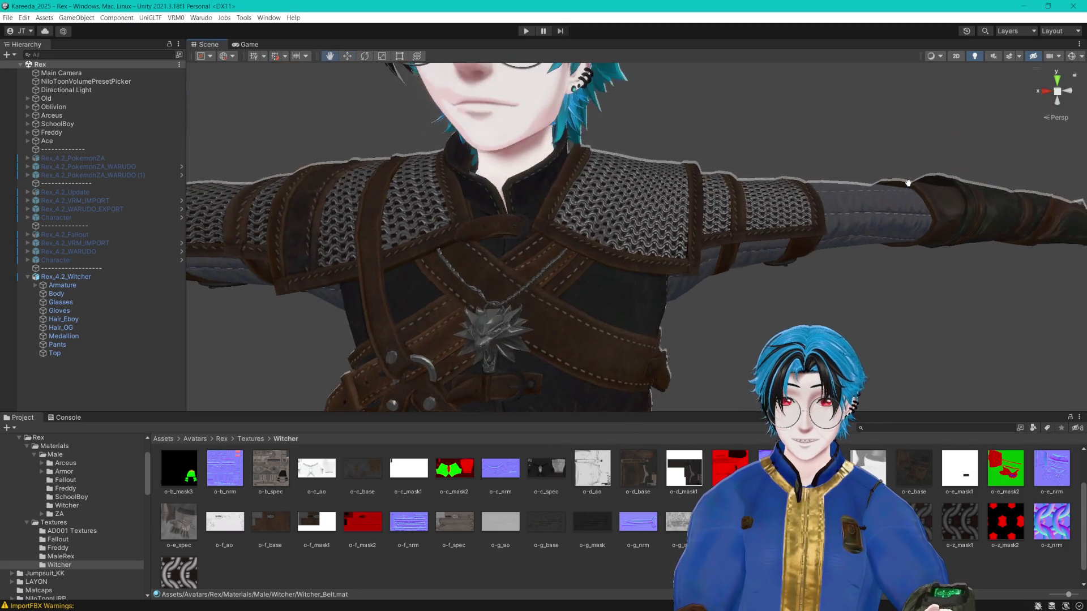
scroll(909, 180, up, 5)
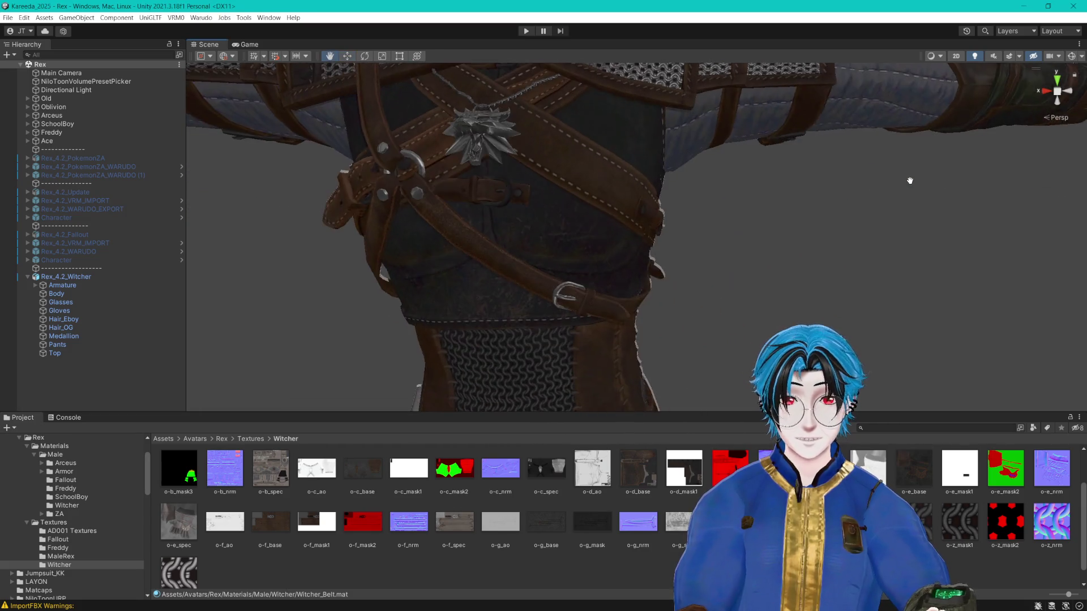
scroll(909, 180, down, 3)
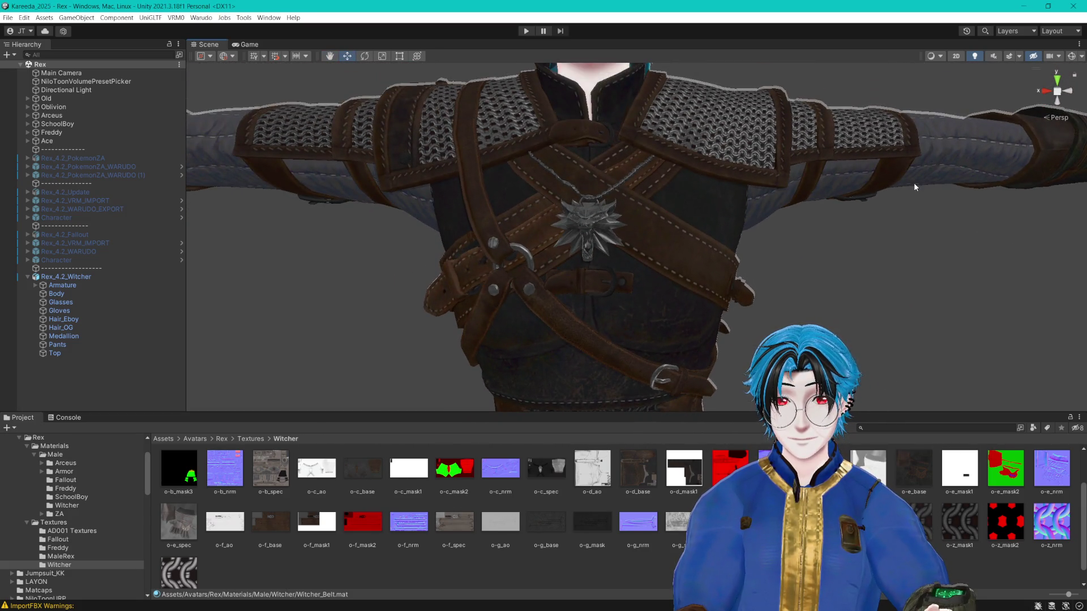
scroll(914, 182, up, 5)
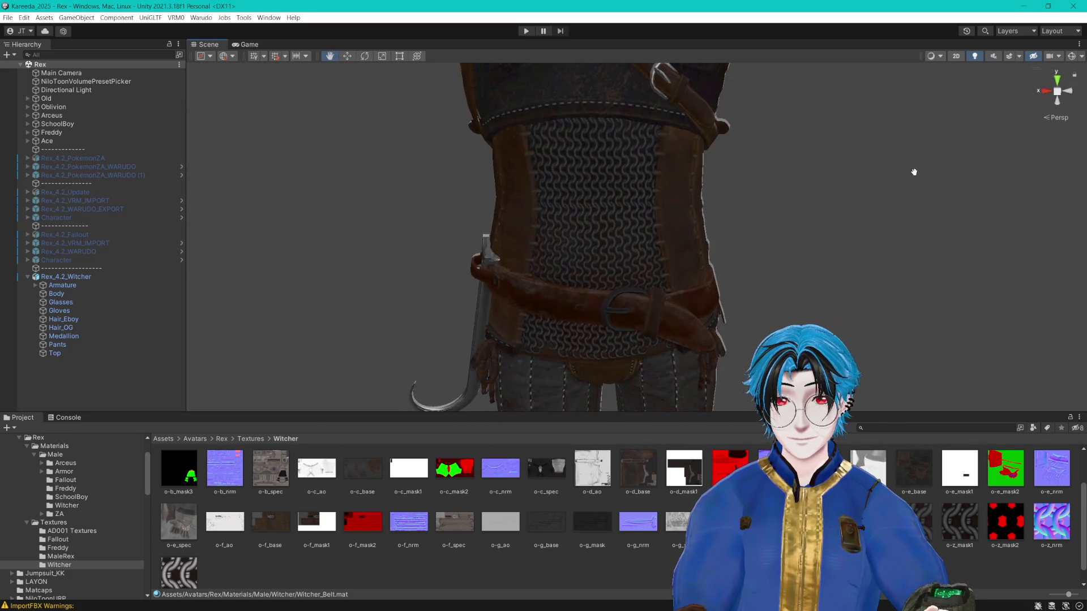
key(q)
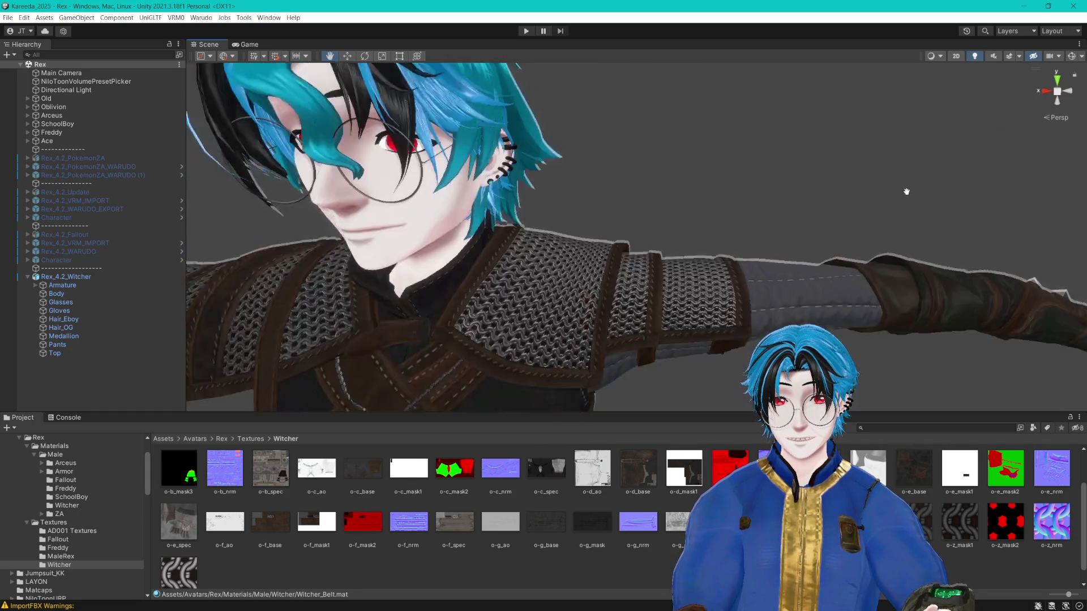
scroll(894, 173, down, 5)
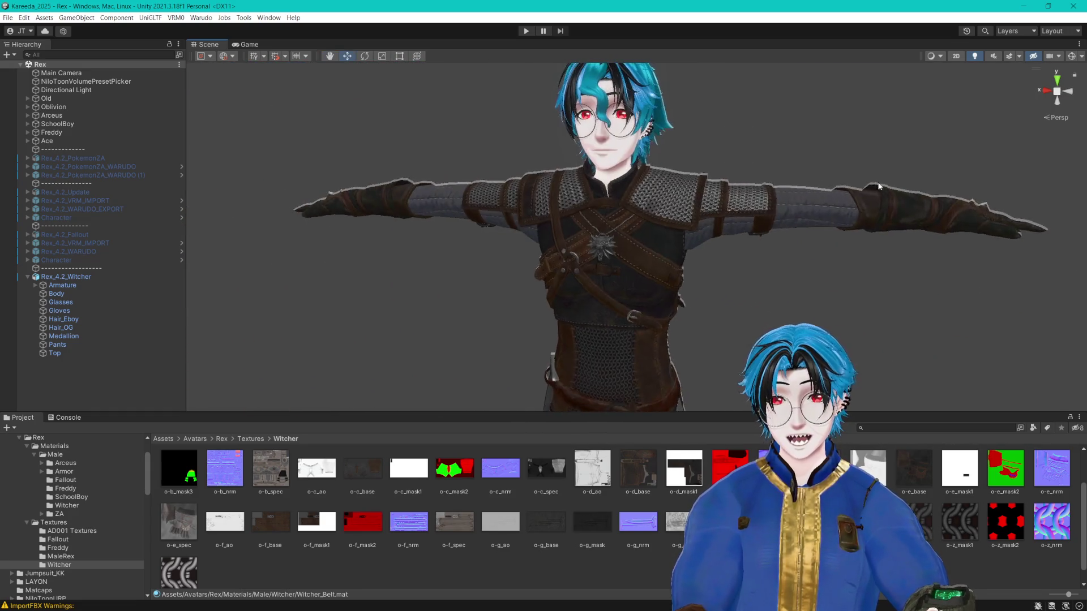
scroll(875, 176, up, 2)
Step: Deactivate Hair_OG in the Hierarchy with Alt+Shift+A, then orbit around the avatar
key(w)
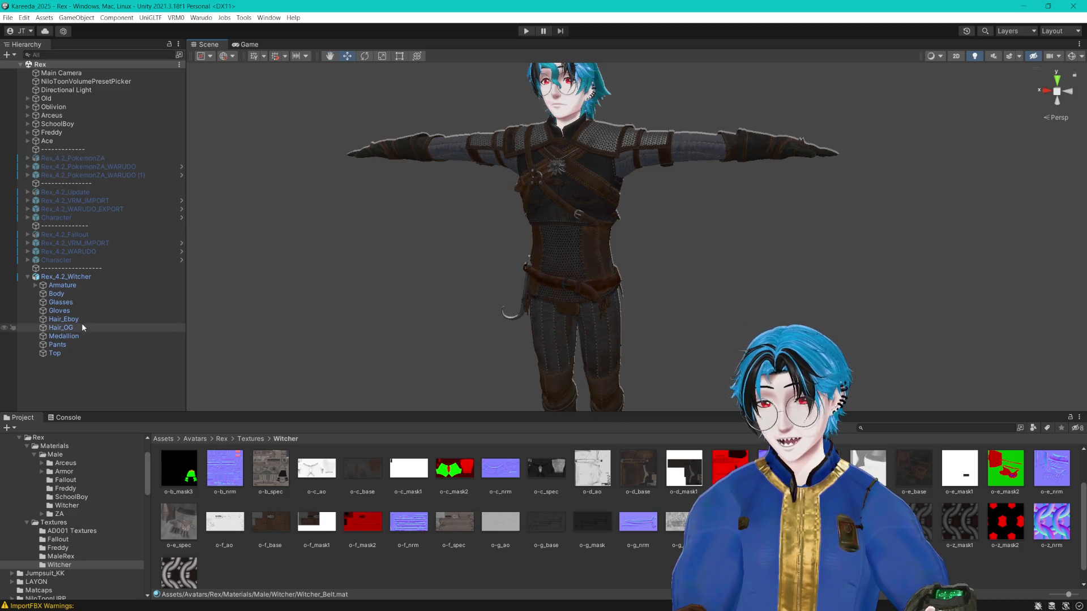
click(61, 328)
key(alt+shift+a)
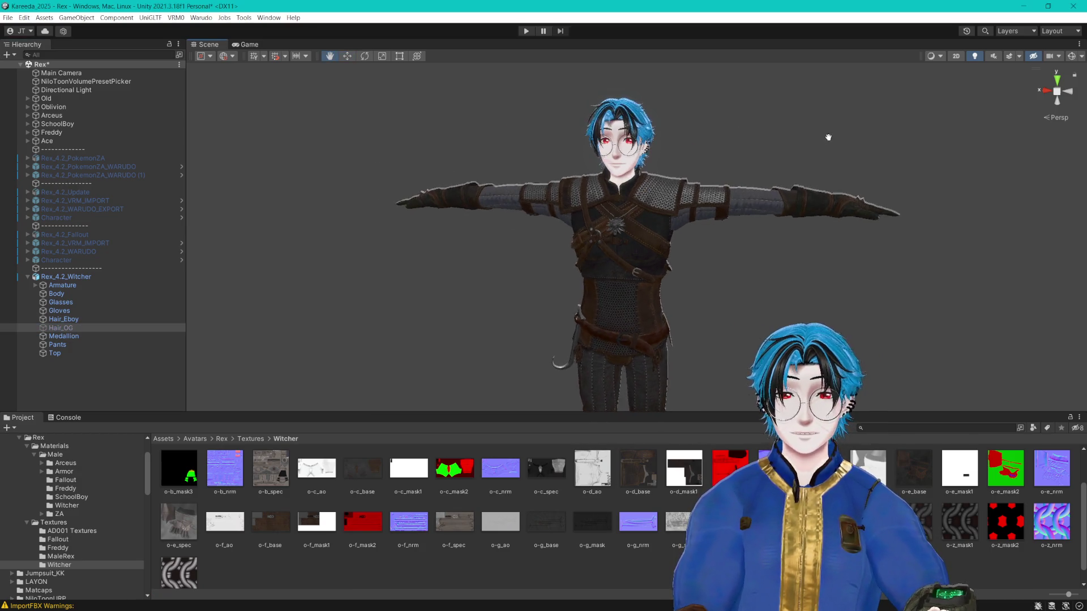
scroll(846, 155, up, 2)
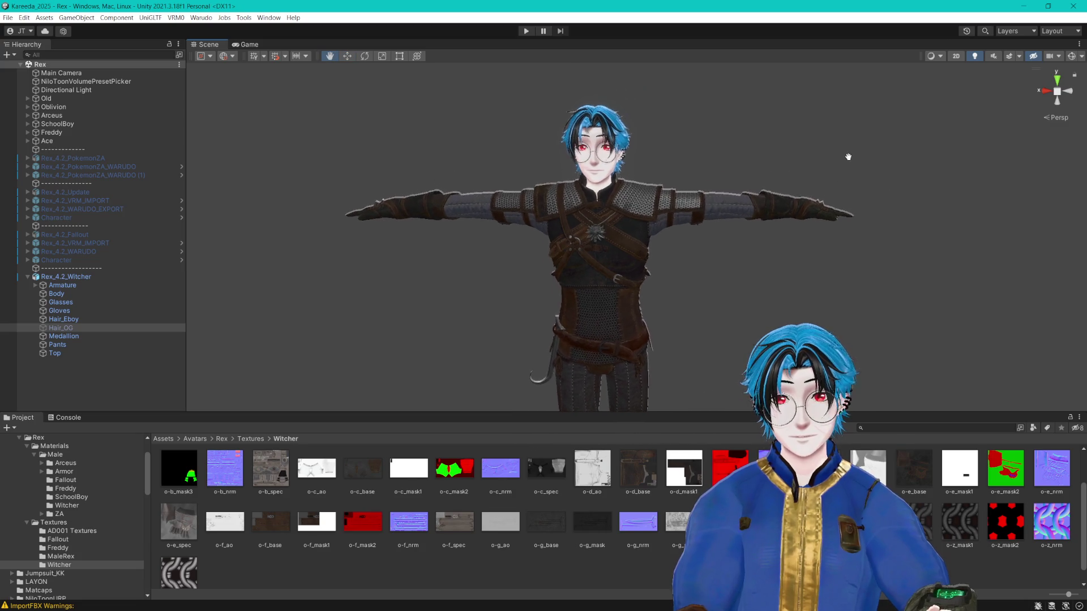
scroll(846, 159, up, 3)
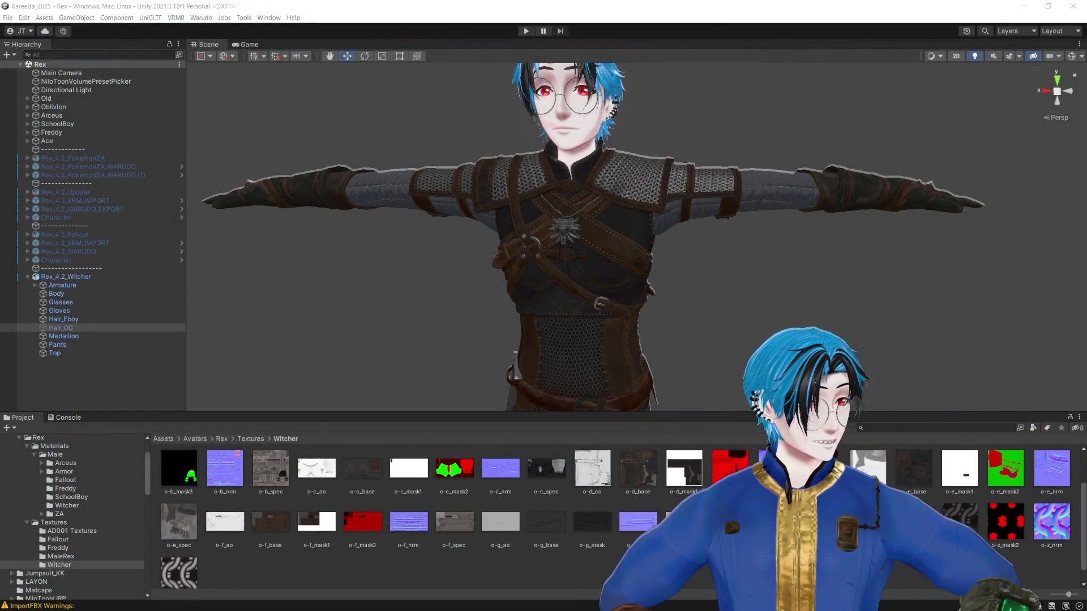
mouse_move(676, 246)
mouse_down()
mouse_move(640, 244)
mouse_move(667, 241)
mouse_move(698, 332)
mouse_move(691, 317)
mouse_up()
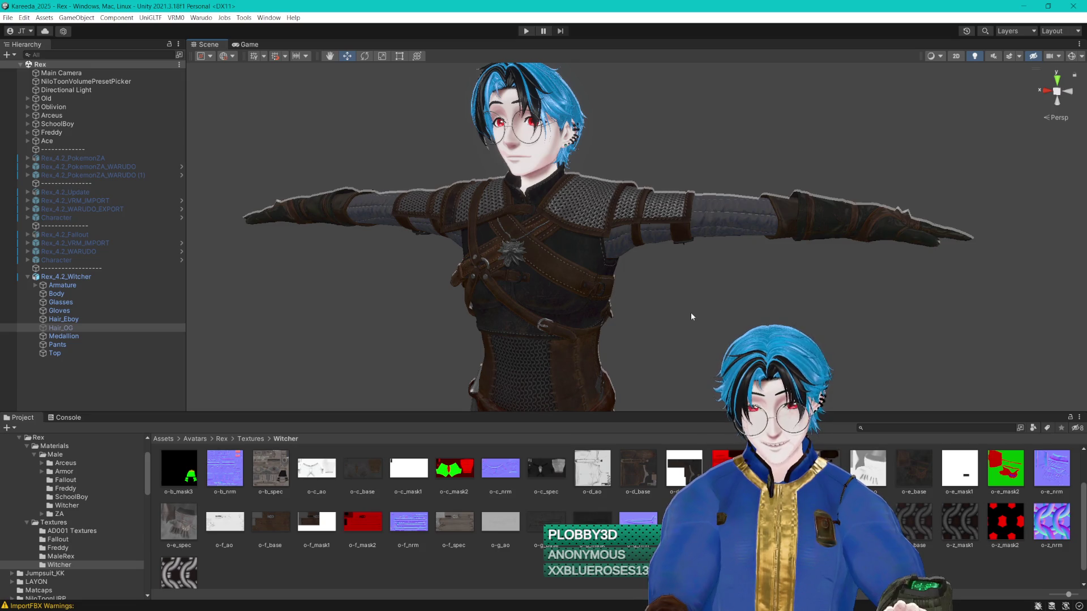
drag(691, 317, 691, 312)
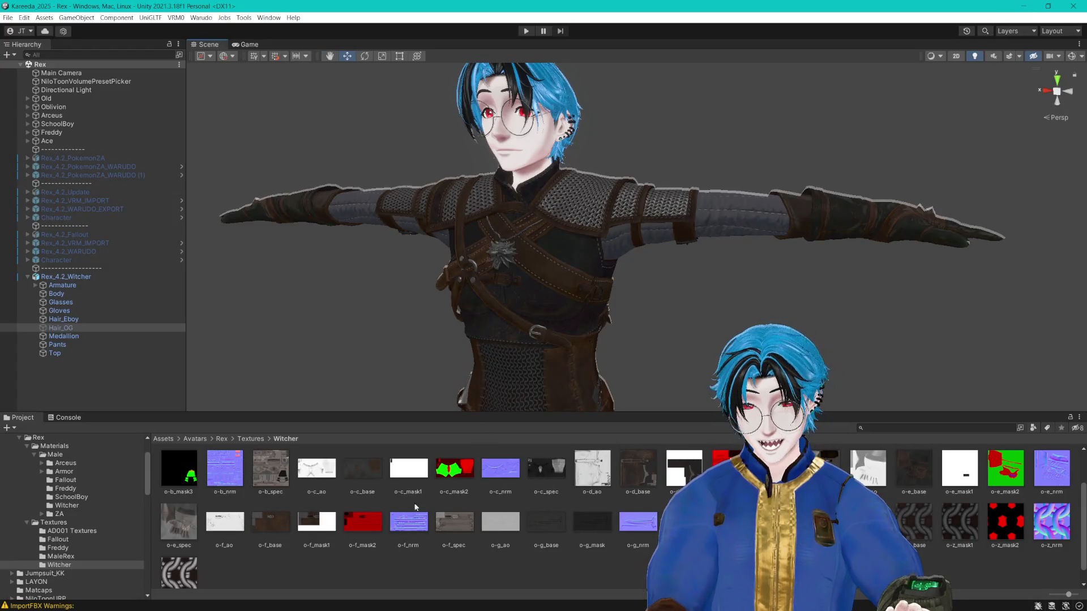
click(55, 353)
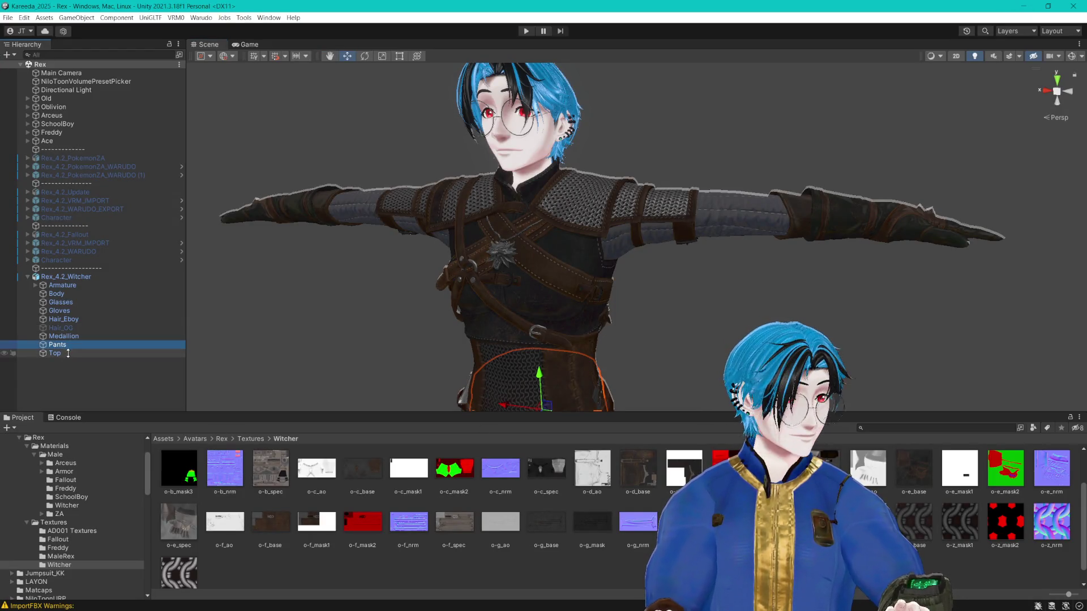
click(67, 506)
click(534, 470)
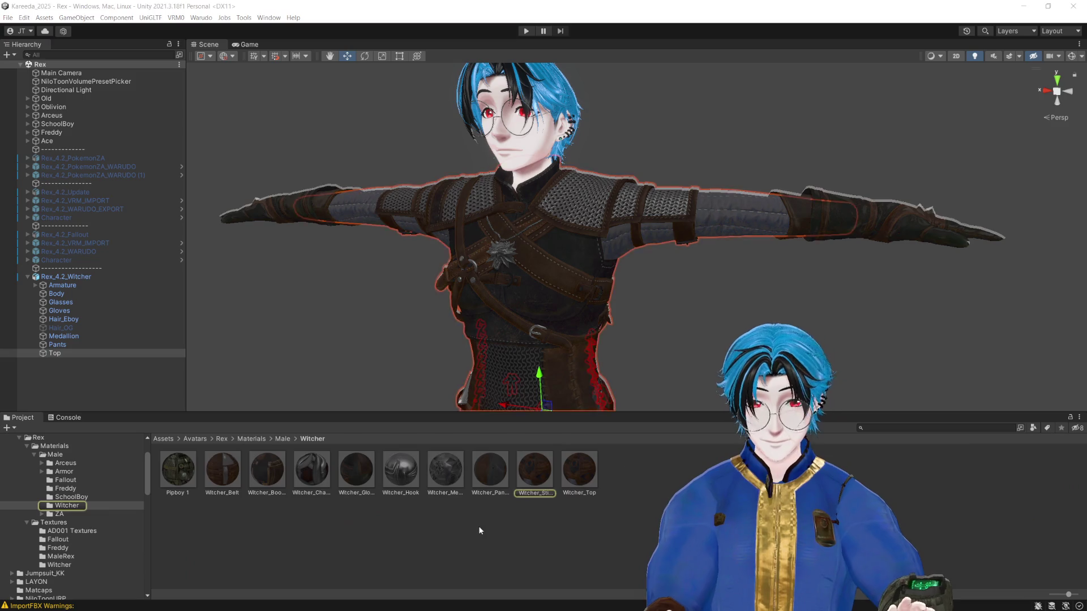
click(59, 565)
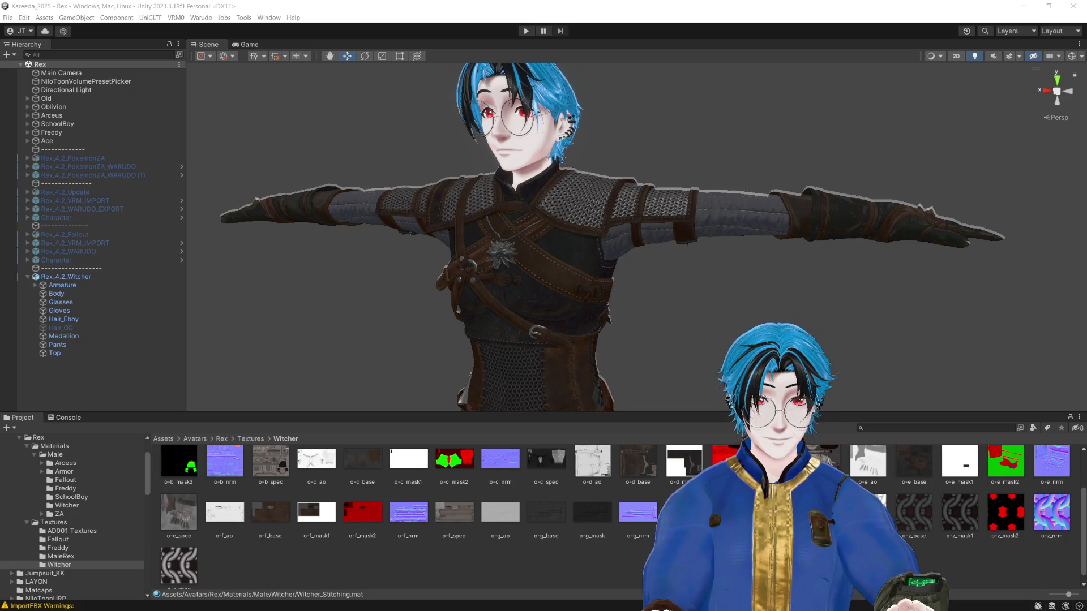
scroll(701, 214, up, 10)
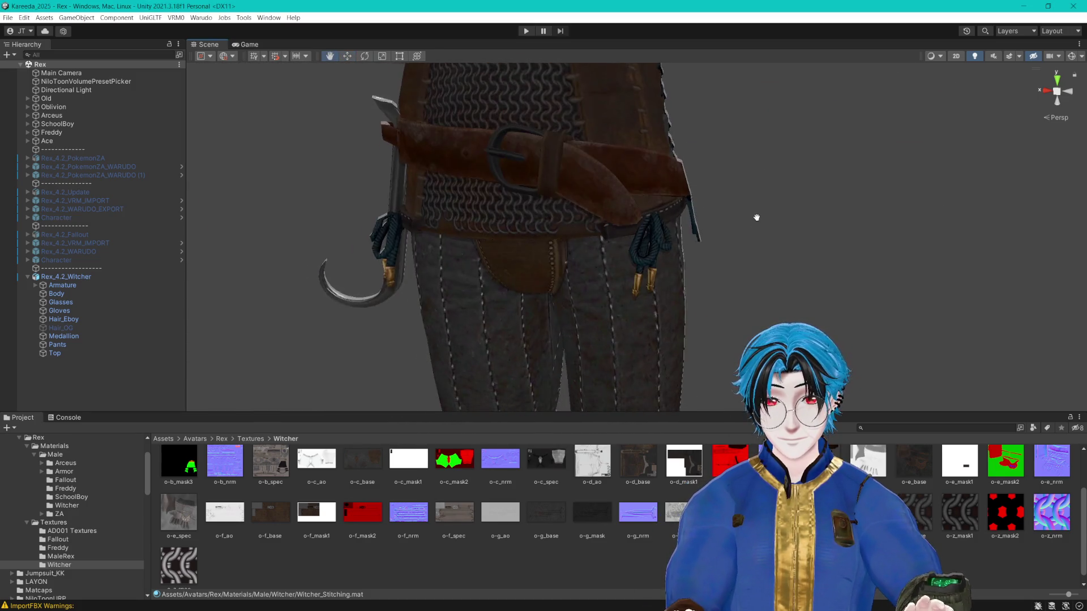
scroll(757, 217, up, 5)
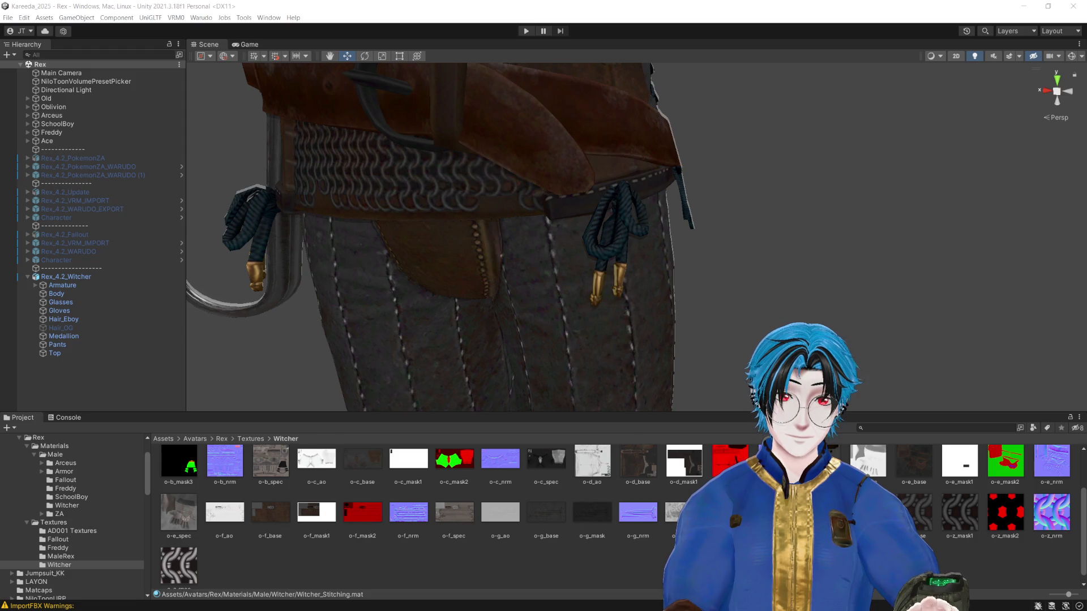
mouse_move(803, 245)
mouse_down()
mouse_move(670, 305)
mouse_move(592, 271)
mouse_move(755, 260)
mouse_up()
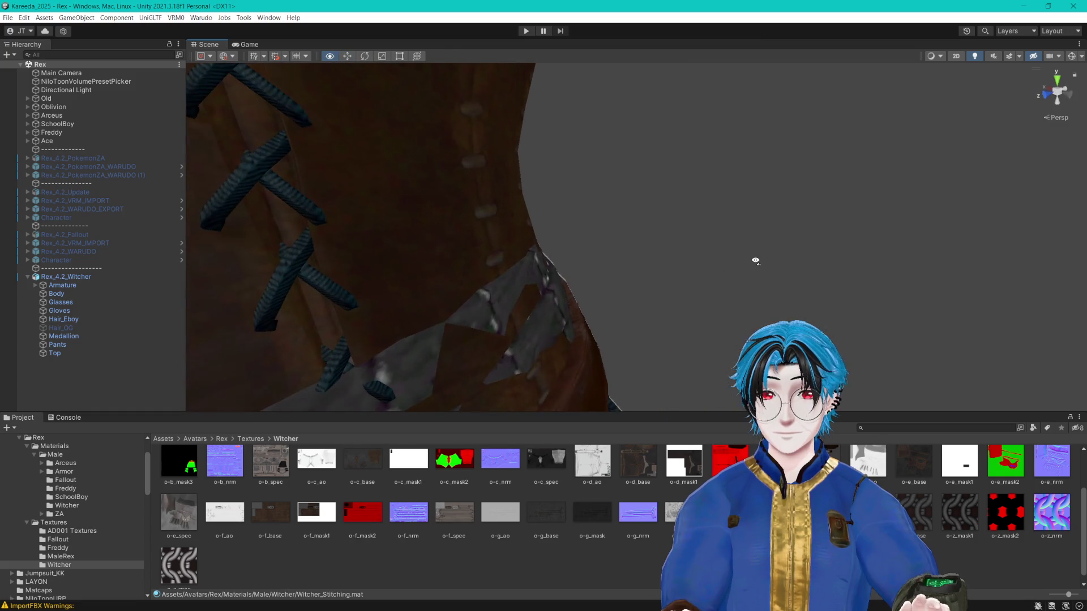
scroll(755, 259, down, 5)
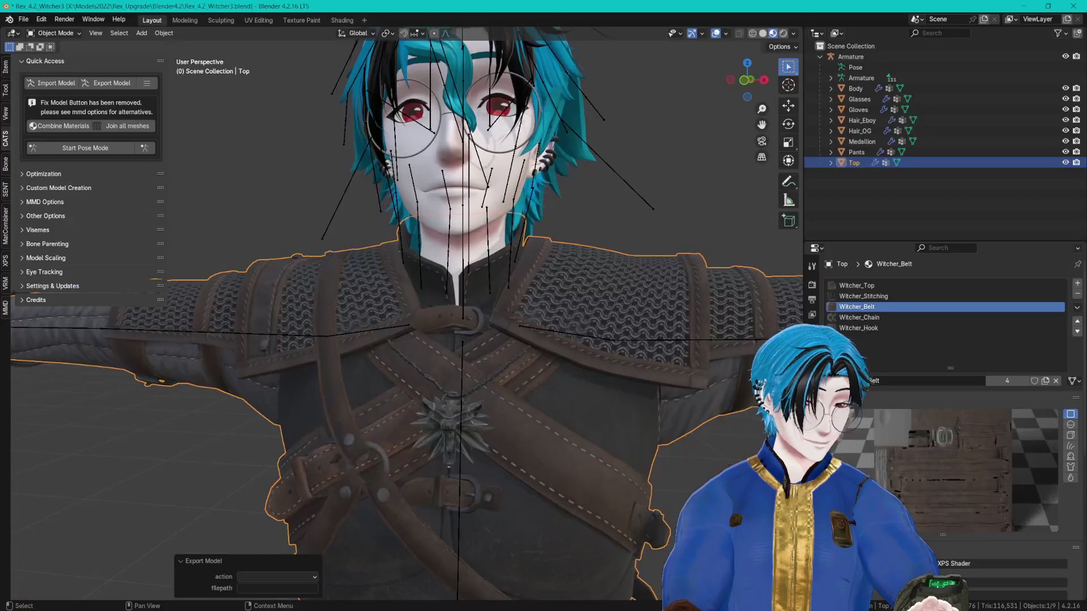
scroll(544, 236, down, 10)
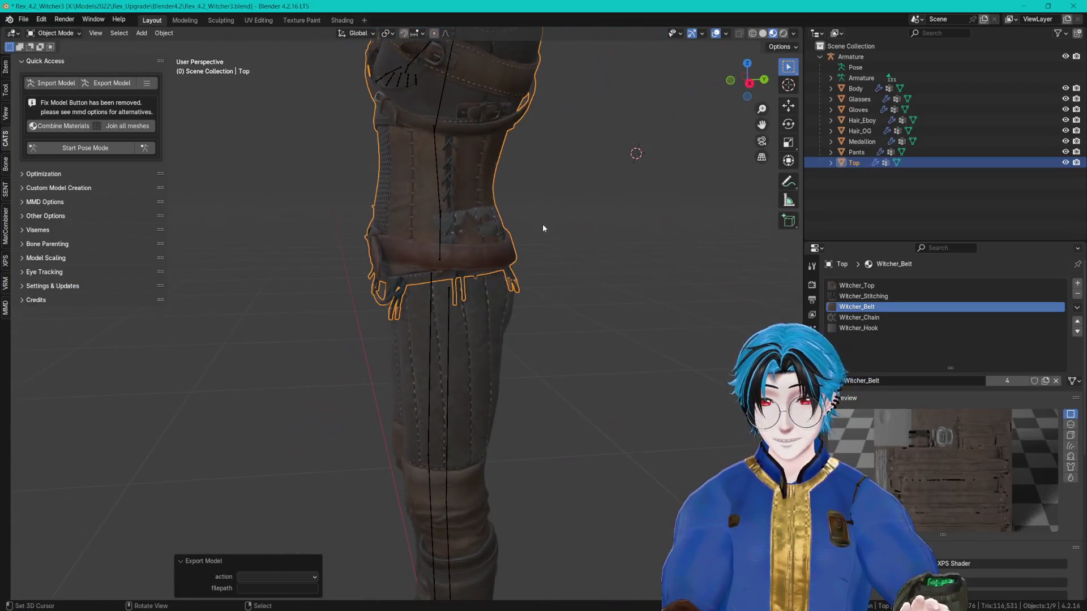
Step: Edit the Top mesh's vertices with proportional editing on and Smooth falloff
scroll(547, 182, up, 3)
key(Tab)
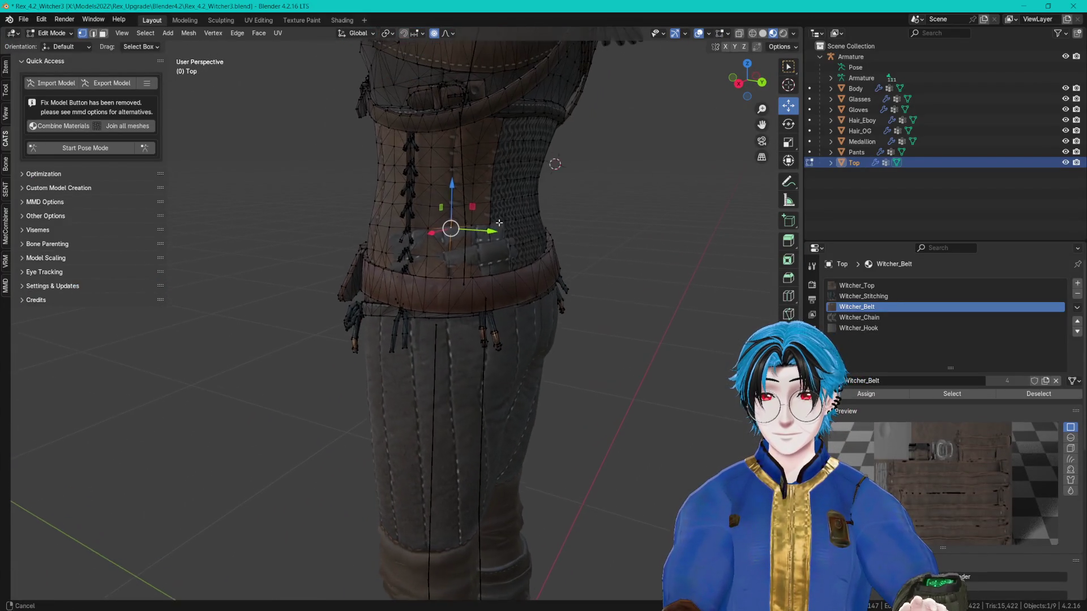
click(434, 33)
click(445, 34)
click(447, 238)
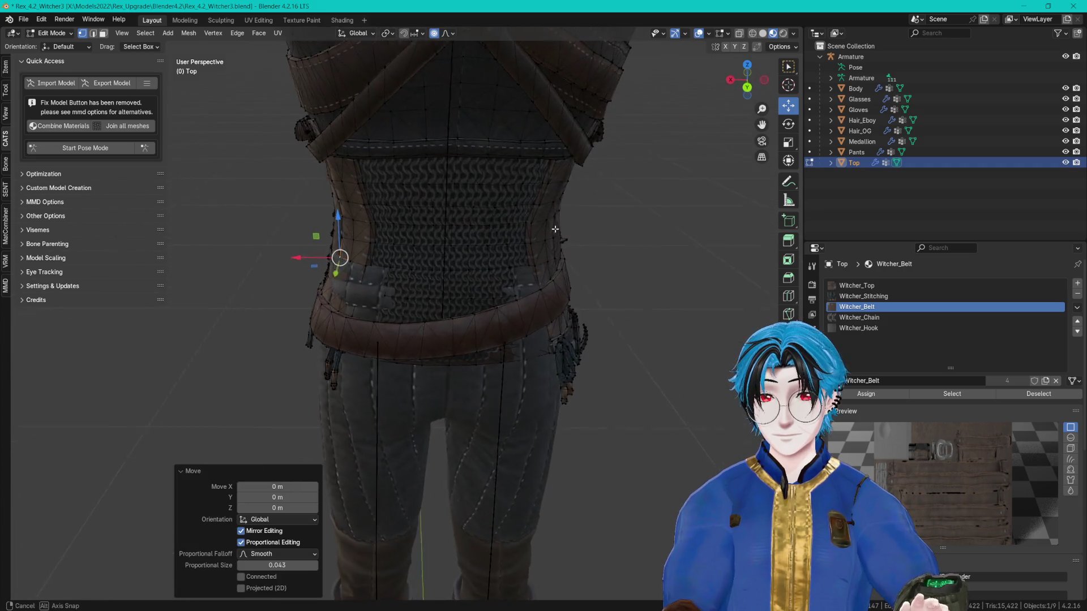
Step: Move the selected waist vertices along the Y axis
key(g)
key(y)
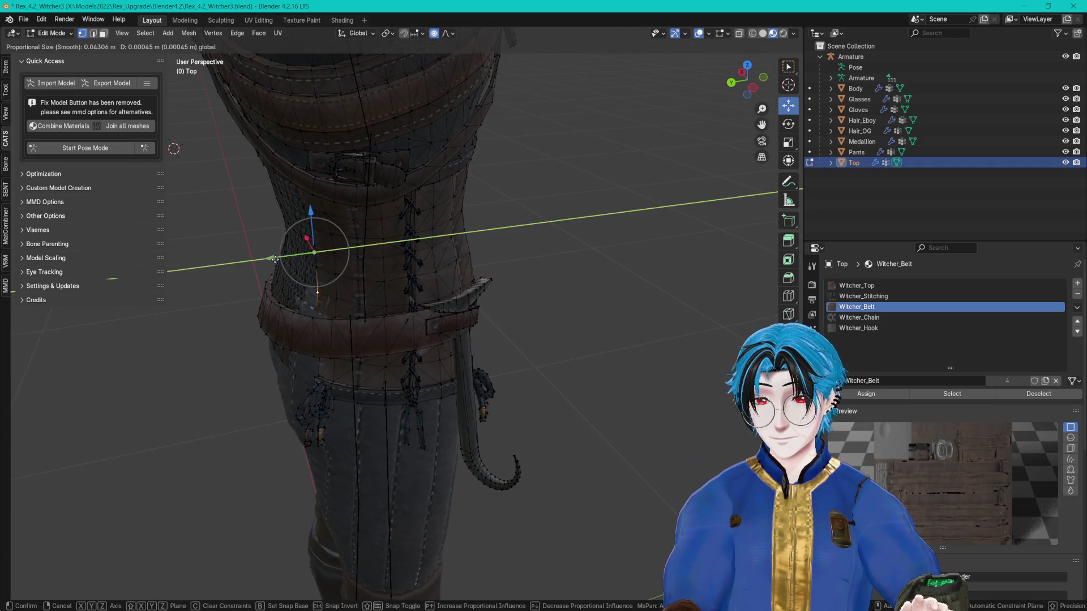
scroll(267, 260, down, 7)
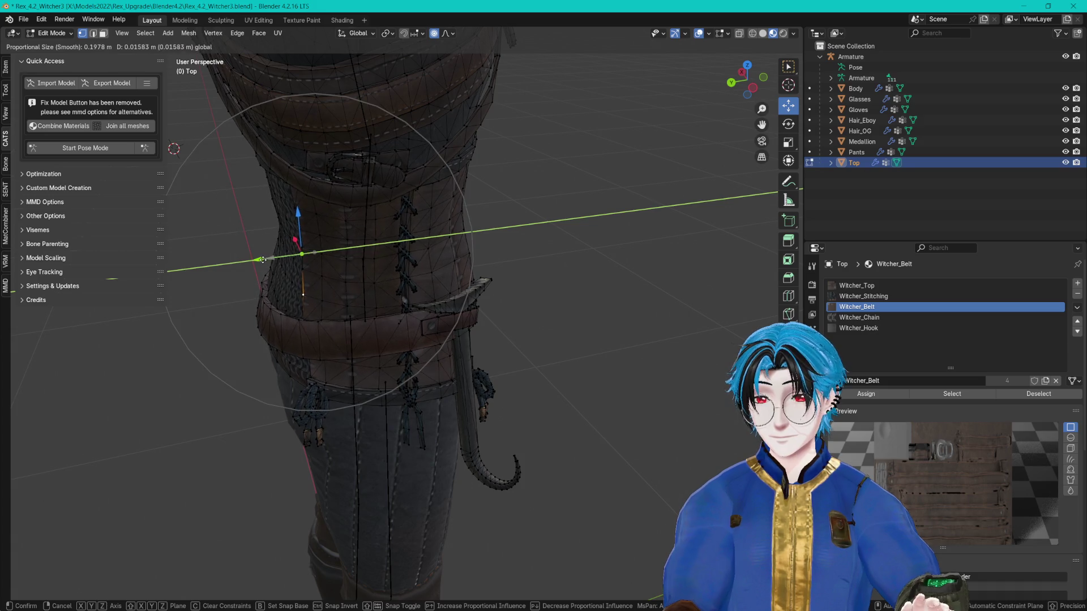
click(263, 259)
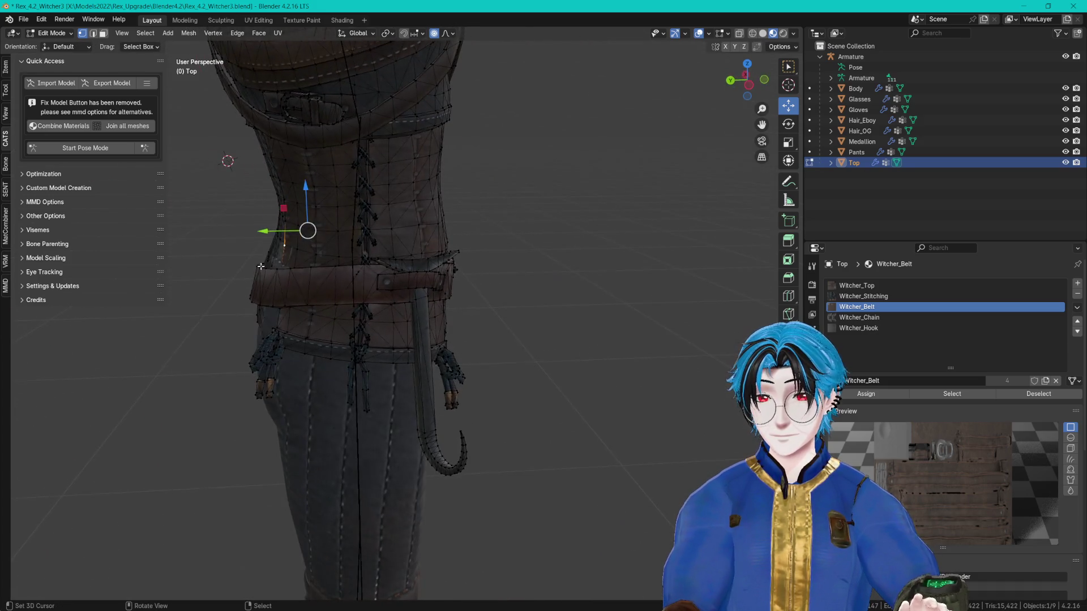
mouse_move(260, 266)
mouse_down()
mouse_move(434, 309)
mouse_move(430, 332)
mouse_move(380, 334)
mouse_move(525, 328)
mouse_up()
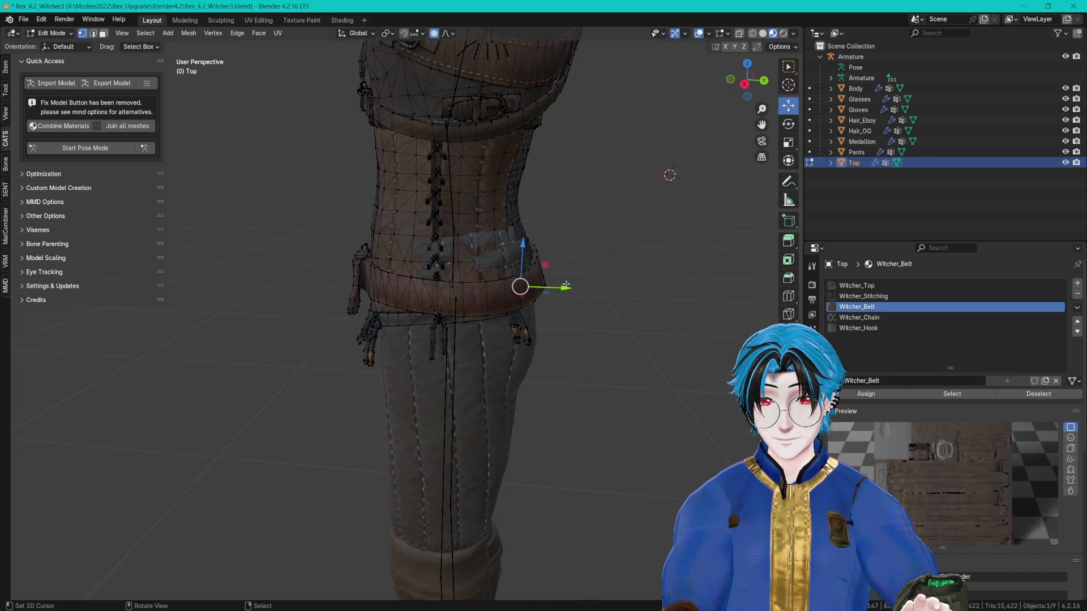
drag(565, 285, 572, 284)
Step: Shift waist vertices along X to tuck the top under the belt, then return to Object Mode
click(444, 238)
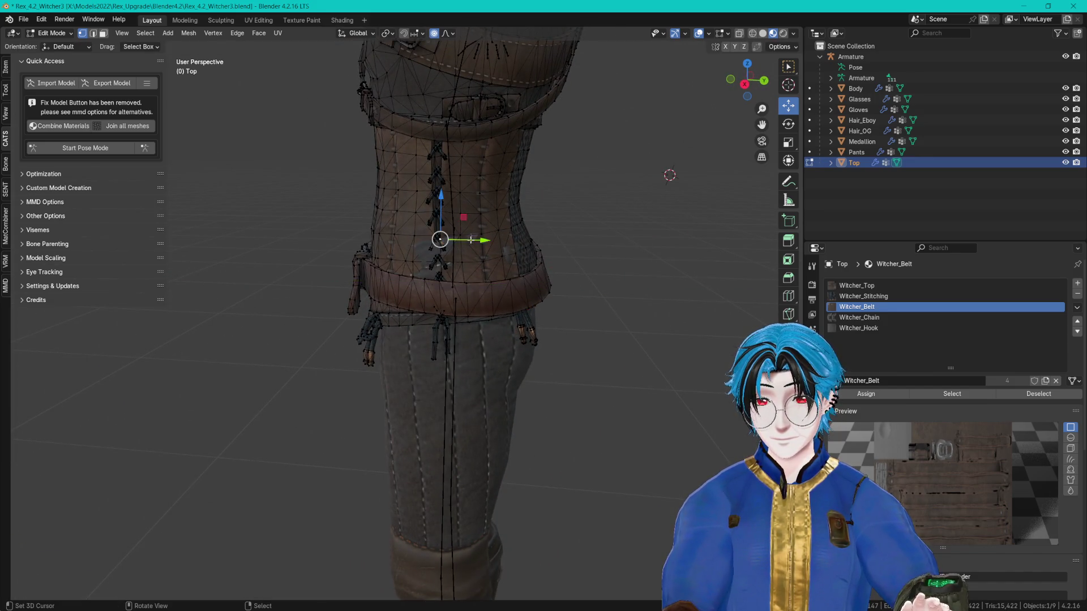
mouse_move(443, 238)
mouse_down()
mouse_move(292, 242)
mouse_move(546, 271)
mouse_up()
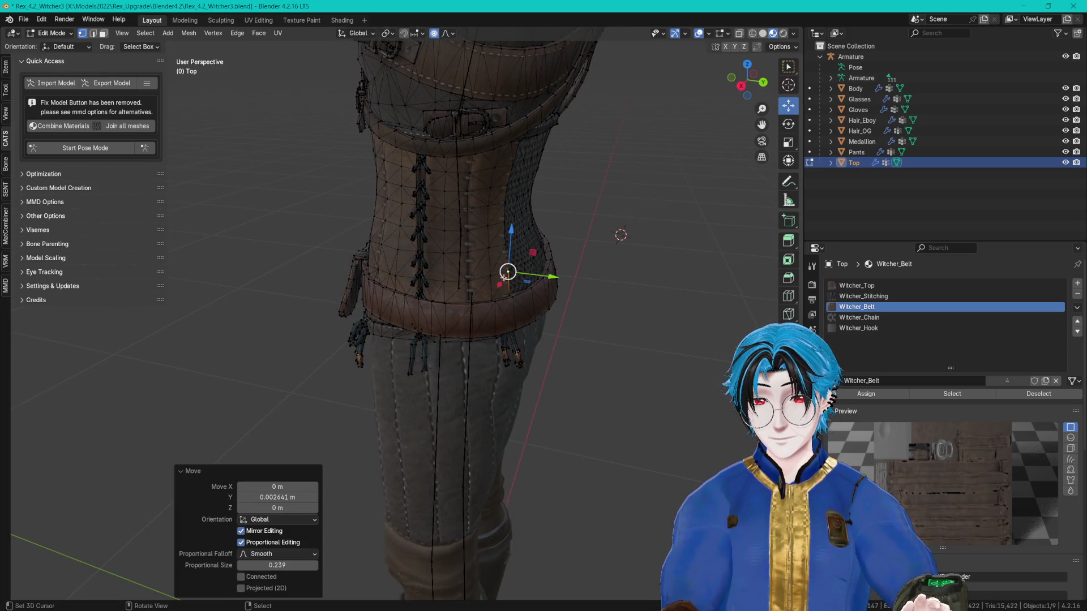
click(436, 301)
drag(415, 313, 406, 314)
mouse_move(407, 315)
mouse_down()
mouse_move(512, 272)
mouse_move(433, 269)
mouse_move(425, 327)
mouse_move(350, 331)
mouse_up()
click(513, 271)
click(425, 356)
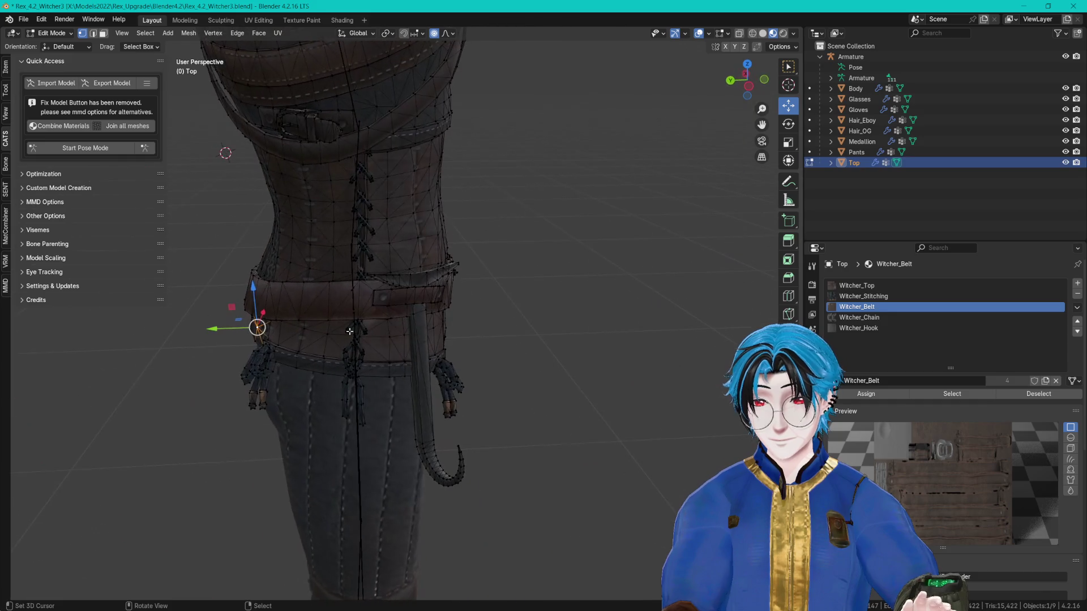
drag(221, 329, 225, 328)
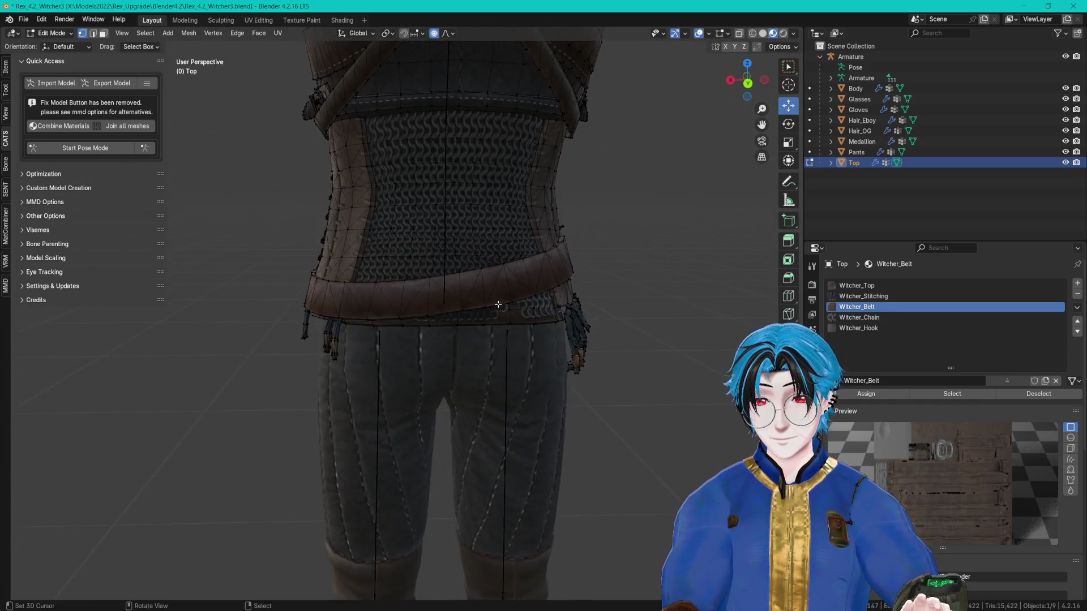
key(Tab)
Step: Check the belt fit from the sides and front, then deselect the Top object
mouse_move(610, 302)
mouse_down()
mouse_move(627, 305)
mouse_move(605, 303)
mouse_up()
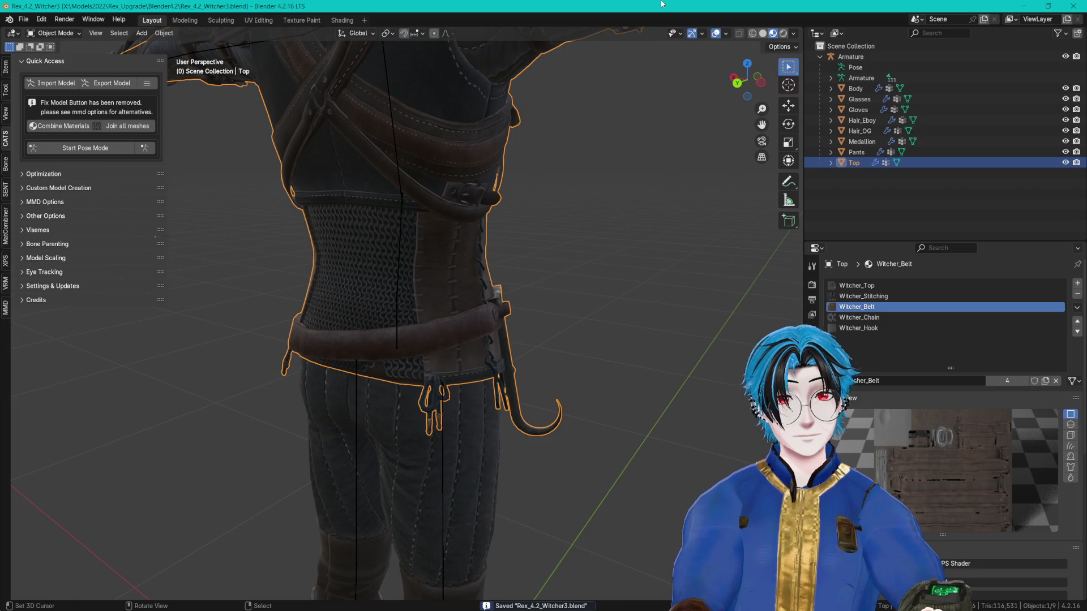
mouse_move(594, 175)
mouse_down()
mouse_move(578, 189)
mouse_move(655, 187)
mouse_move(560, 220)
mouse_move(375, 208)
mouse_move(517, 189)
mouse_move(602, 211)
mouse_move(639, 148)
mouse_move(584, 139)
mouse_move(506, 366)
mouse_move(601, 129)
mouse_move(588, 164)
mouse_move(510, 235)
mouse_move(354, 214)
mouse_move(292, 221)
mouse_move(481, 232)
mouse_move(466, 324)
mouse_move(538, 278)
mouse_move(586, 278)
mouse_move(589, 249)
mouse_move(541, 223)
mouse_move(420, 229)
mouse_move(633, 211)
mouse_up()
scroll(511, 233, up, 3)
scroll(473, 277, up, 4)
scroll(633, 211, down, 5)
mouse_move(522, 276)
mouse_down()
mouse_move(565, 221)
mouse_move(554, 228)
mouse_move(585, 240)
mouse_up()
key(alt+a)
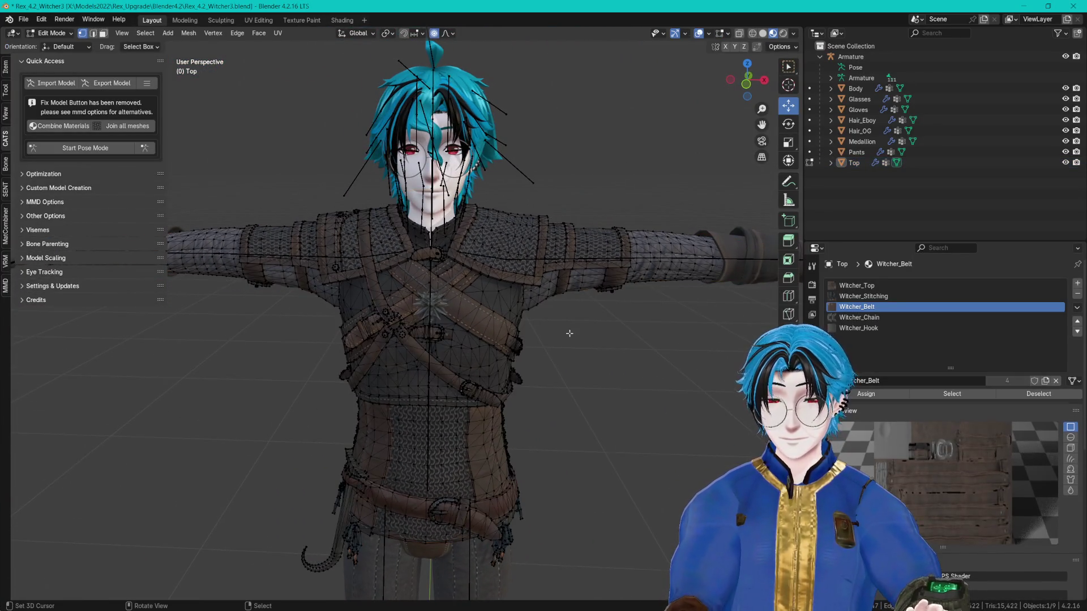
mouse_move(578, 332)
mouse_down()
mouse_move(446, 317)
mouse_move(531, 280)
mouse_move(627, 269)
mouse_move(490, 270)
mouse_move(576, 293)
mouse_up()
Step: Save the Blender file, compare the waist in Unity, and open CATS Export Model
key(ctrl+s)
scroll(541, 313, up, 6)
scroll(490, 269, down, 6)
key(ctrl+s)
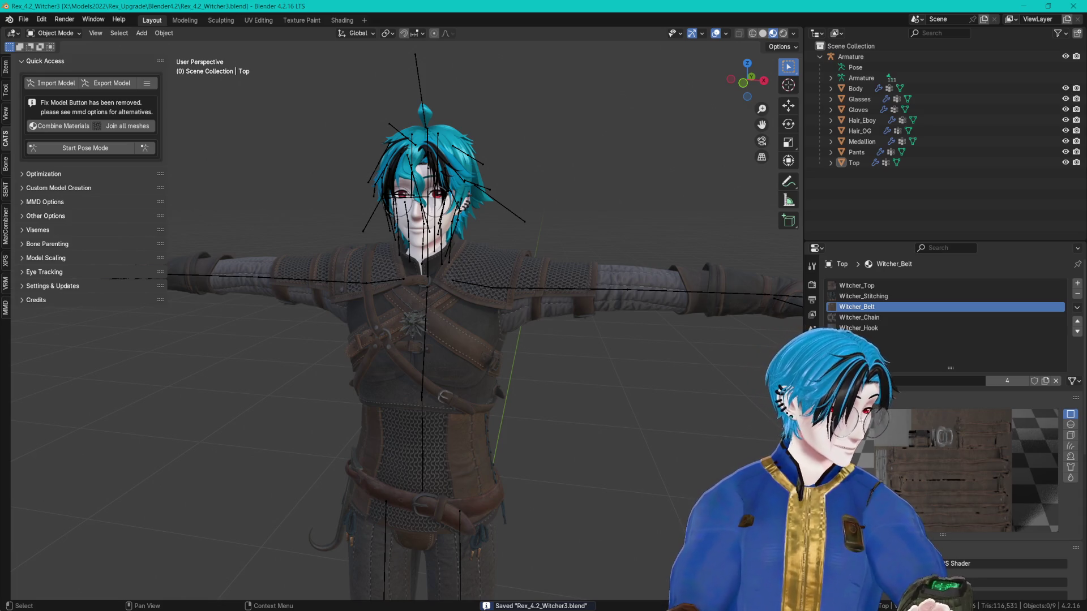
key(alt+Tab)
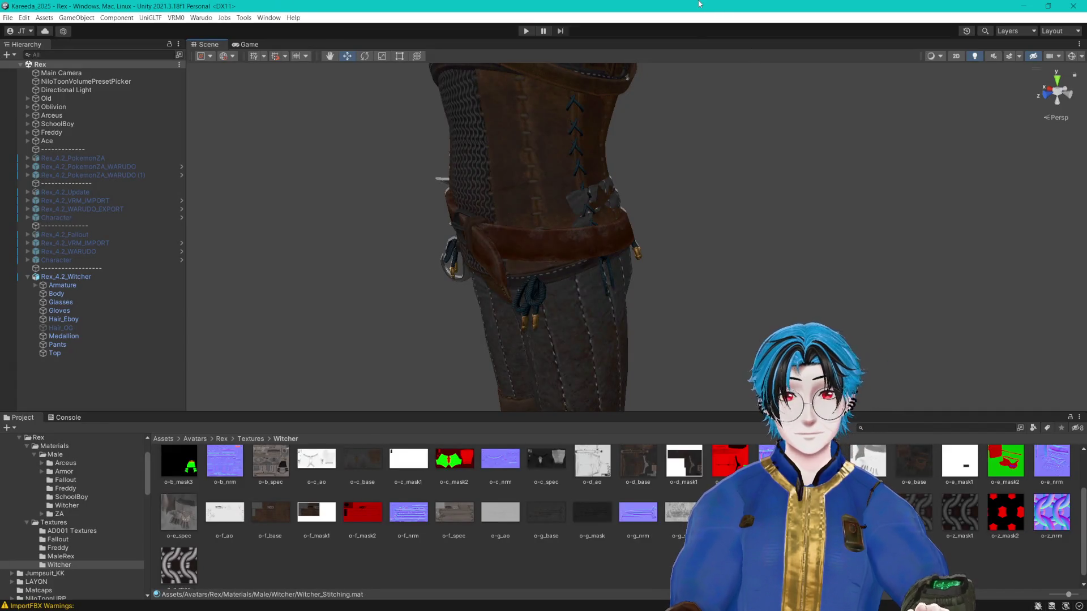
mouse_move(783, 208)
mouse_down()
mouse_move(762, 201)
mouse_move(769, 208)
mouse_up()
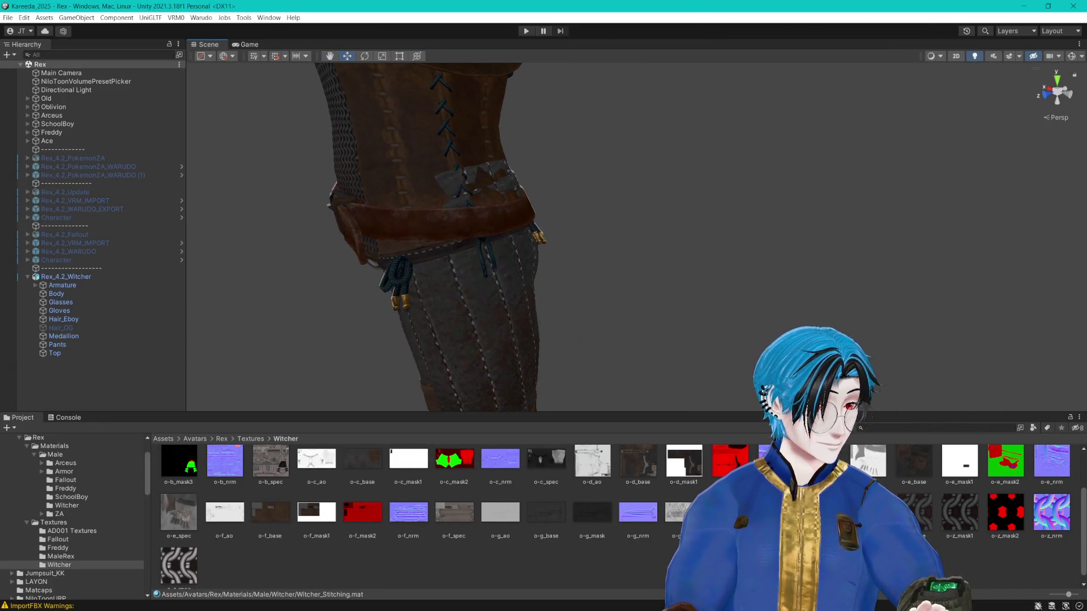
key(alt+Tab)
click(119, 85)
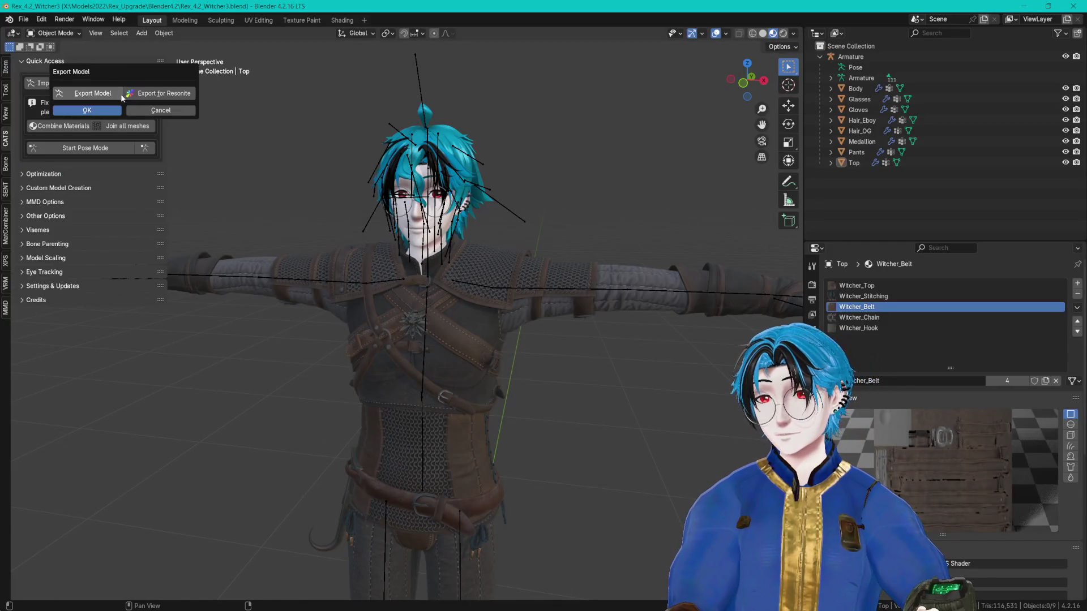
Step: Export the standard model over Rex_4.2_Witcher.fbx and minimize Blender so Unity reimports it
click(87, 110)
click(191, 240)
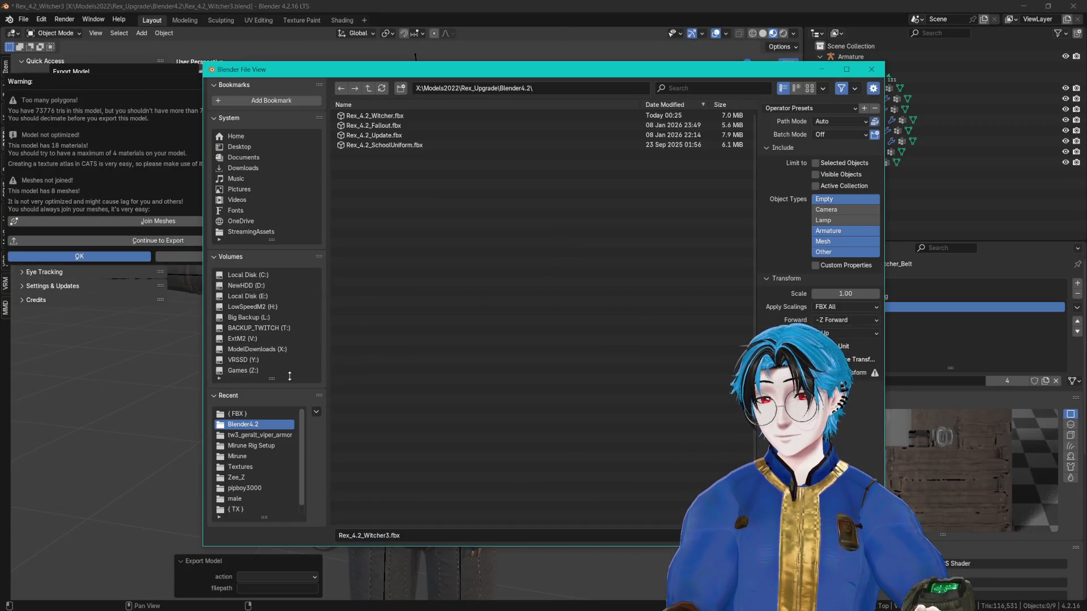
click(257, 413)
click(453, 125)
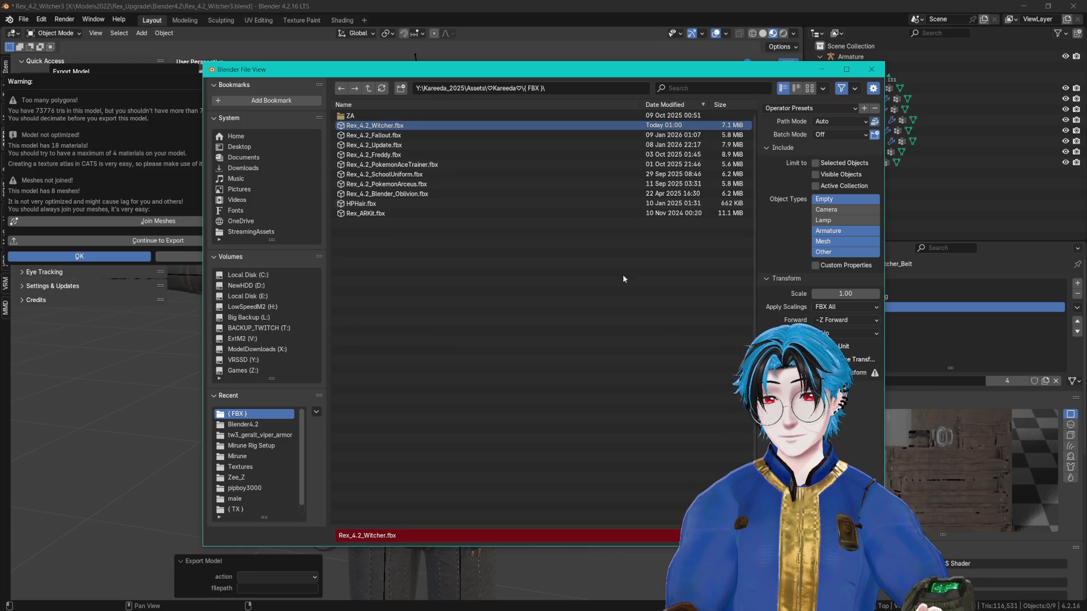
key(Return)
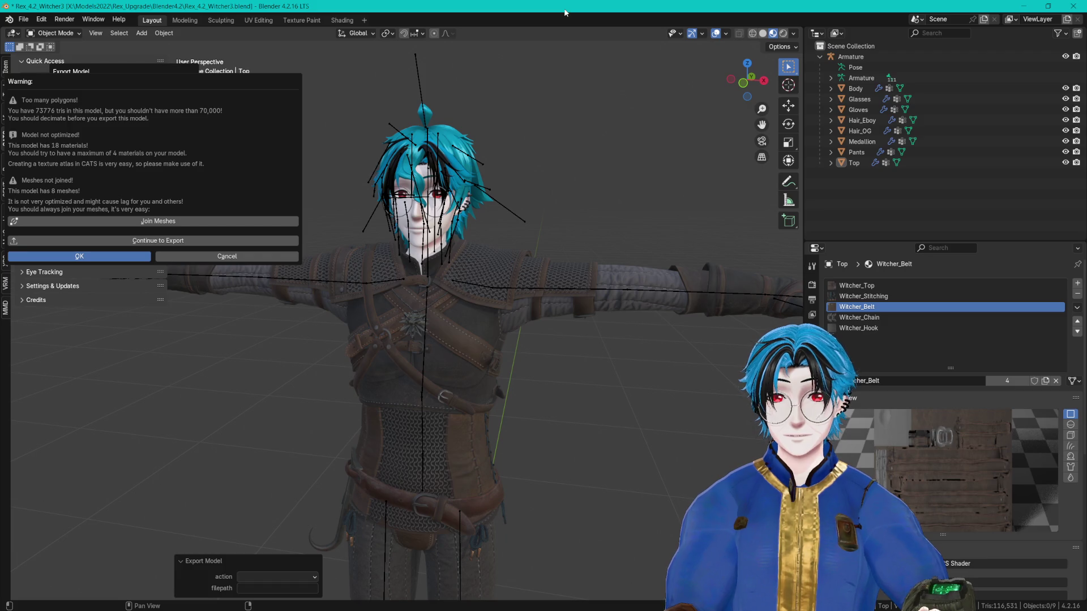
click(1024, 6)
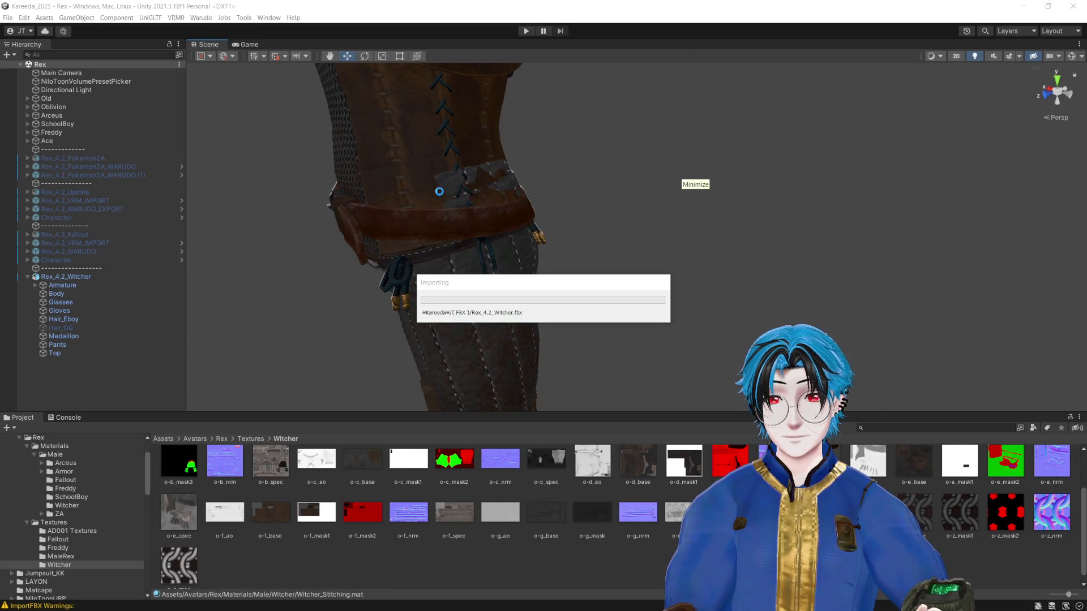
Step: Inspect the re-imported avatar's belt pouch, then select the Gloves and Hair_Eboy meshes
mouse_move(456, 211)
mouse_down()
mouse_move(774, 238)
mouse_move(713, 258)
mouse_move(922, 250)
mouse_move(731, 268)
mouse_move(660, 262)
mouse_up()
scroll(745, 265, down, 5)
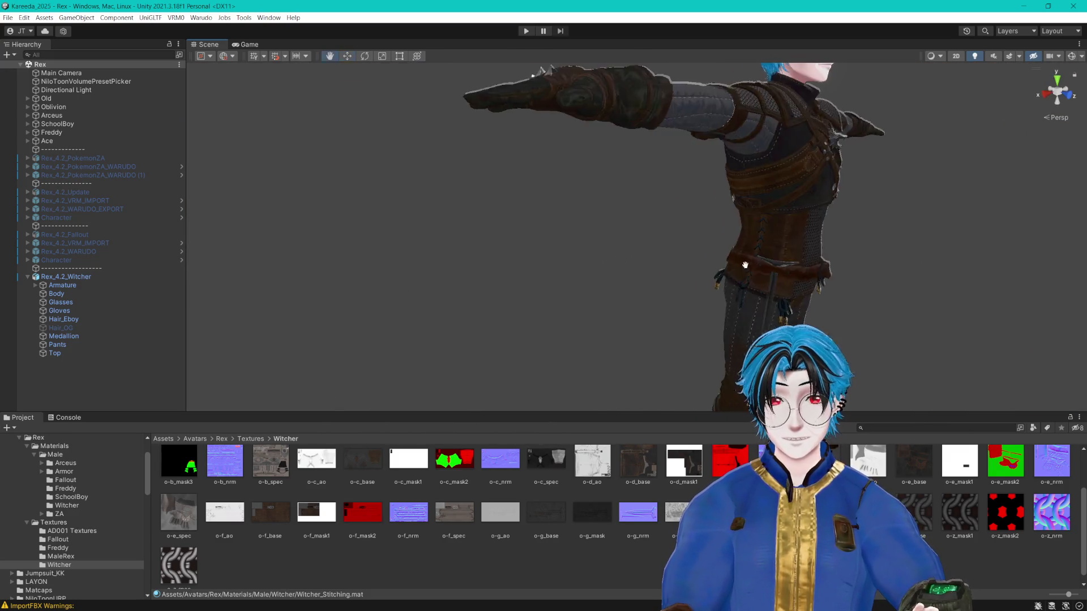
scroll(672, 259, down, 10)
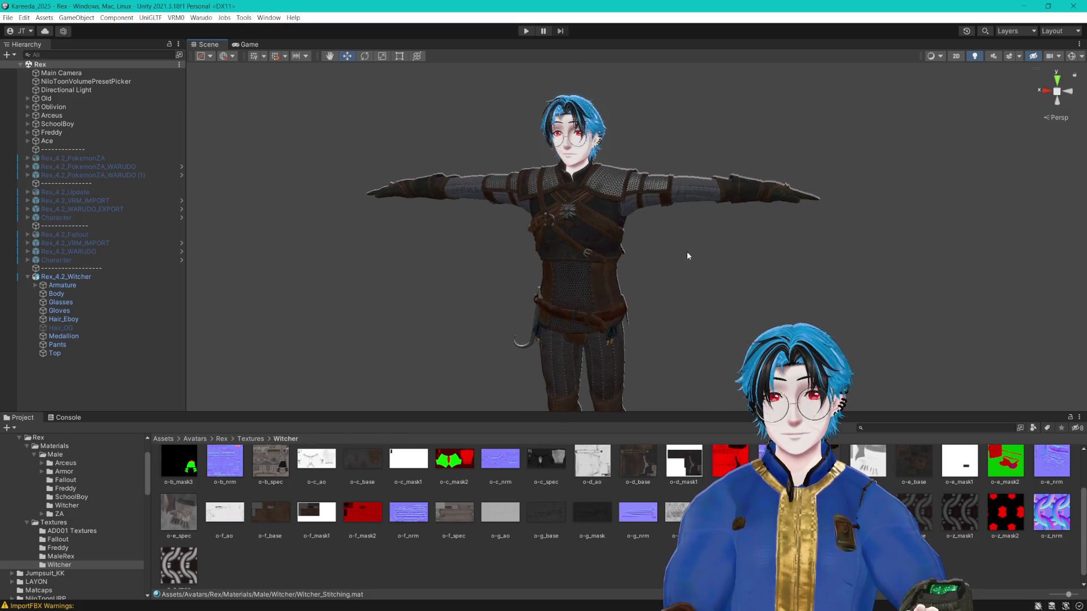
scroll(691, 390, up, 5)
scroll(701, 364, down, 6)
scroll(700, 371, up, 3)
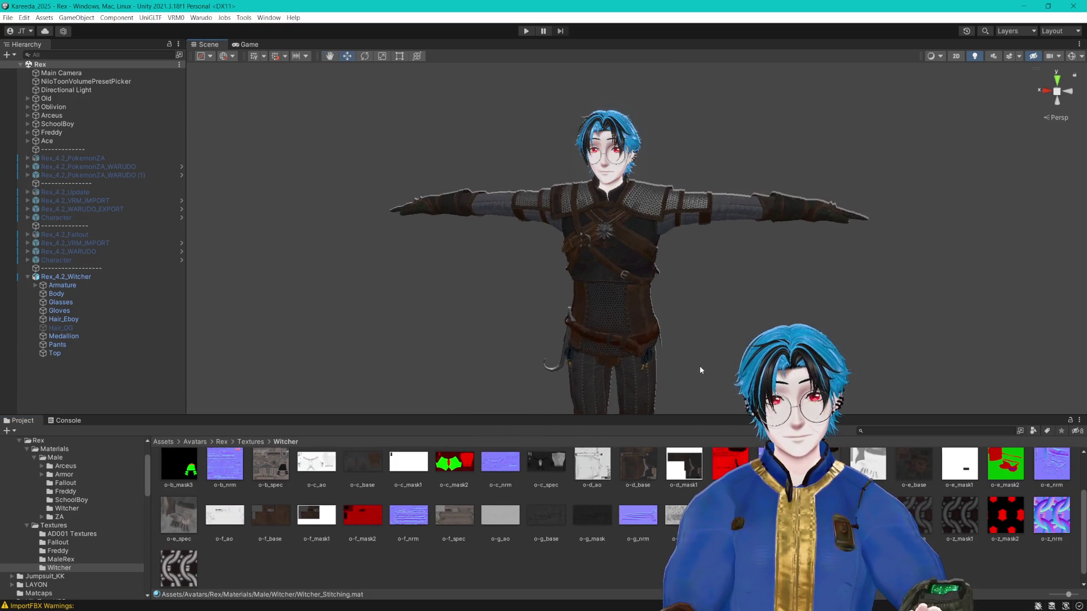
scroll(706, 352, up, 4)
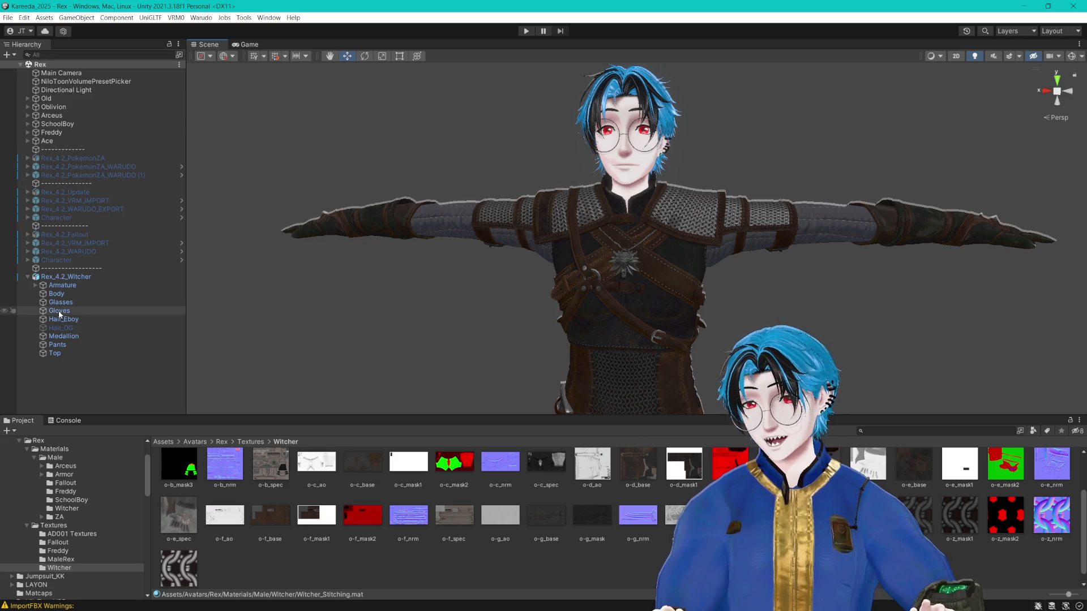
click(59, 310)
click(61, 319)
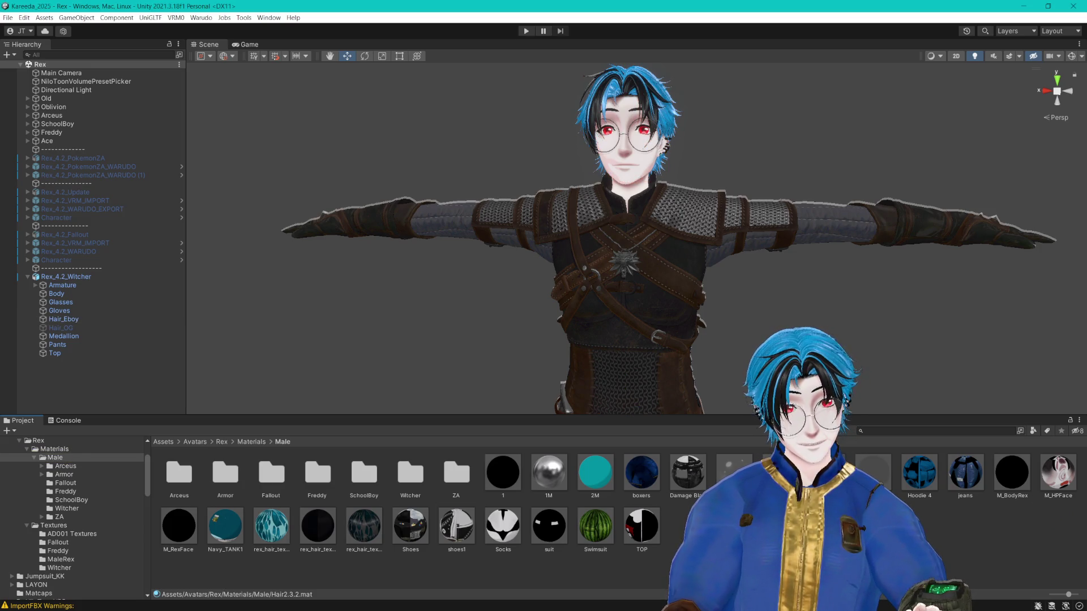
Step: Select Hair_Eboy, swap in a white hair texture, and frame the head and torso
click(63, 319)
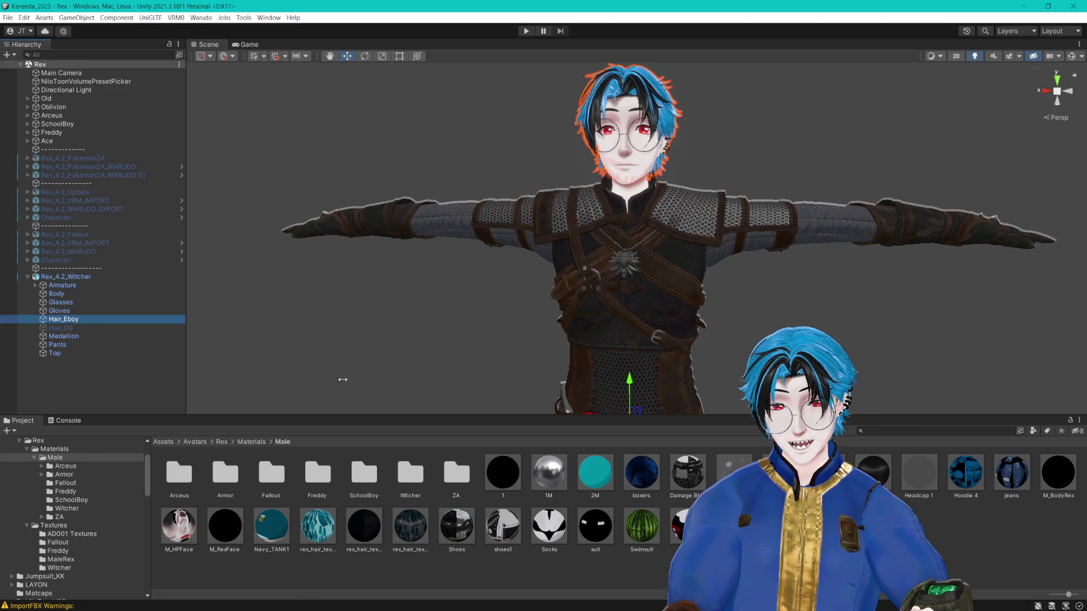
click(883, 481)
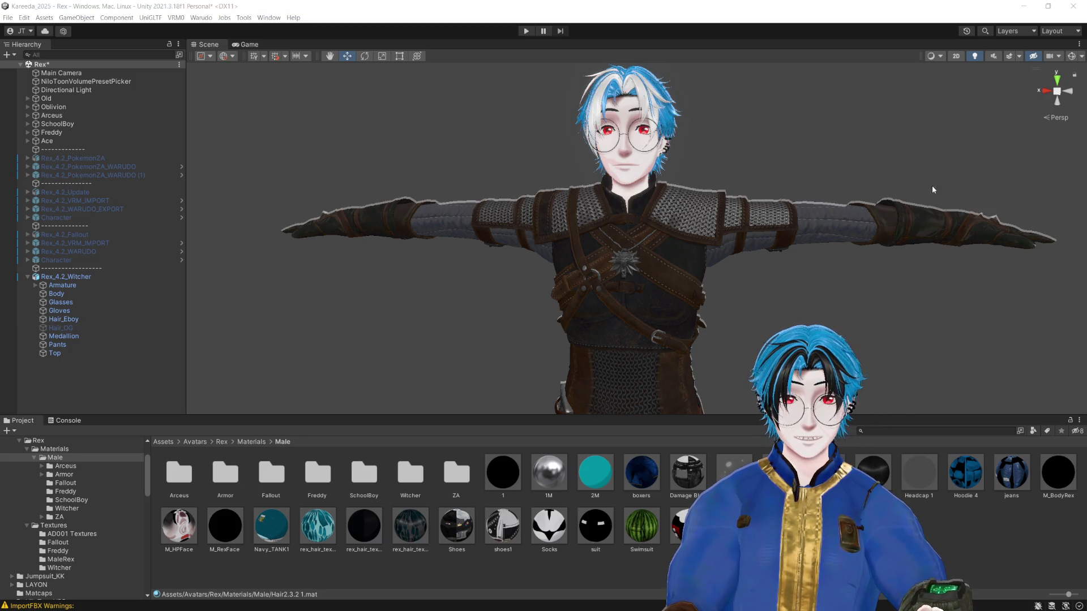
drag(797, 70, 797, 183)
scroll(799, 177, up, 5)
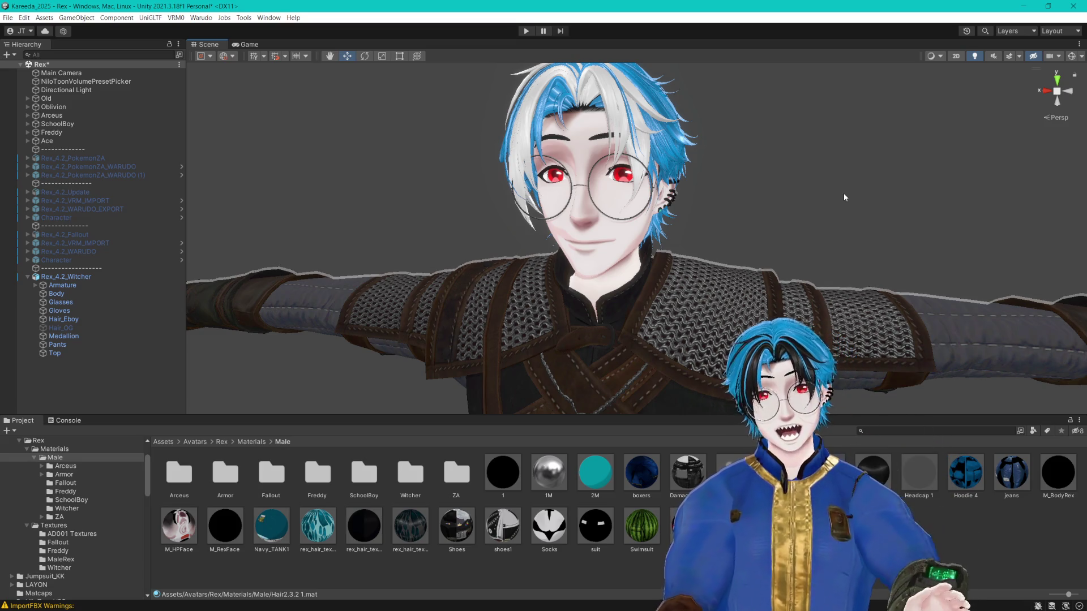
mouse_move(820, 194)
mouse_down()
mouse_move(876, 182)
mouse_move(894, 199)
mouse_move(804, 201)
mouse_up()
scroll(826, 202, down, 5)
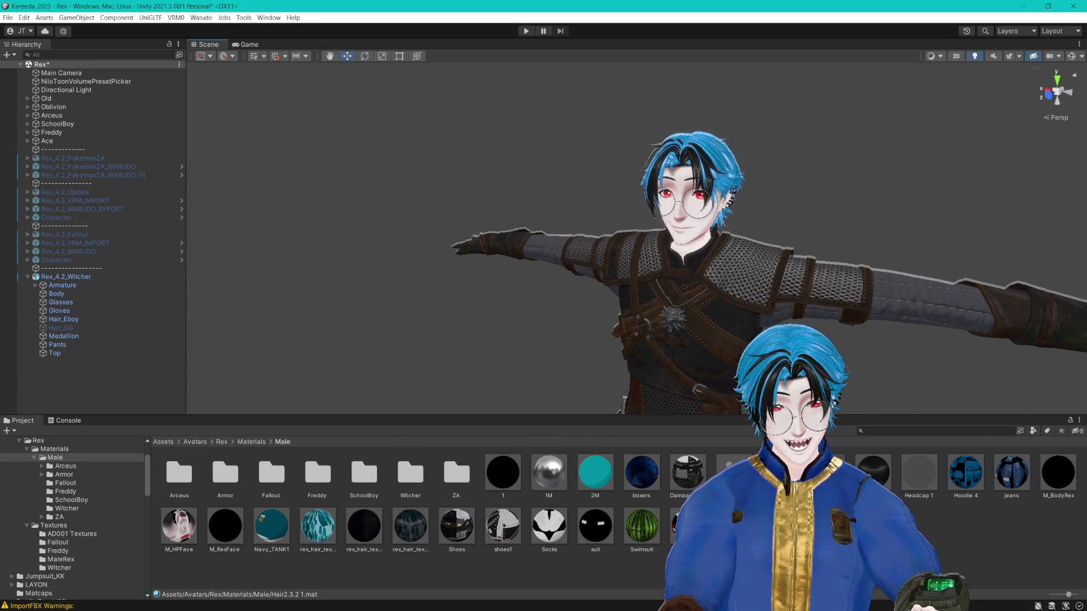
Step: Duplicate the hair material as Hair2.3.2, then revert the hair to blue and black
key(ctrl+d)
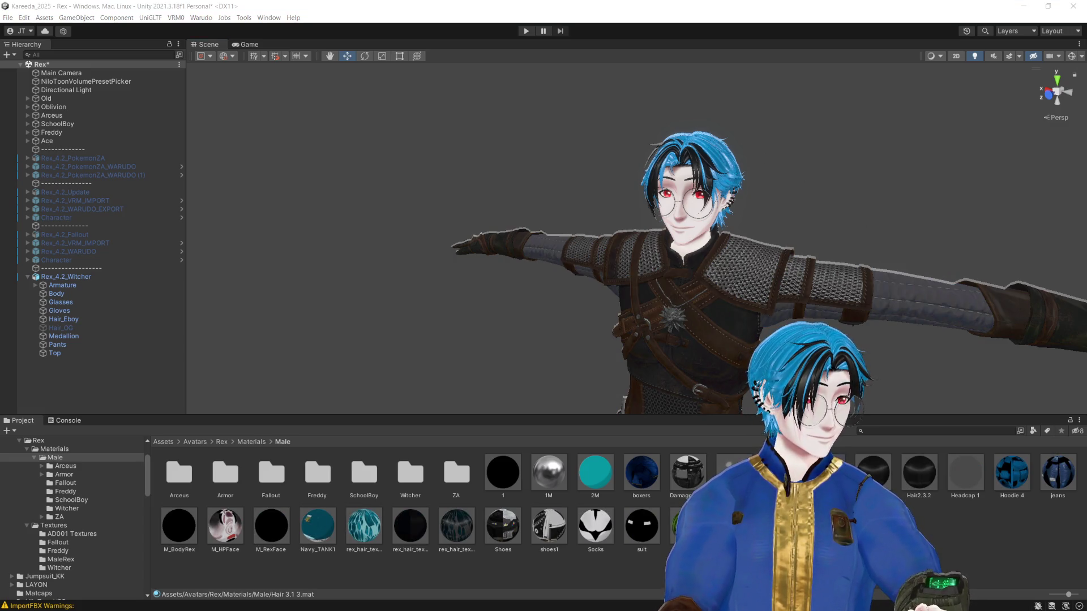
mouse_move(891, 161)
mouse_down()
mouse_move(854, 162)
mouse_move(822, 192)
mouse_move(841, 226)
mouse_move(894, 220)
mouse_up()
scroll(894, 220, down, 3)
scroll(892, 222, up, 3)
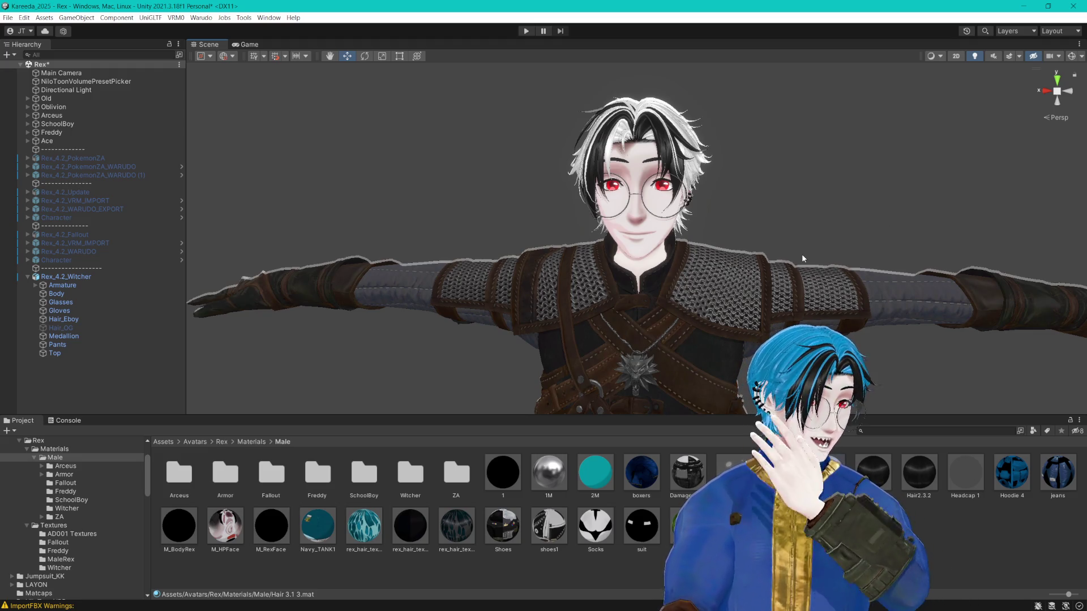
key(ctrl+z)
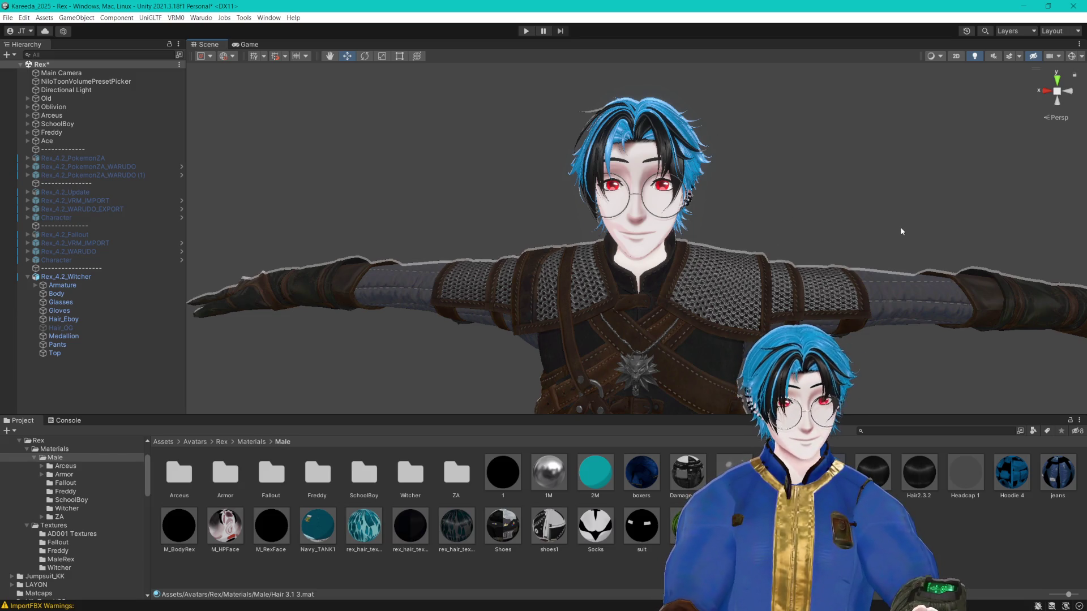
click(63, 319)
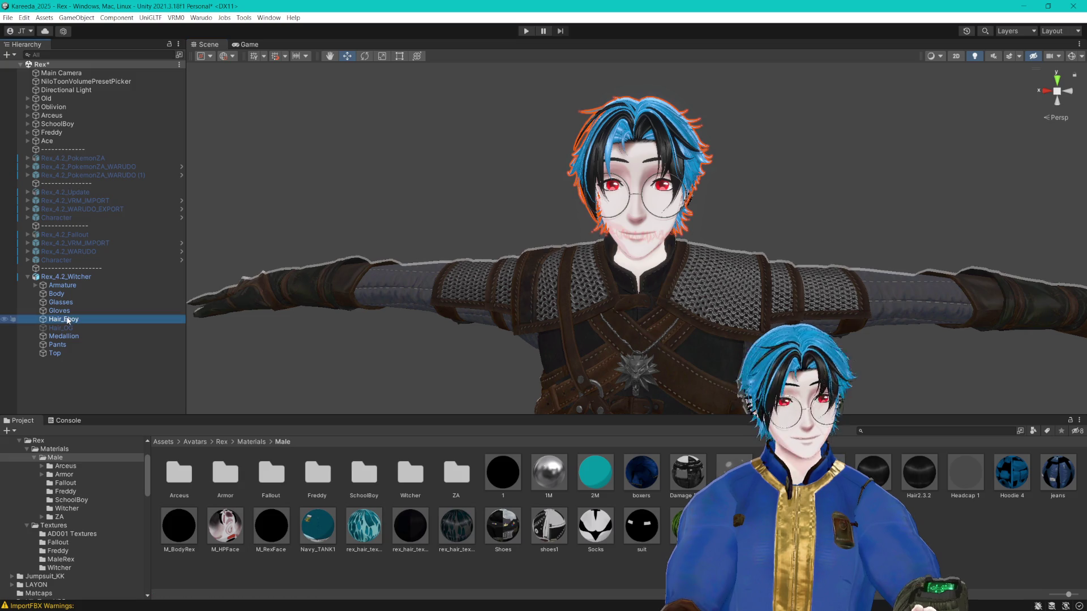
key(alt+Tab)
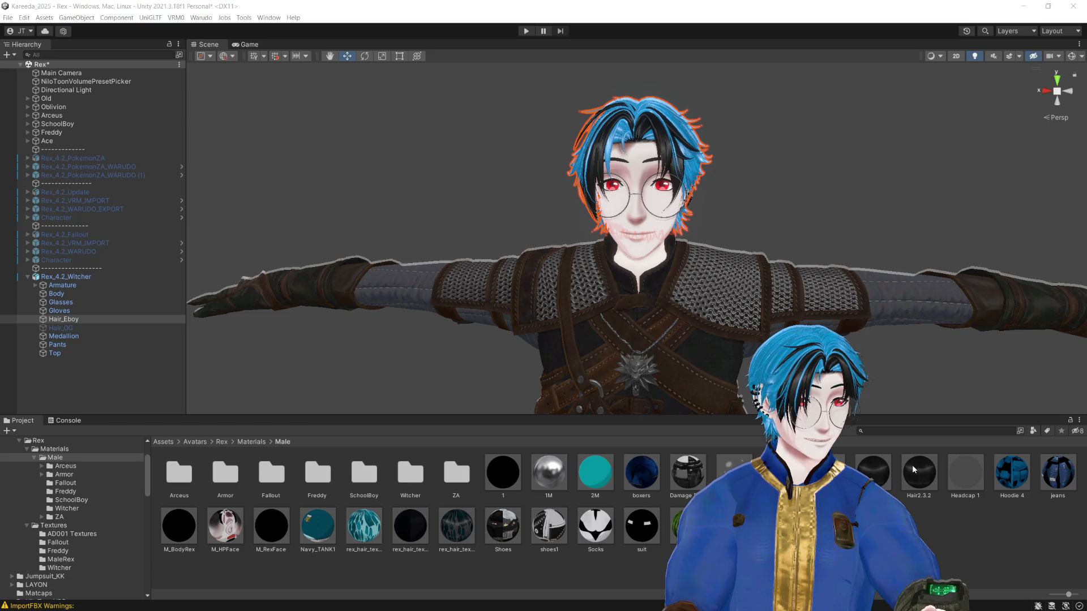
mouse_move(759, 261)
mouse_down()
mouse_move(810, 261)
mouse_move(820, 283)
mouse_move(847, 281)
mouse_move(813, 230)
mouse_move(830, 226)
mouse_move(820, 229)
mouse_up()
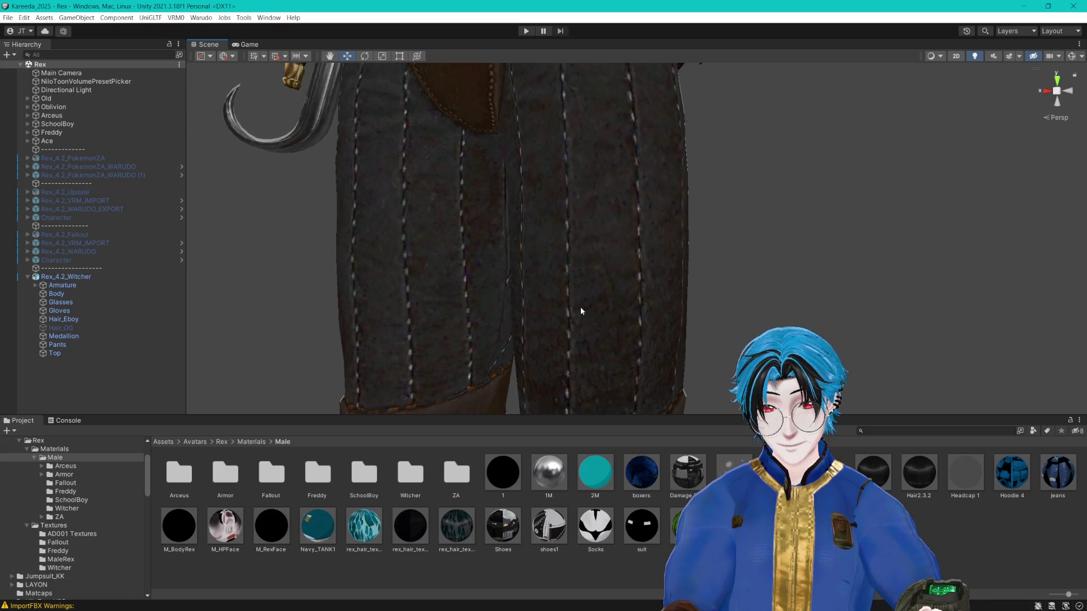
Step: Select Pants, locate its Witcher_Pants material, and open the Textures/Witcher folder
click(606, 252)
double_click(410, 472)
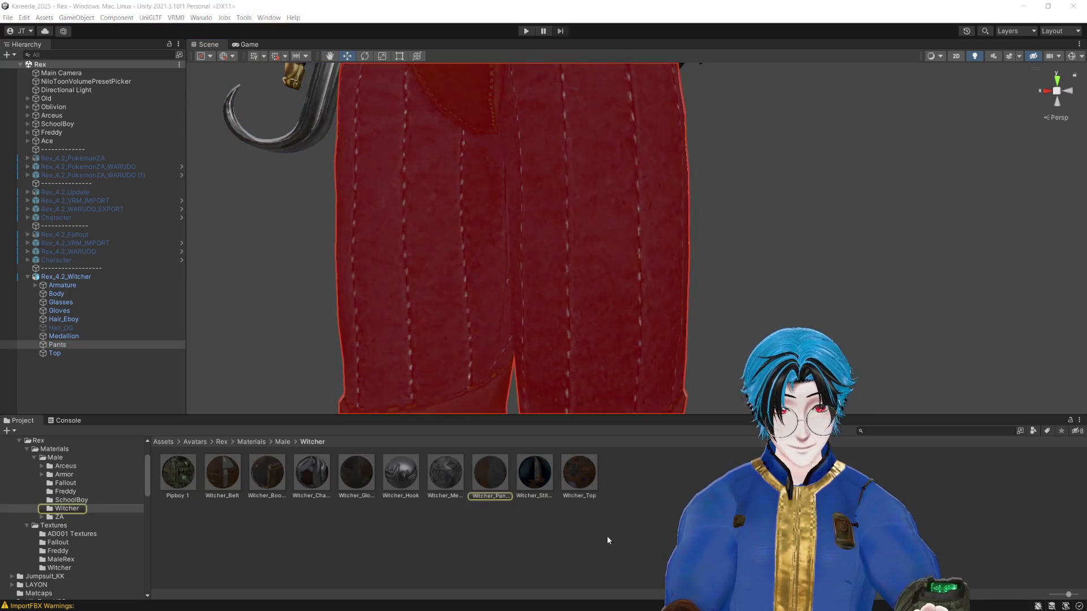
click(490, 473)
click(59, 567)
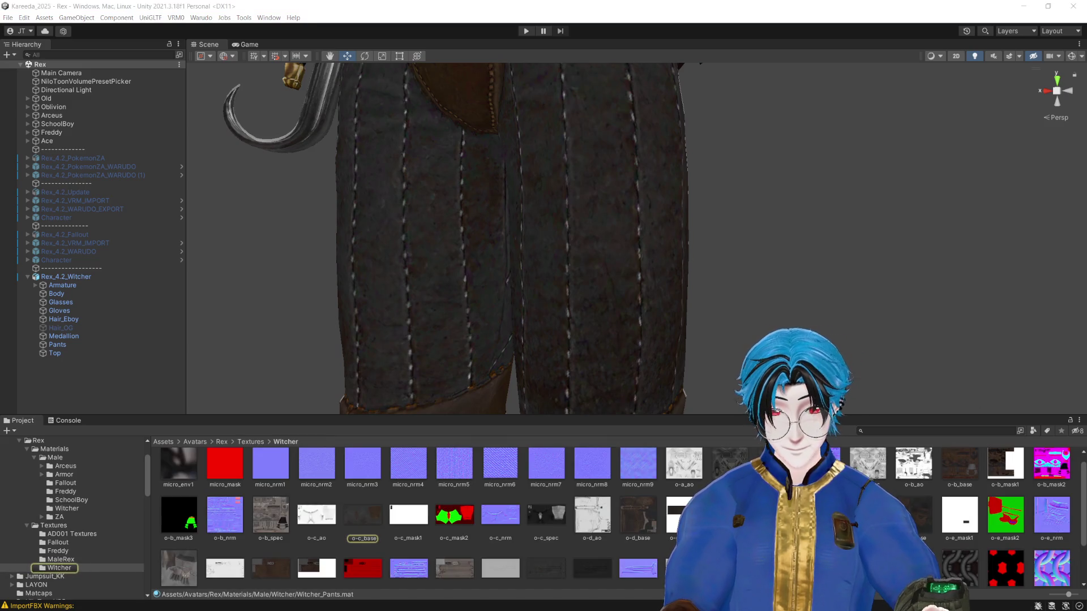
mouse_move(575, 416)
mouse_down()
mouse_move(576, 313)
mouse_move(582, 348)
mouse_move(590, 344)
mouse_up()
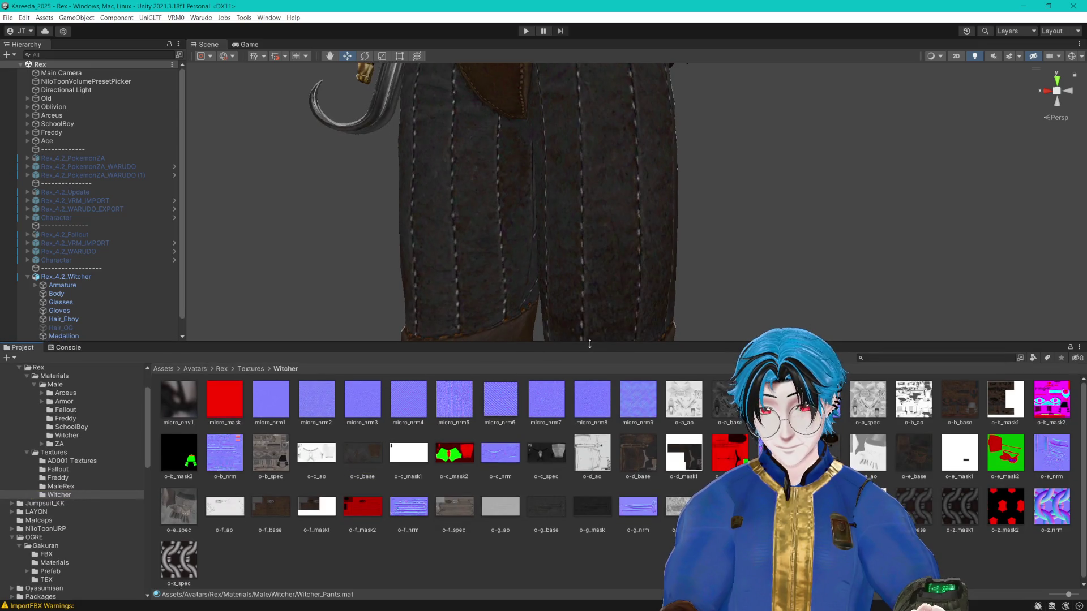
scroll(706, 238, down, 2)
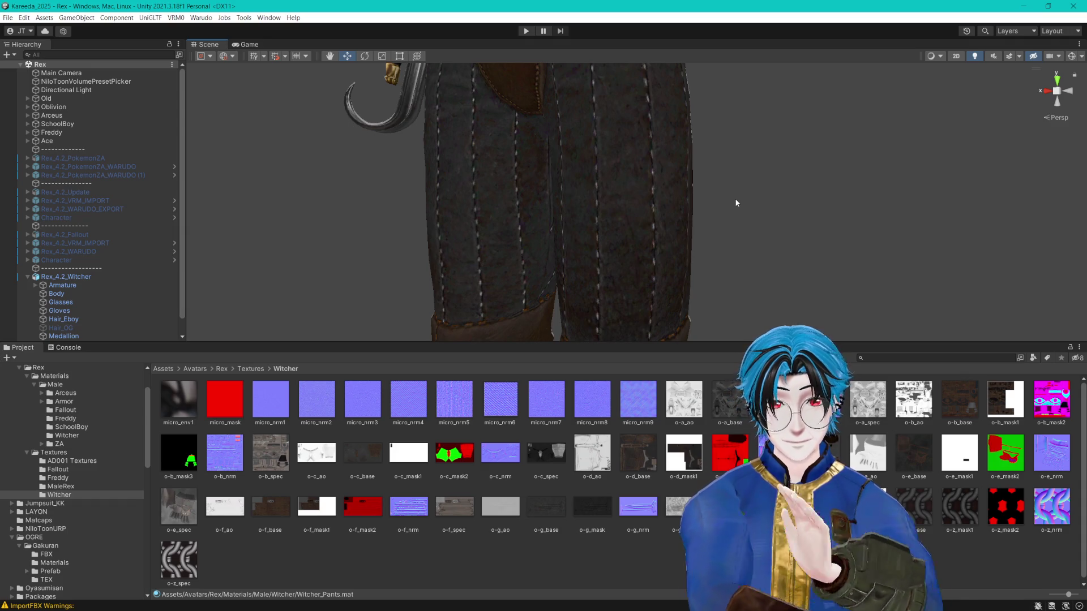
Step: Find the Witcher_Gloves material and open the o-e_base texture in the external image editor
click(118, 336)
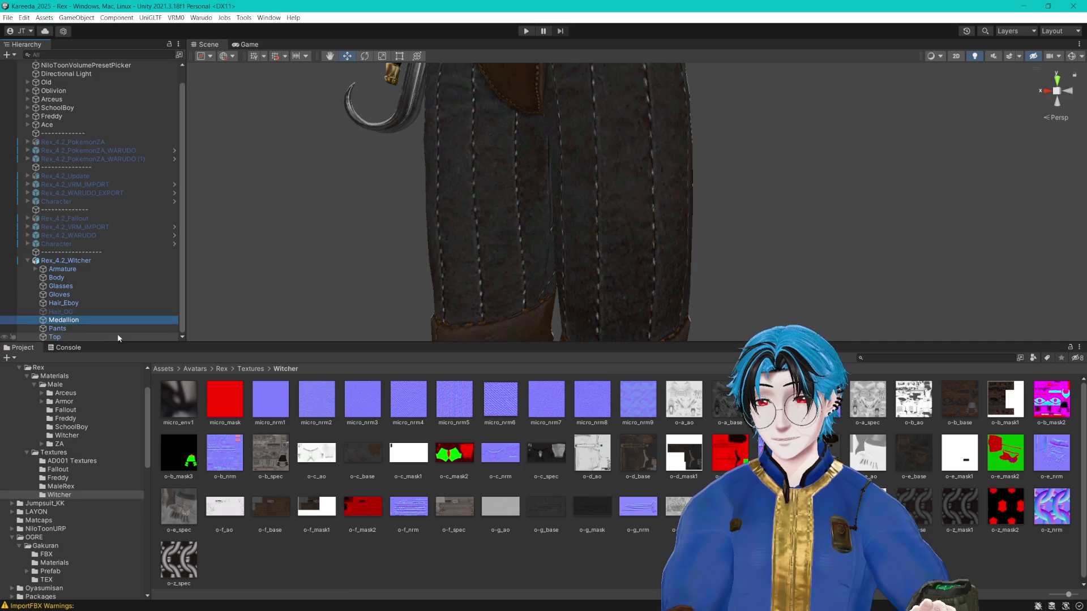
click(121, 336)
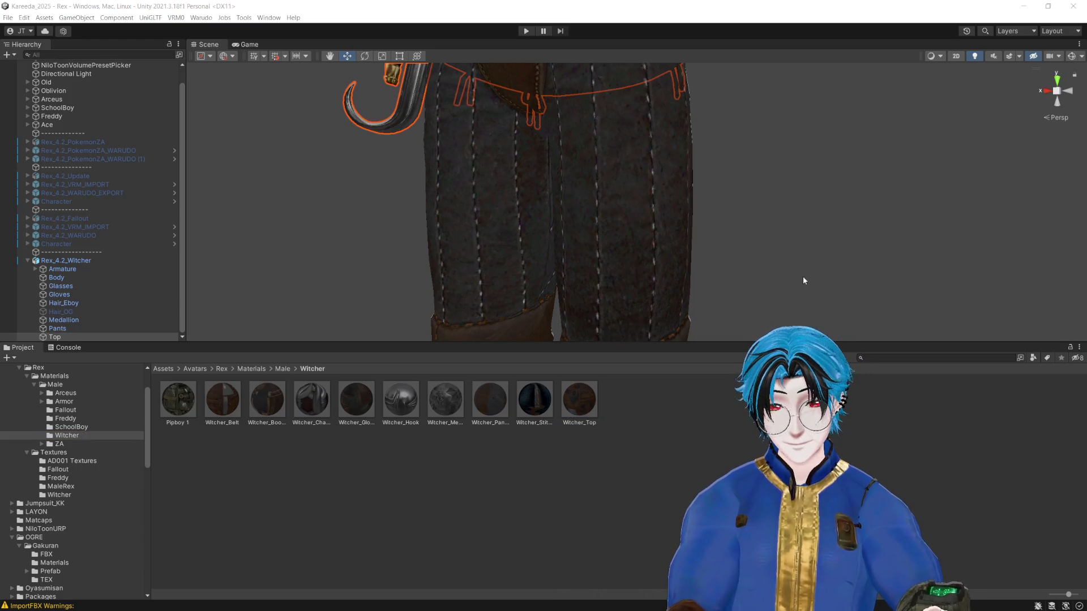
click(361, 406)
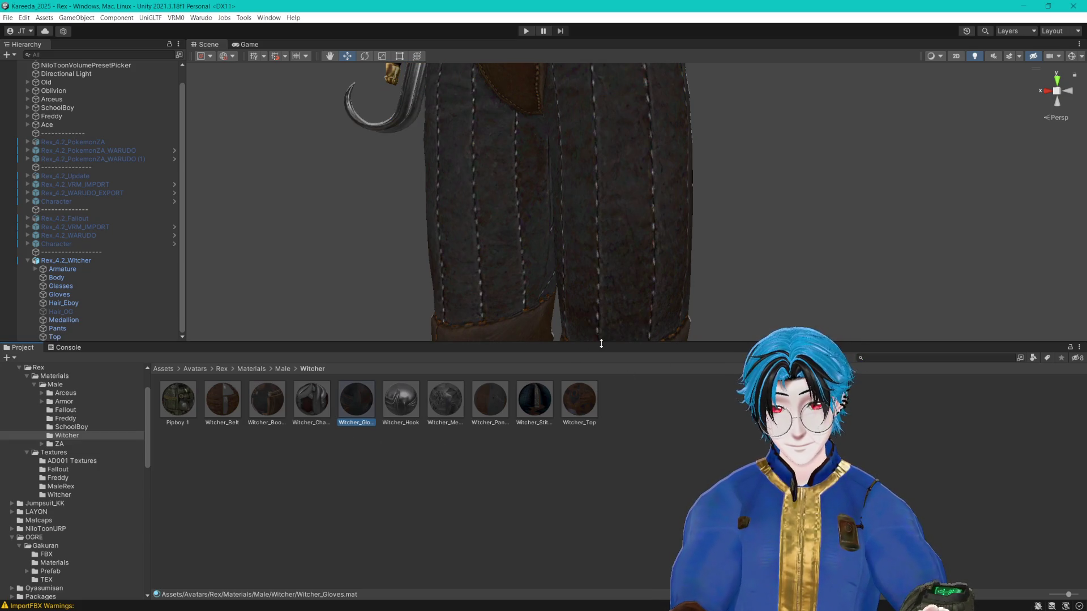
mouse_move(602, 344)
mouse_down()
mouse_move(634, 447)
mouse_move(651, 465)
mouse_up()
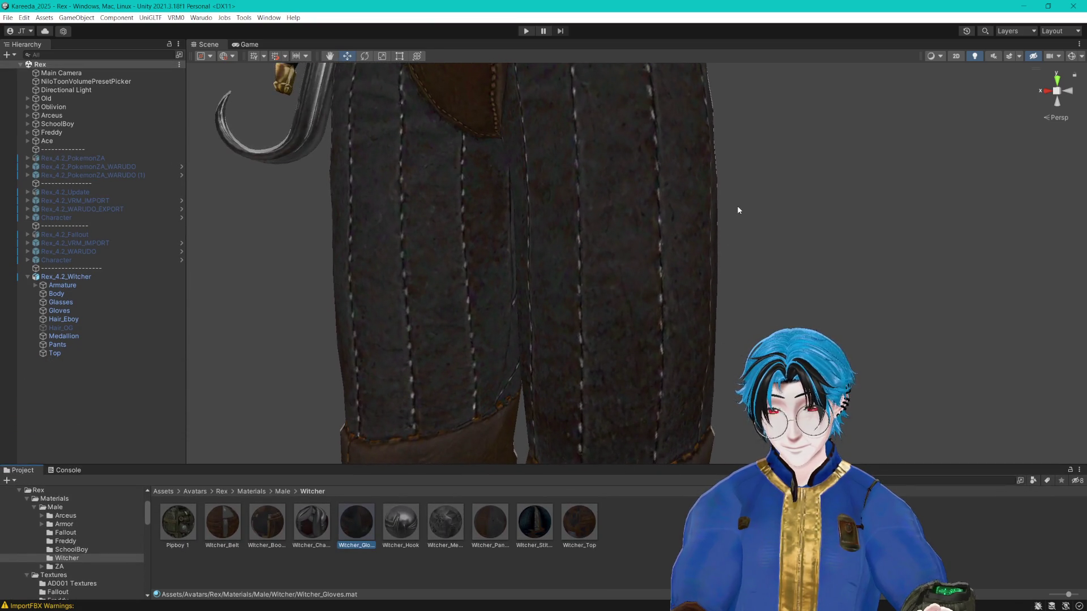
scroll(737, 210, down, 5)
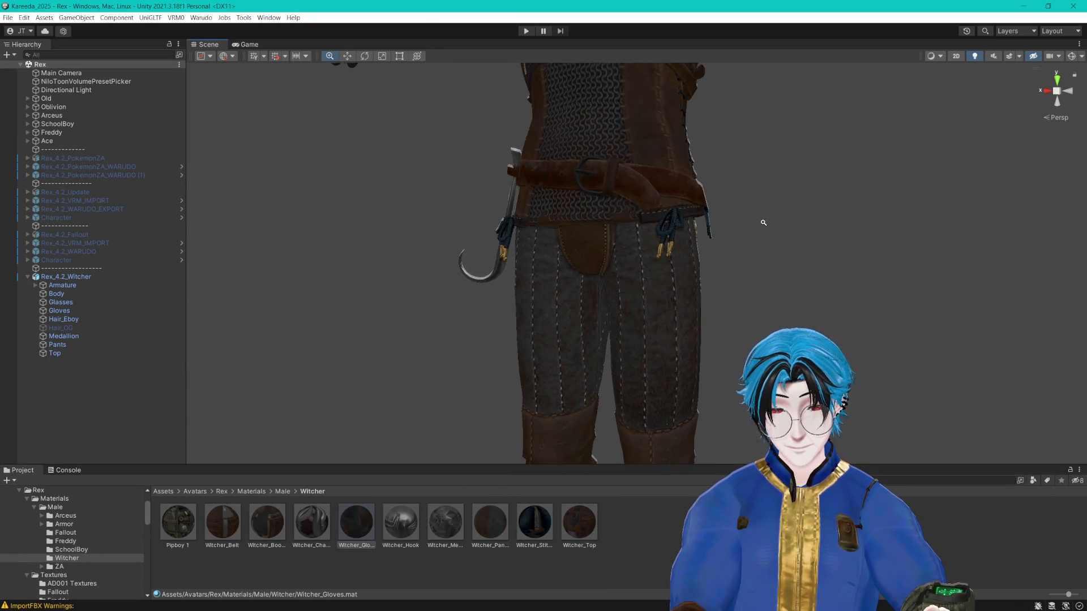
scroll(764, 222, up, 1)
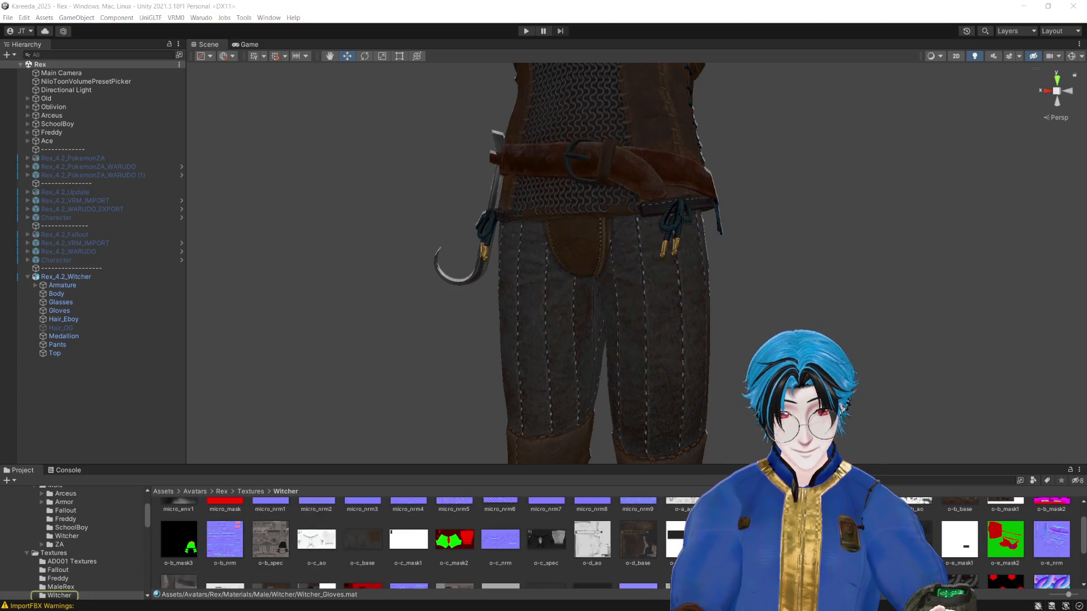
drag(813, 465, 813, 287)
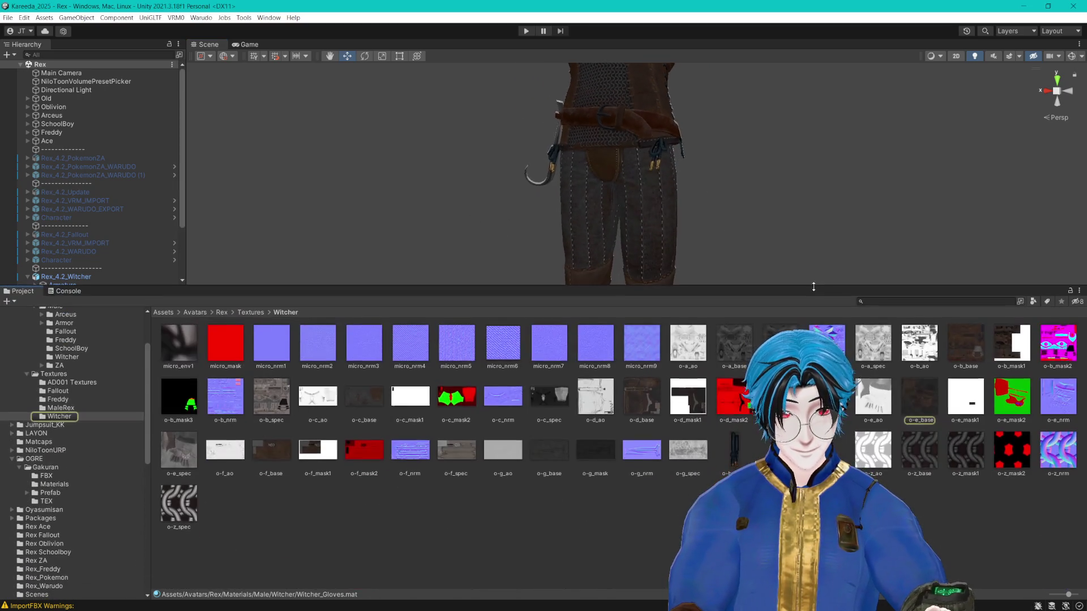
right_click(920, 395)
click(980, 170)
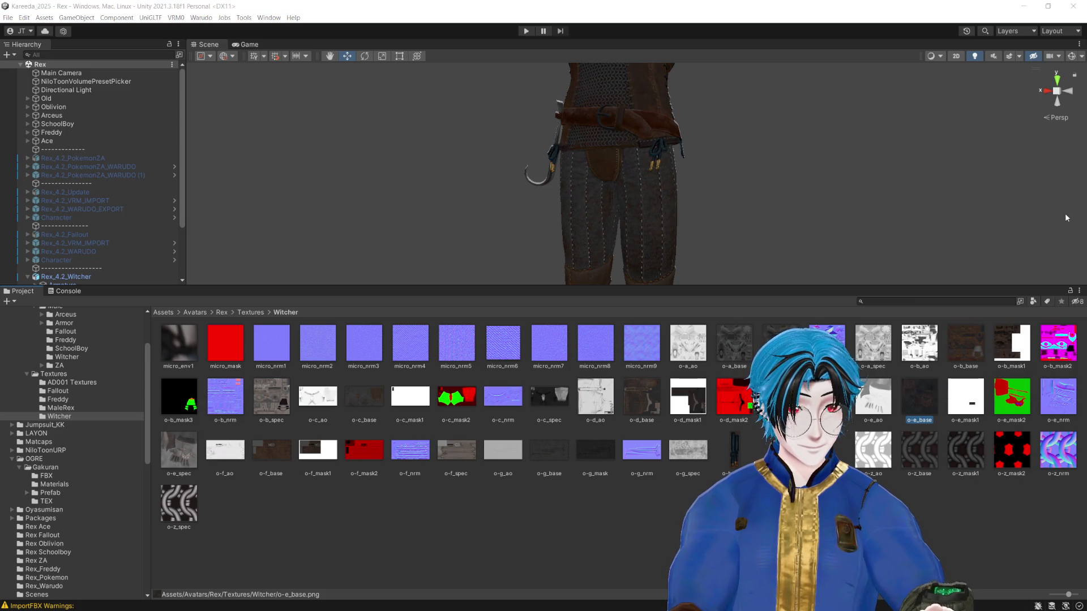
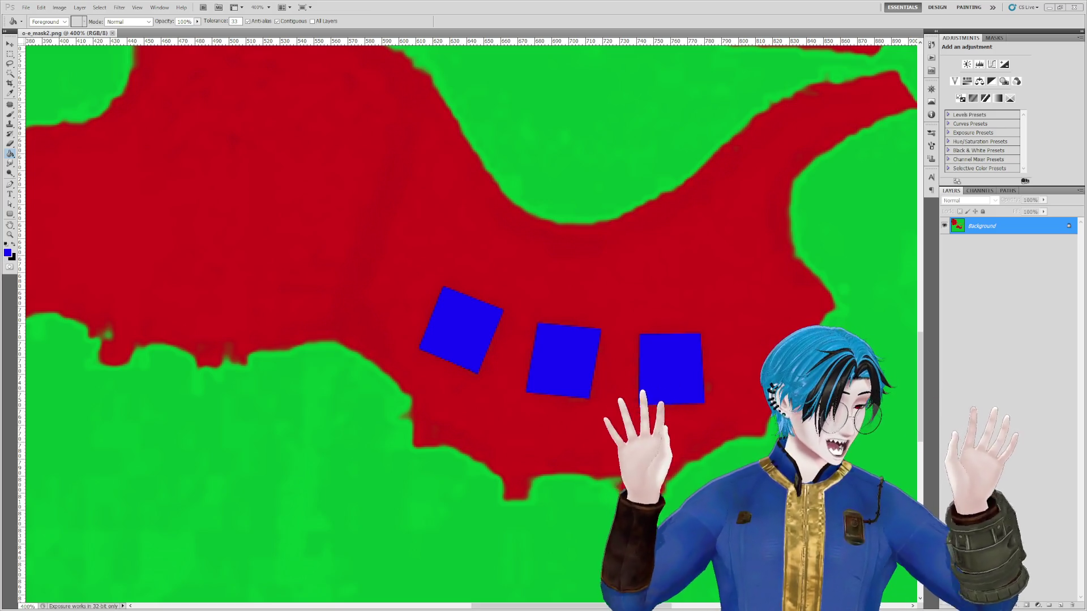
Step: Switch from Photoshop to the Unity project showing the Witcher textures folder
key(alt+Tab)
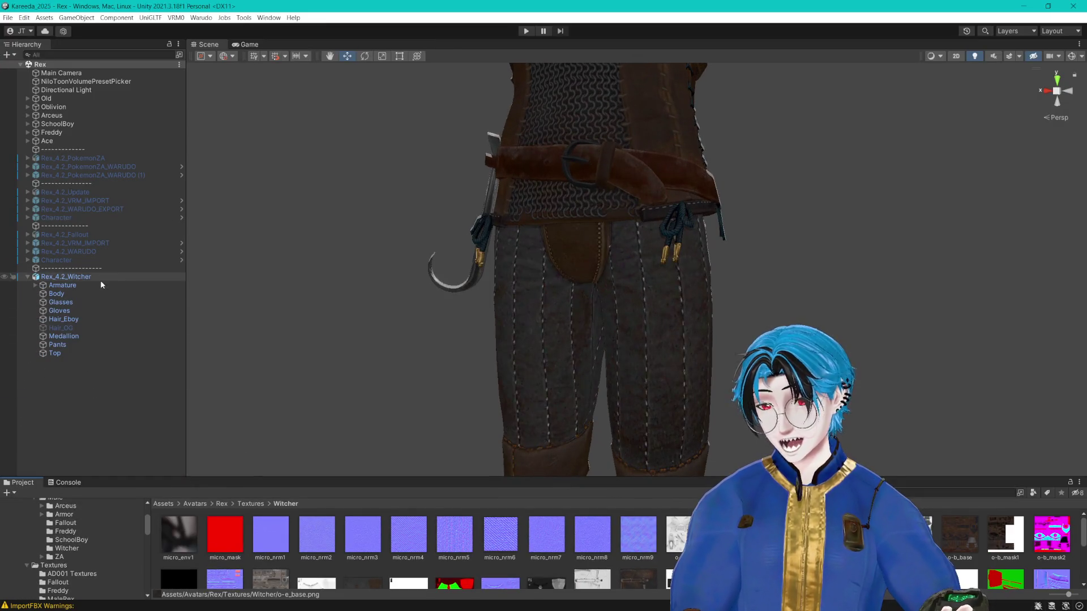
Step: Frame the Rex_4.2_Witcher avatar in the scene, then hide it
double_click(101, 277)
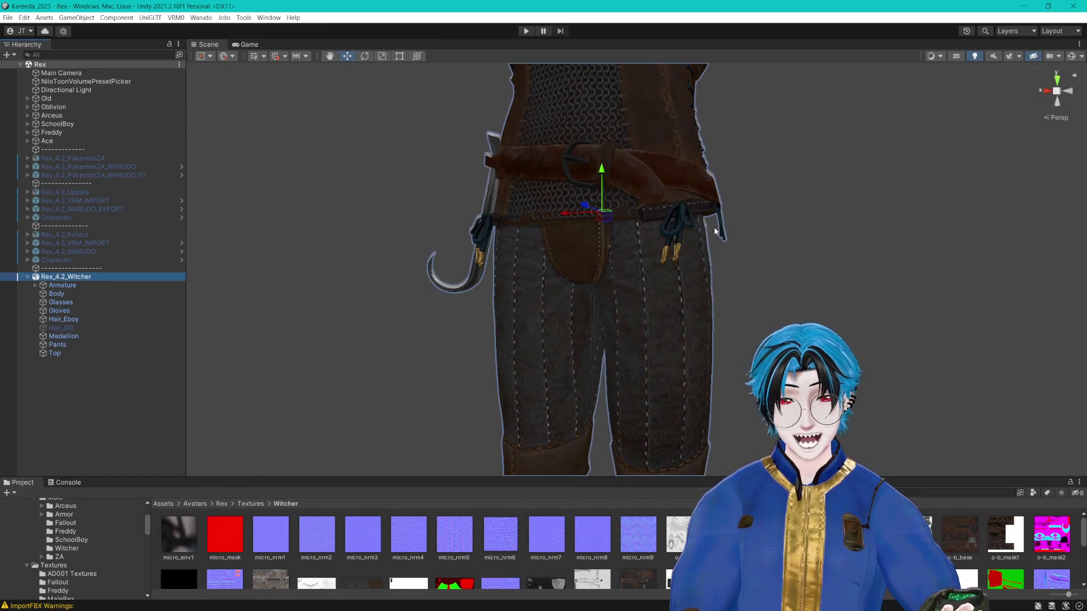
scroll(742, 252, up, 3)
drag(766, 272, 736, 221)
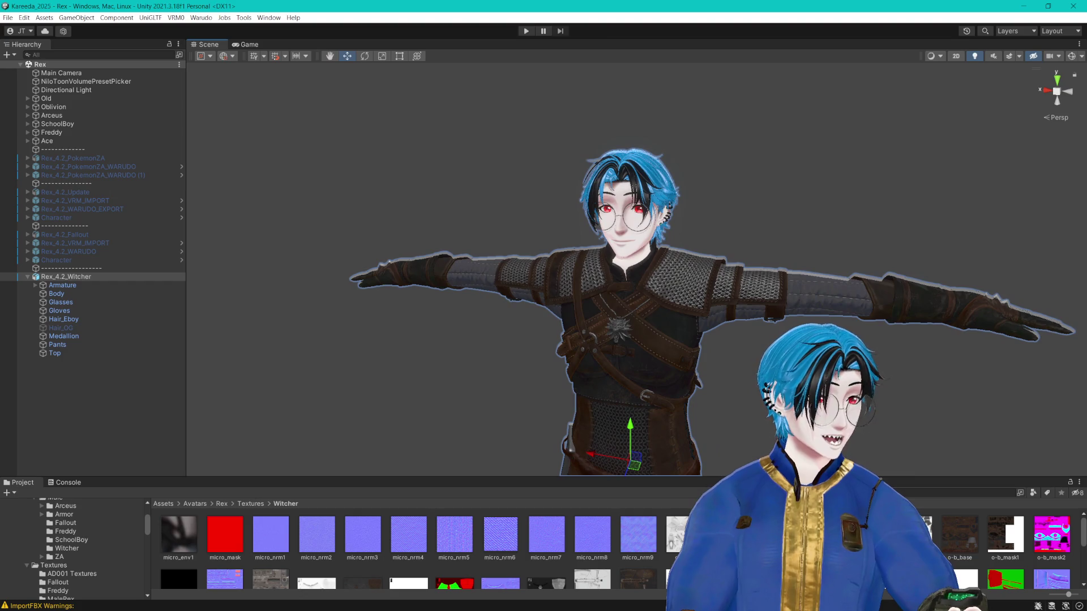
key(alt+shift+a)
Step: View the vault-suit Character from behind and locate VaultSuit's VaultNumber material
click(78, 260)
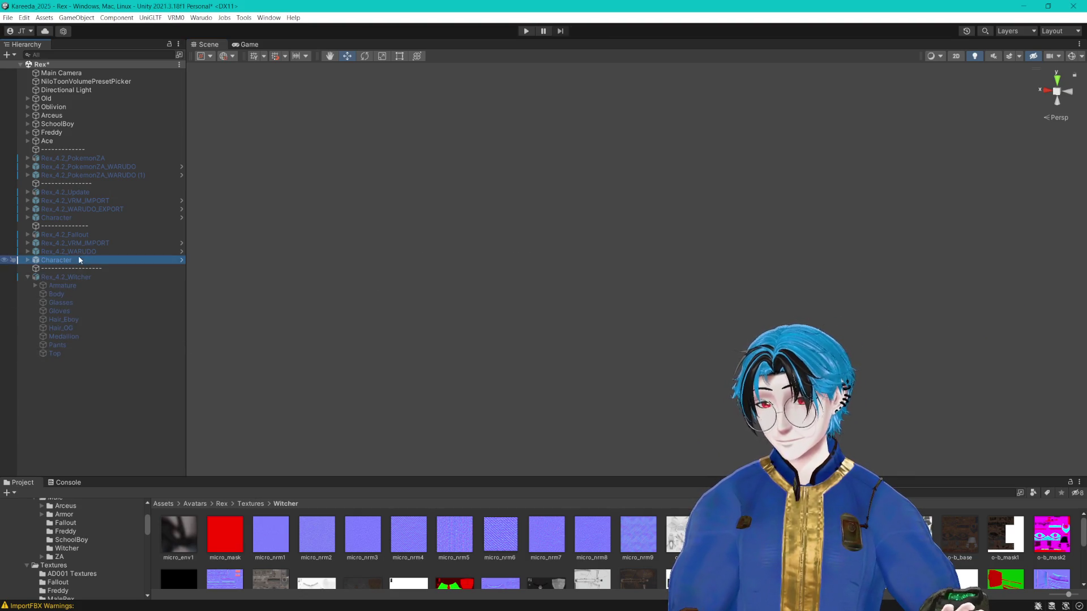
key(f)
drag(1003, 141, 572, 243)
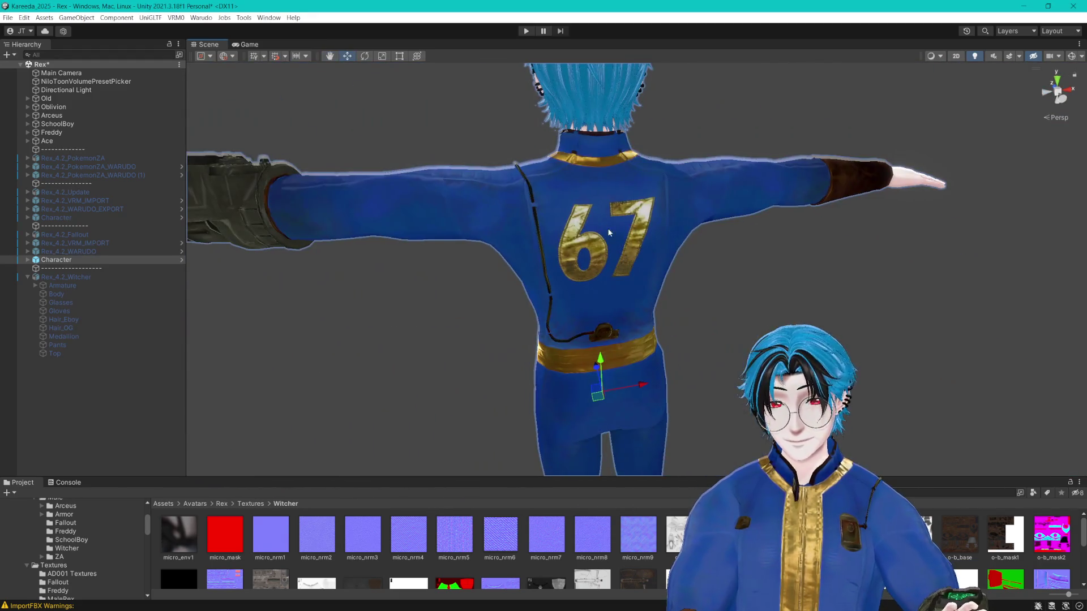
click(28, 260)
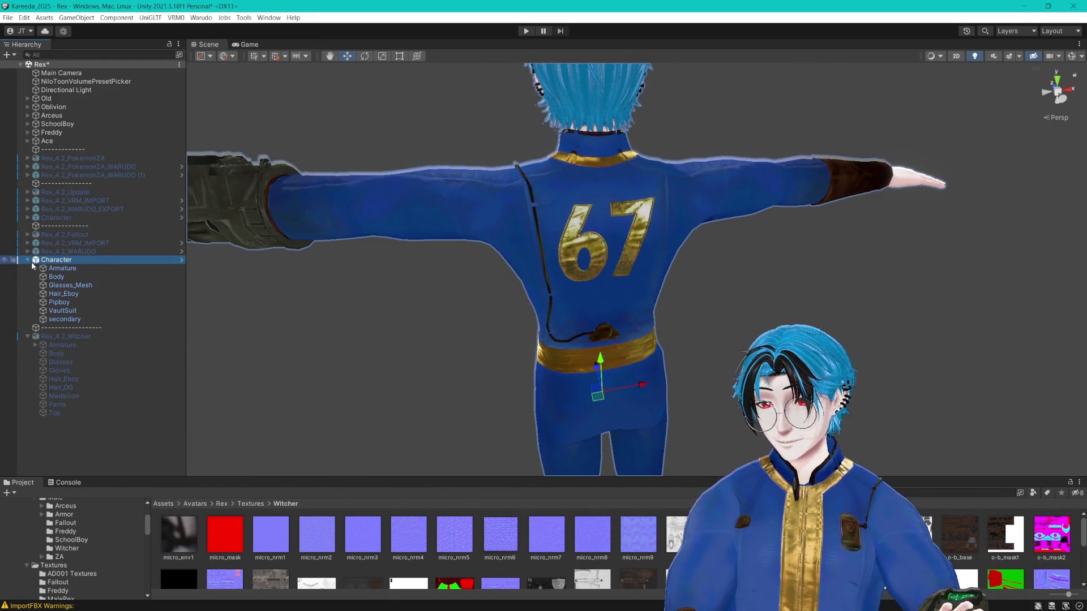
click(63, 311)
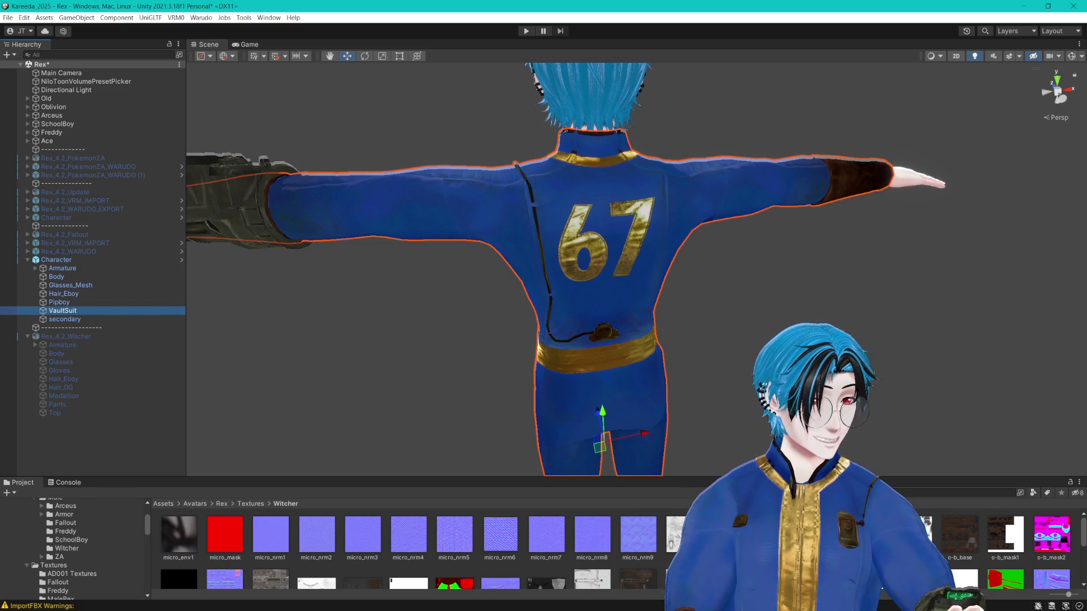
click(65, 523)
click(315, 543)
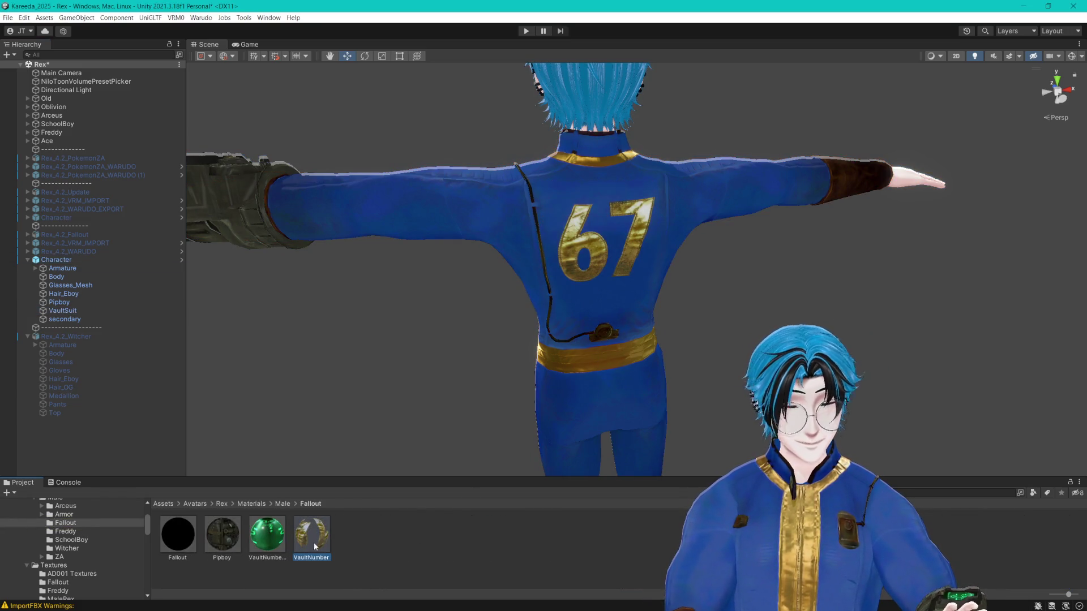
Step: Open Textures/Fallout, check the vault number texture, and orbit to the Character's front
click(57, 581)
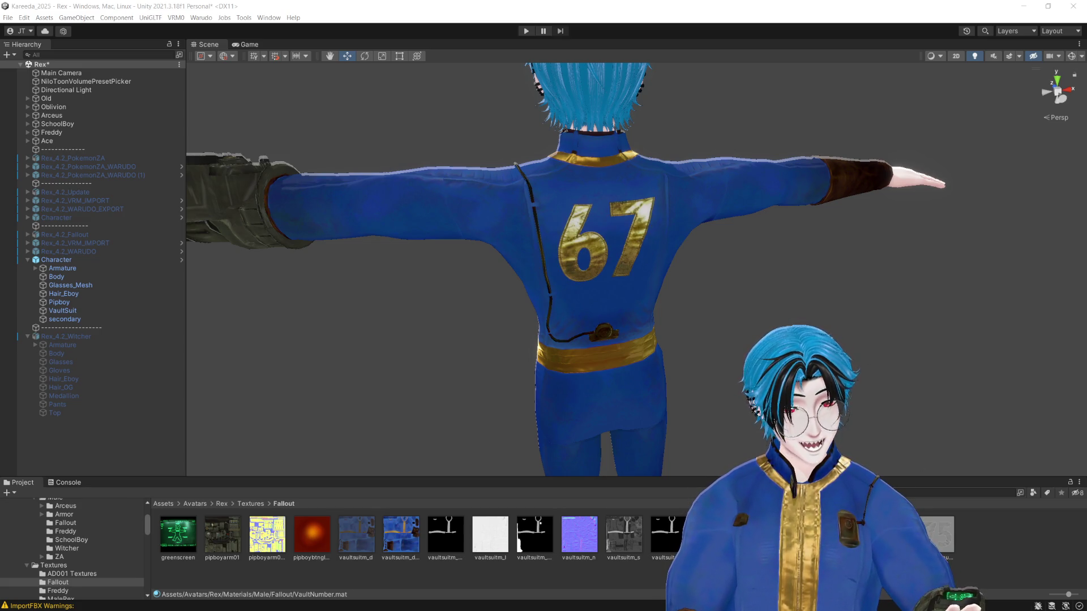
key(alt+Tab)
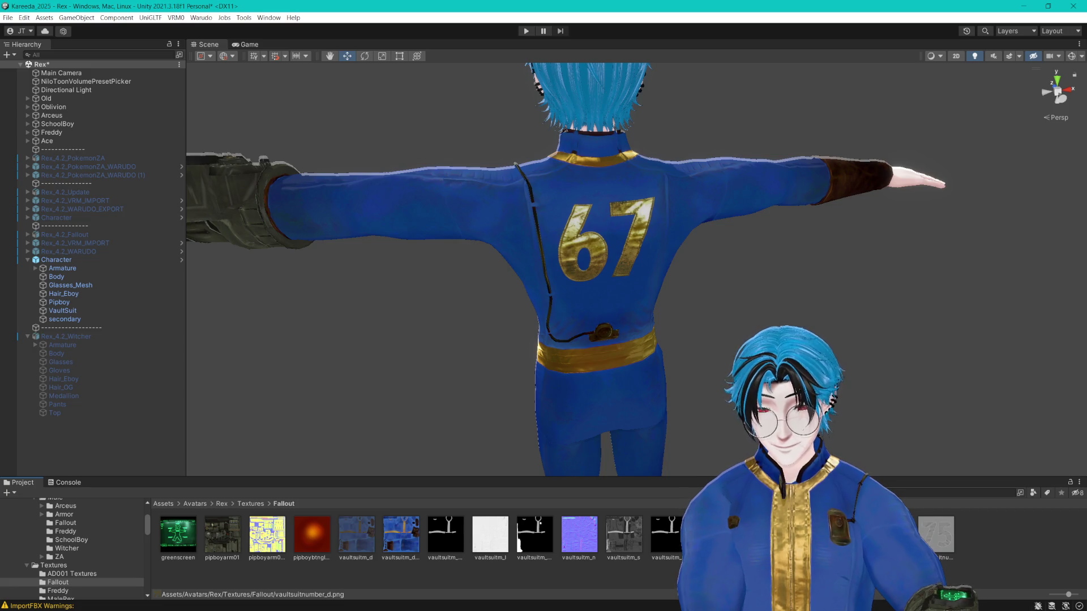
drag(725, 307, 873, 225)
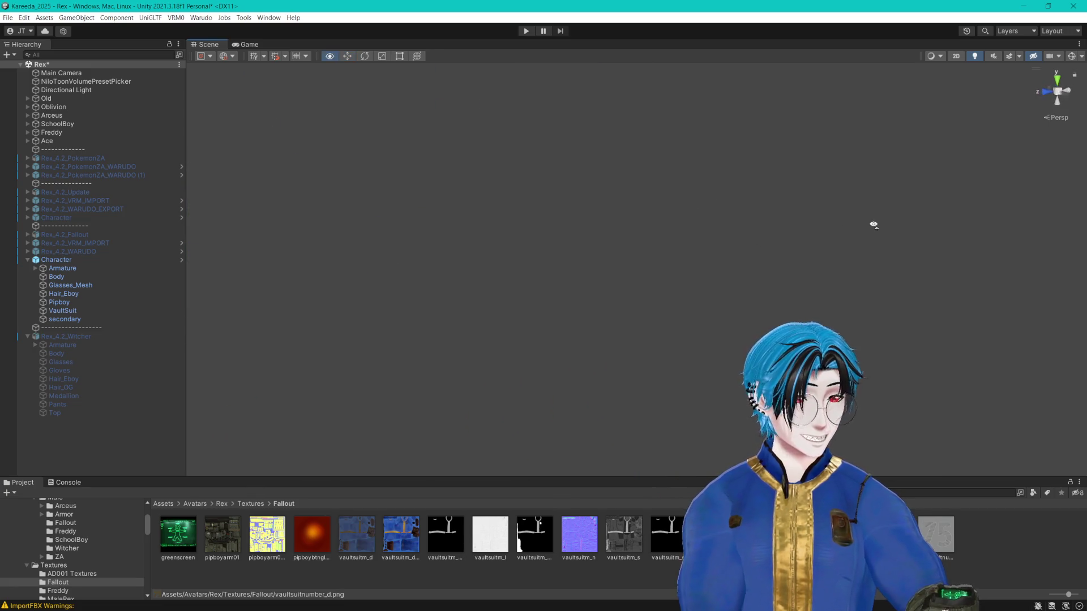
mouse_move(804, 239)
mouse_down()
mouse_move(703, 245)
mouse_move(830, 247)
mouse_up()
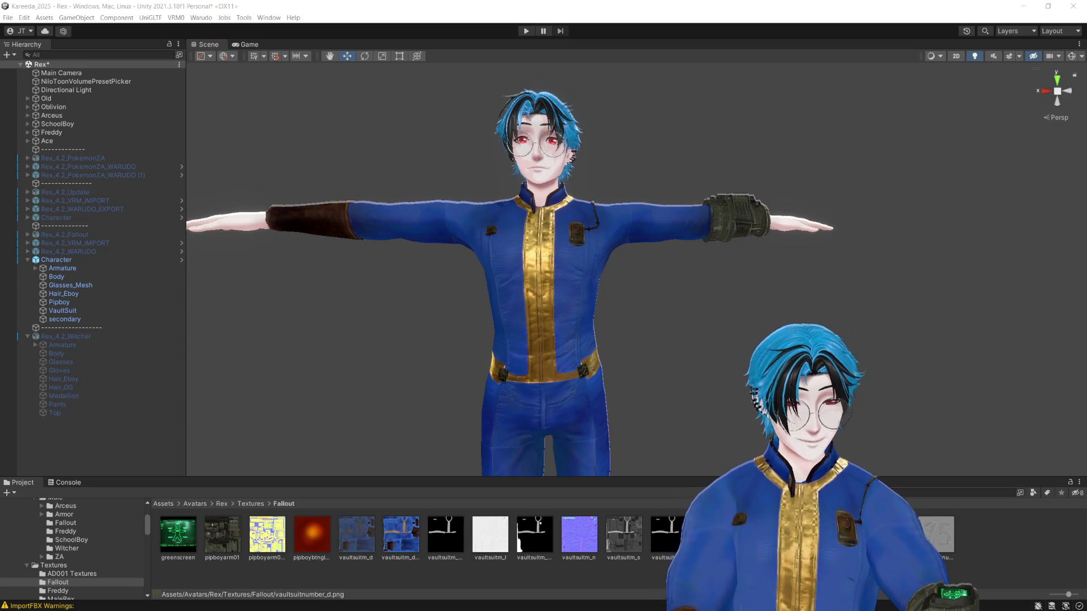
click(28, 260)
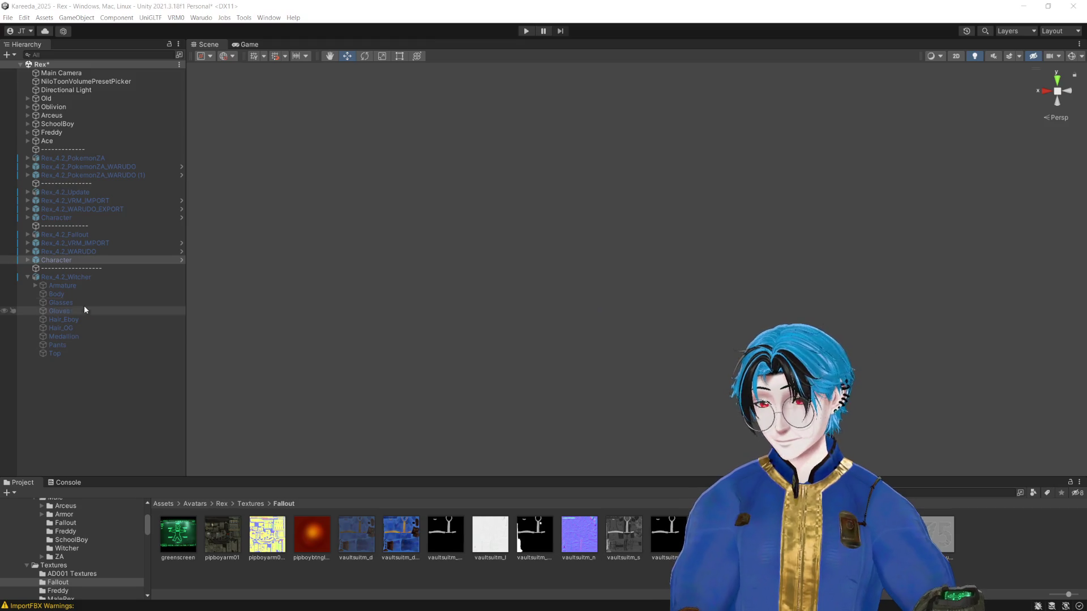
Step: Hide the vault-suit Character and make the Witcher avatar visible again
click(48, 278)
click(27, 277)
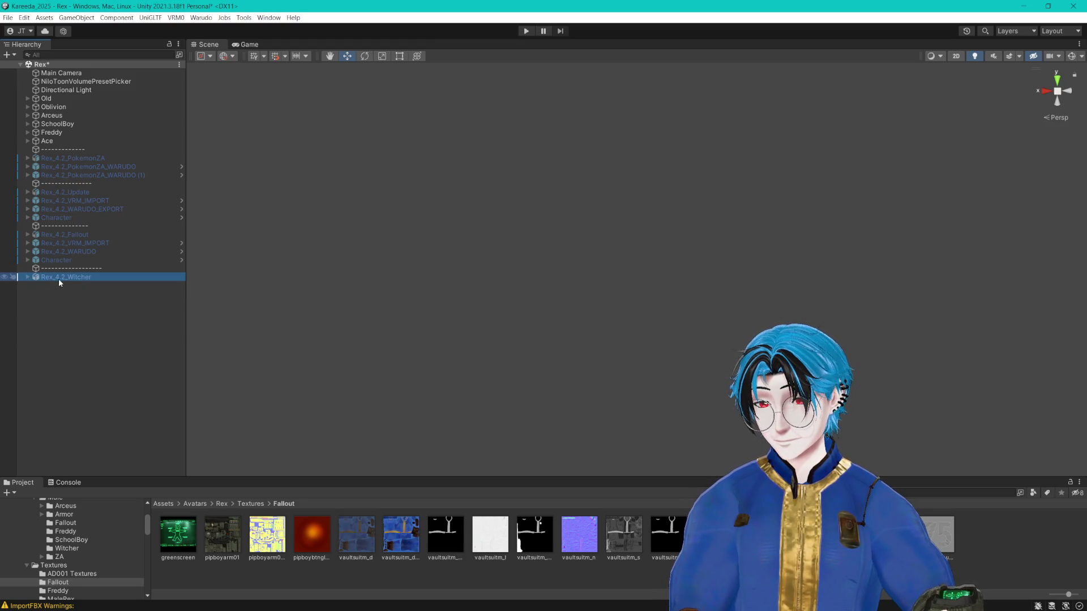
click(27, 277)
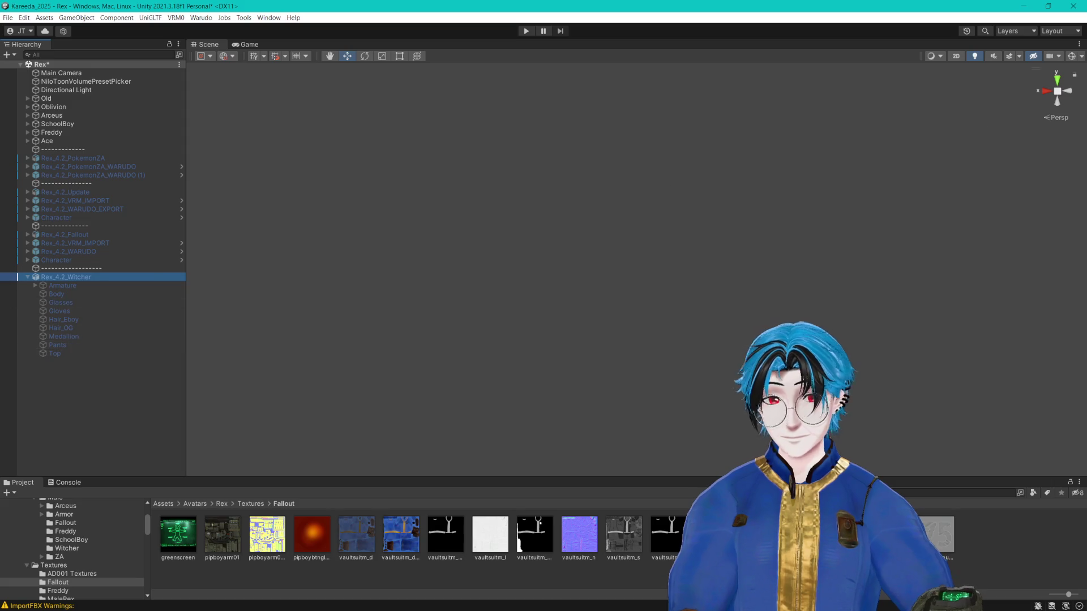
key(alt+shift+a)
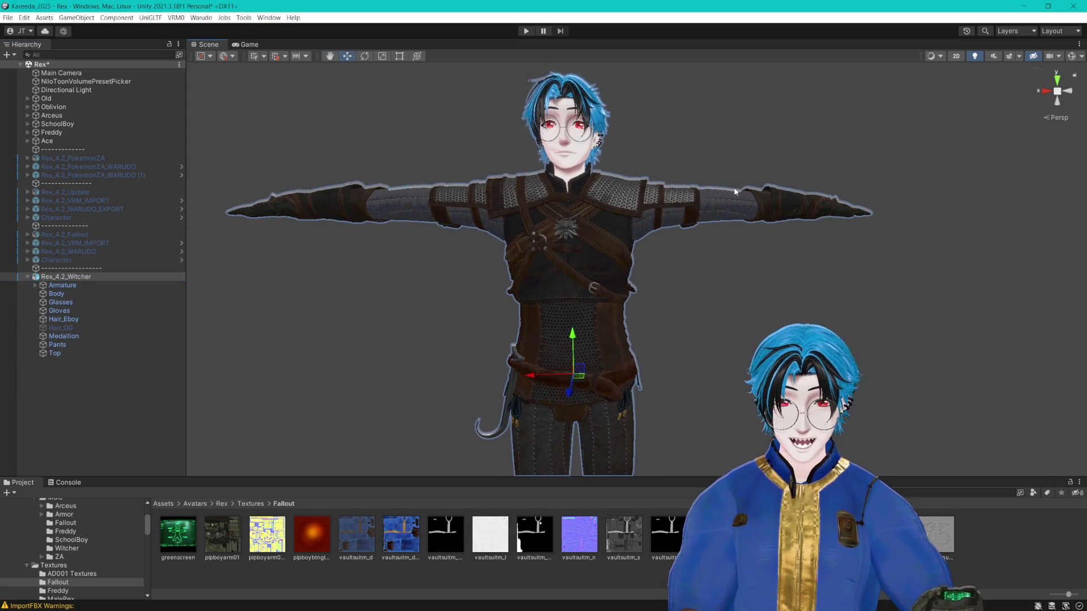
Step: Select the Witcher Top garment and locate its Witcher_Top material in the project
scroll(787, 235, up, 10)
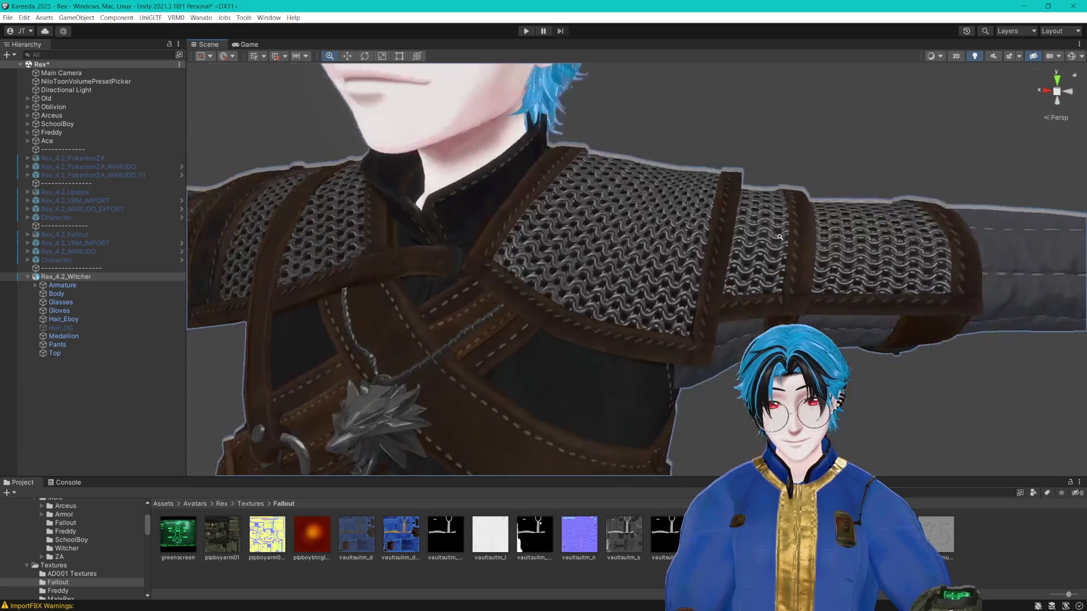
scroll(787, 235, down, 10)
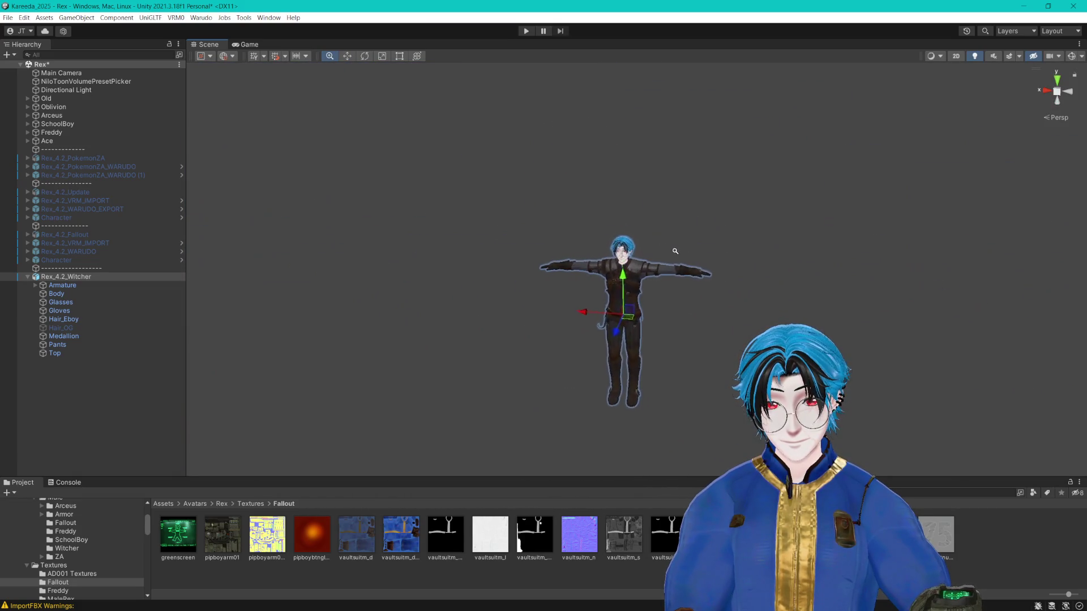
scroll(741, 253, up, 5)
scroll(741, 253, up, 2)
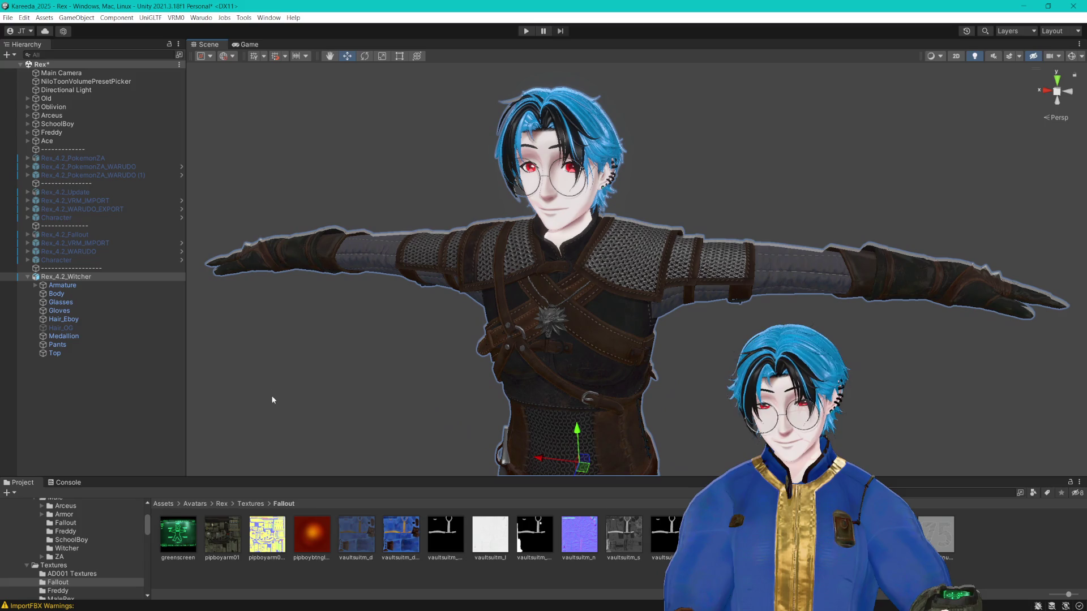
click(73, 352)
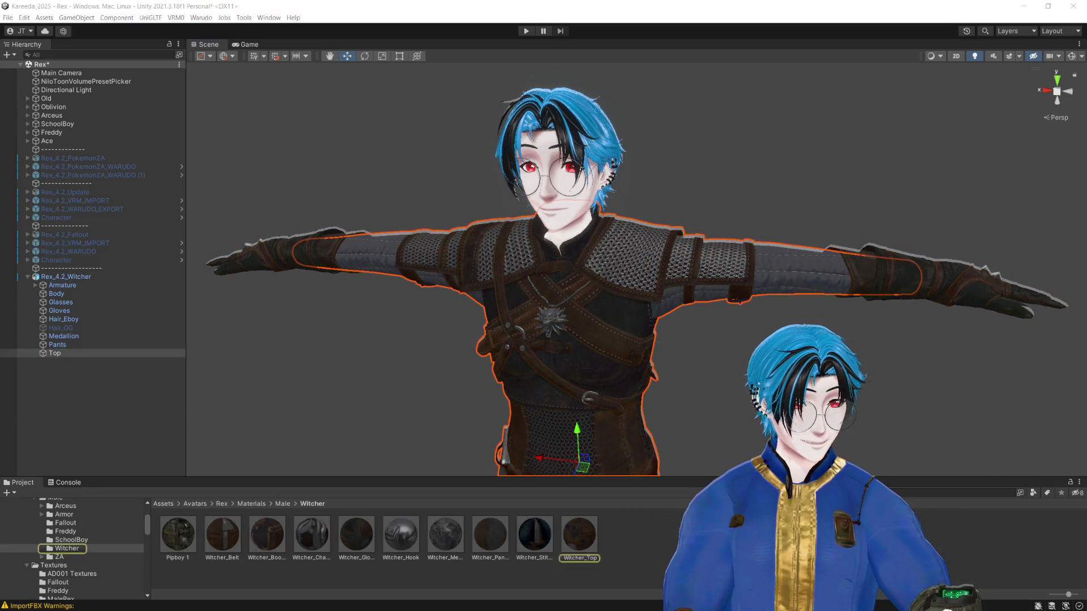
click(634, 500)
Step: Select the Witcher_Top material and enlarge the Project panel to show more Witcher textures
click(579, 496)
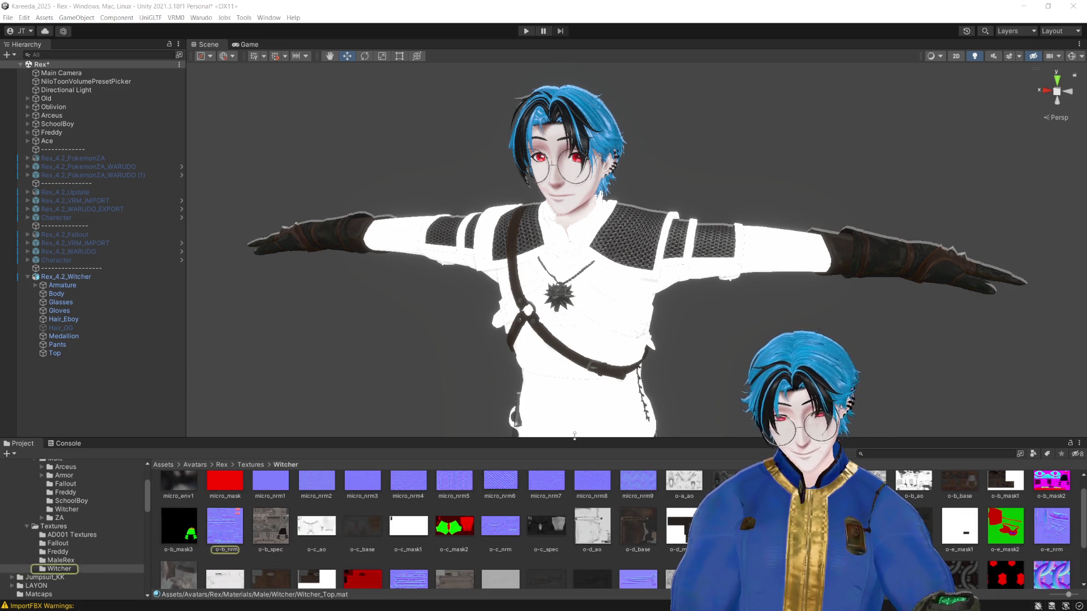
drag(576, 439, 614, 368)
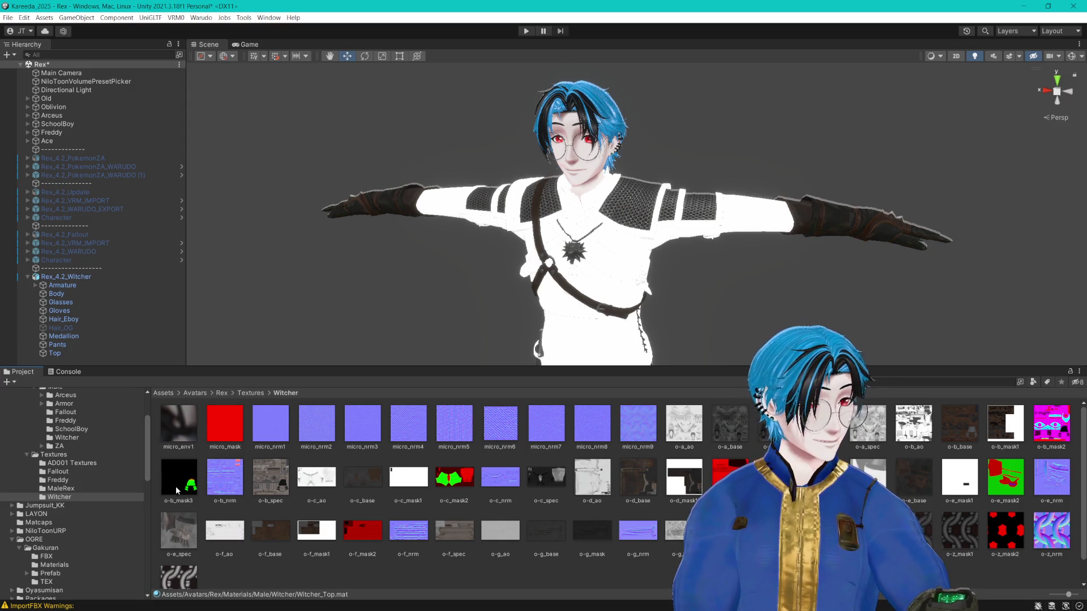
Step: Assign o-b_mask3 and the Witcher textures to Witcher_Top, restoring chainmail and leather
drag(179, 478, 932, 471)
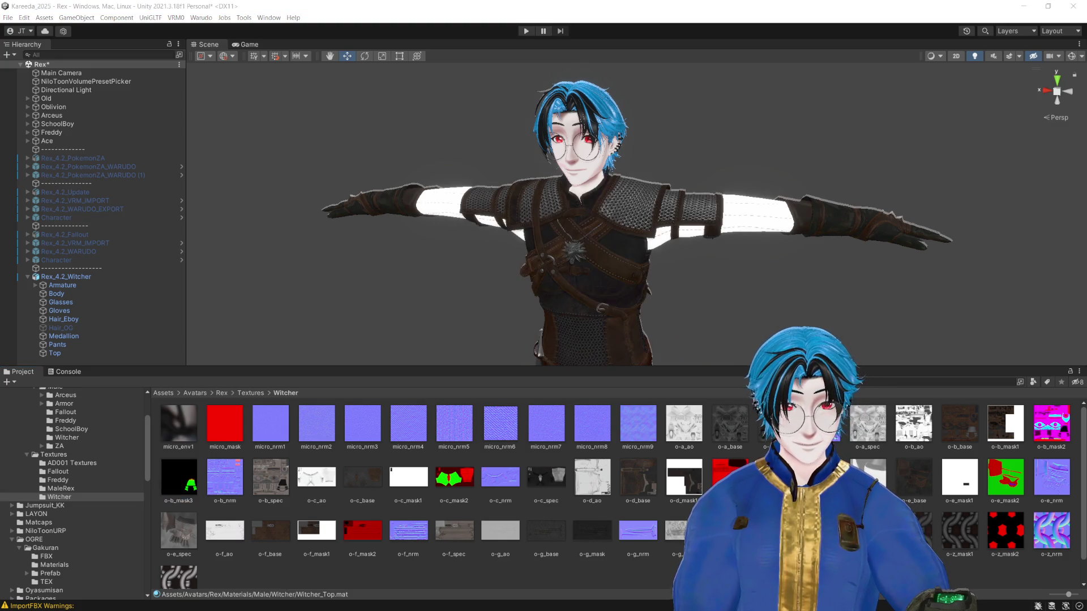
scroll(858, 310, up, 5)
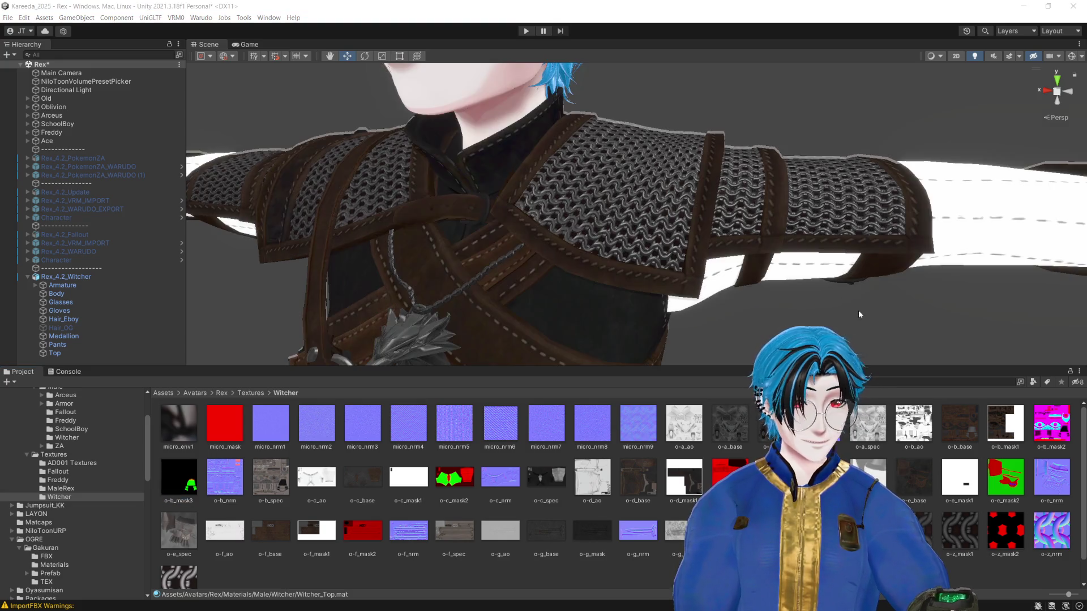
scroll(858, 310, down, 5)
scroll(858, 310, up, 1)
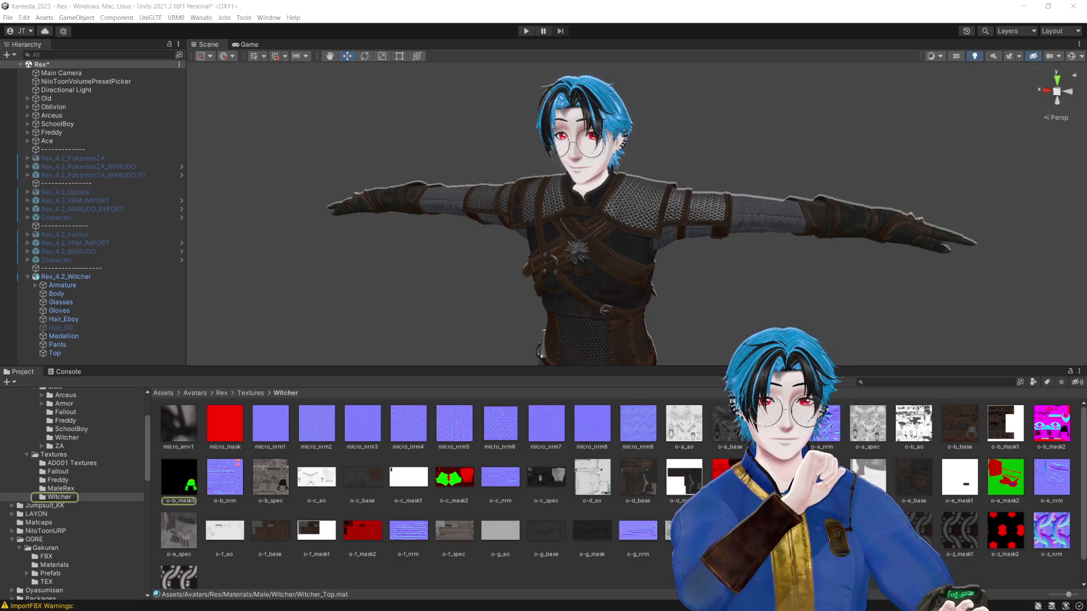
scroll(833, 229, up, 5)
scroll(835, 223, down, 3)
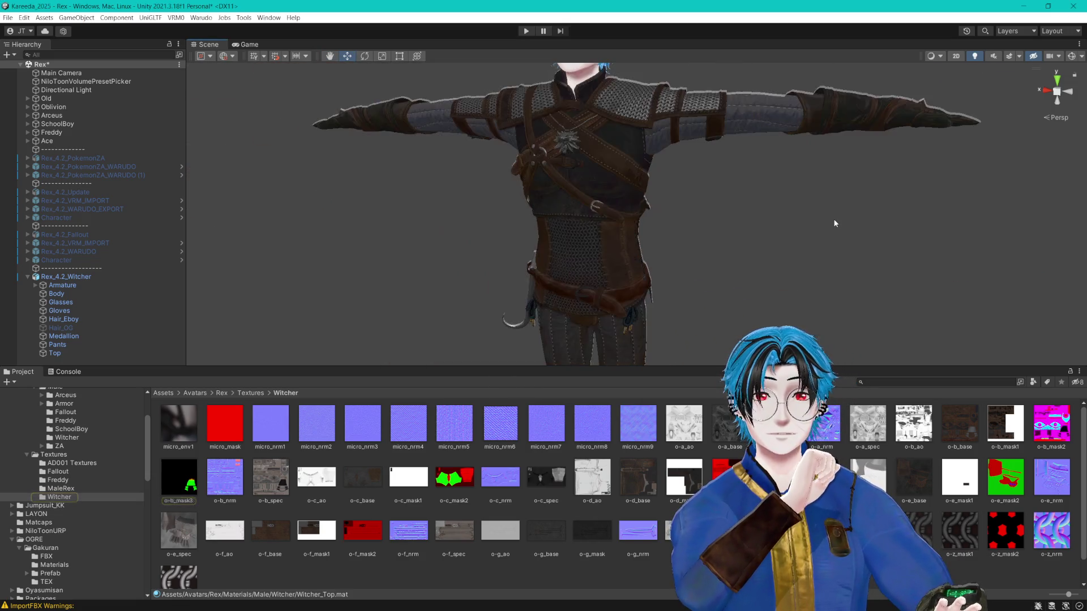
scroll(834, 223, up, 5)
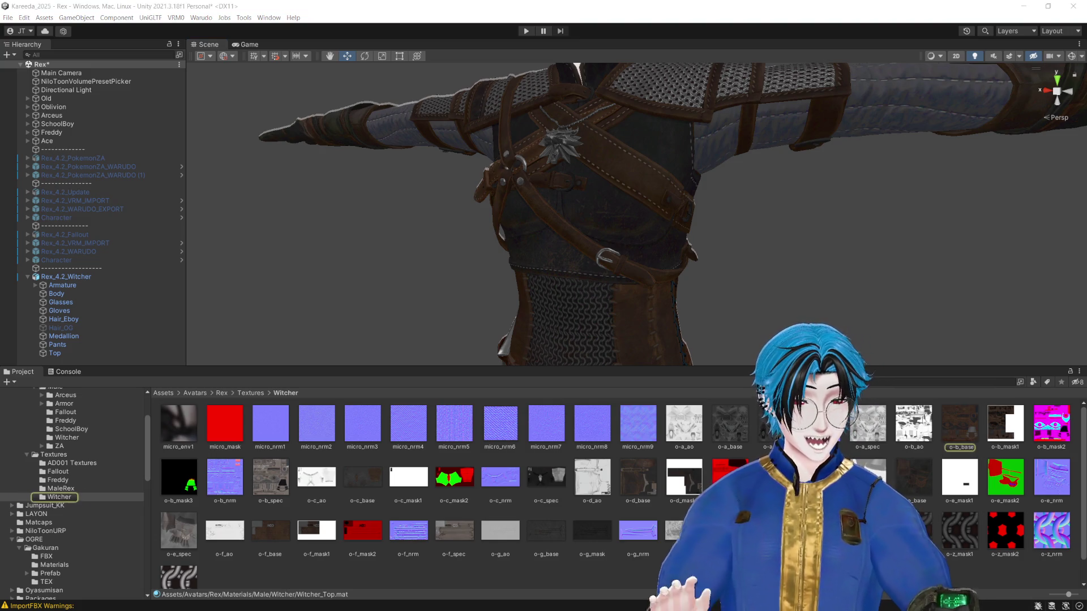
click(951, 433)
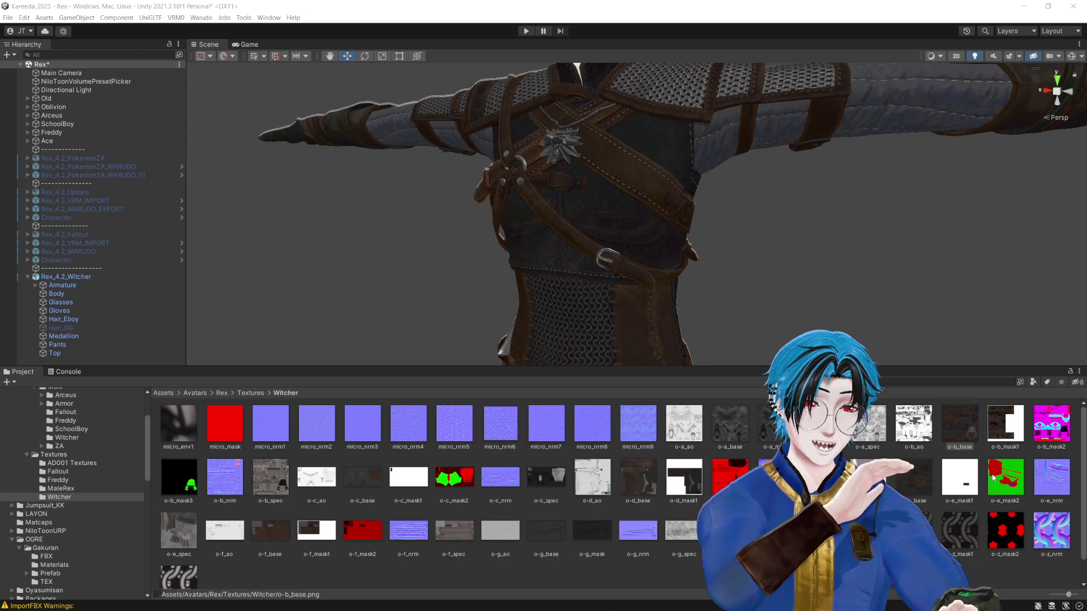
click(971, 431)
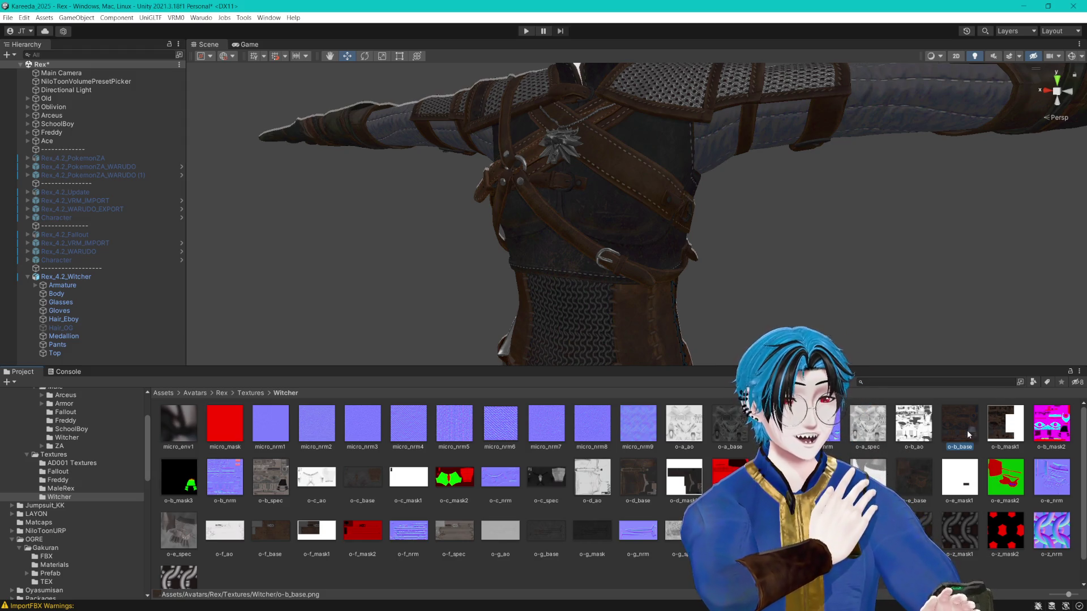
key(alt+Tab)
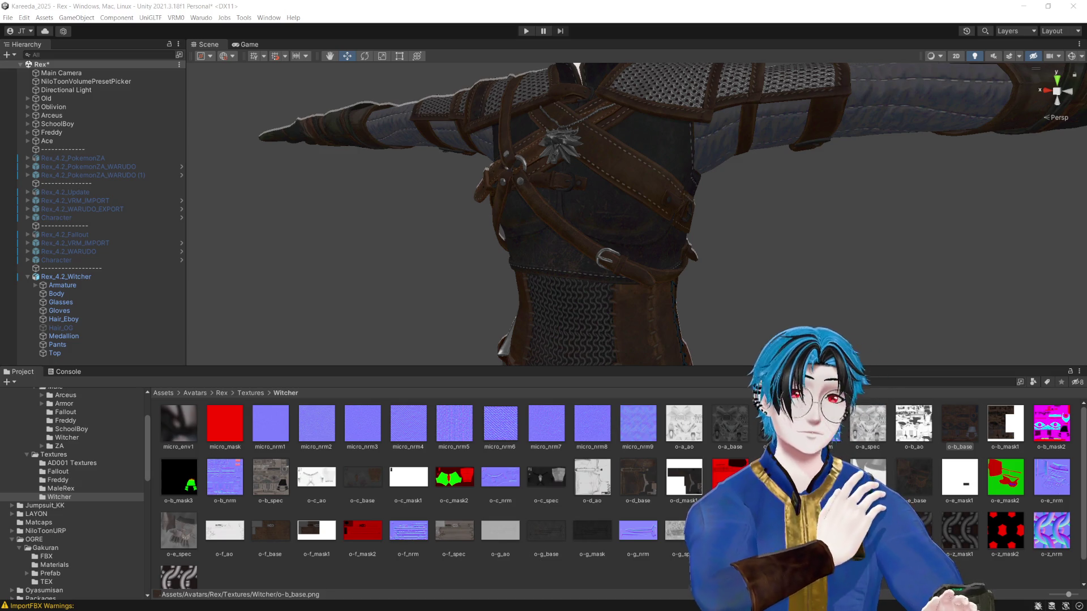
drag(650, 306, 655, 292)
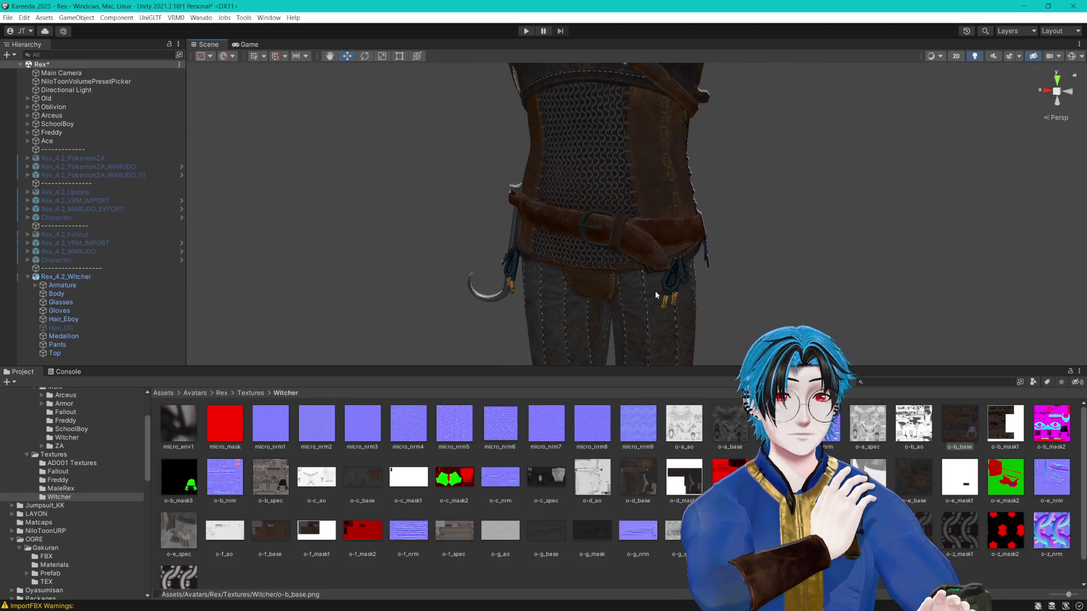
scroll(686, 259, up, 5)
scroll(700, 261, up, 2)
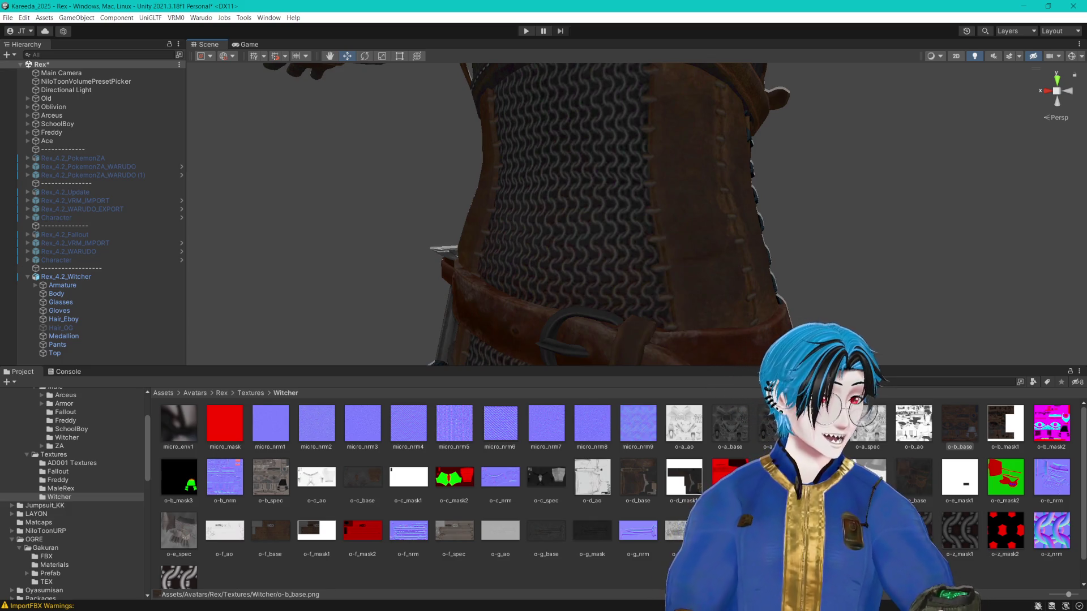
drag(832, 266, 842, 271)
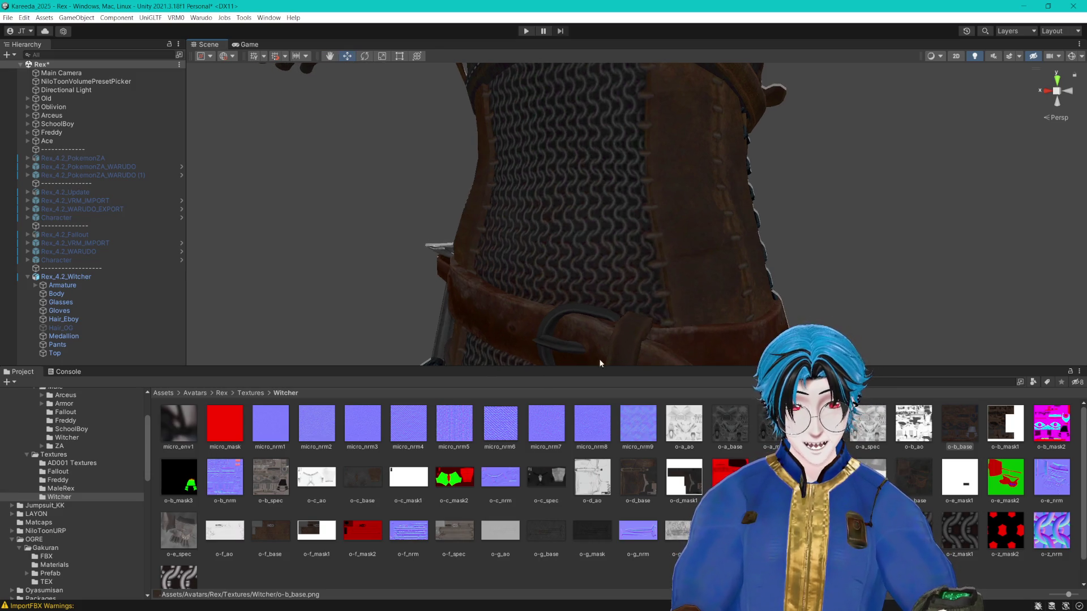
click(948, 436)
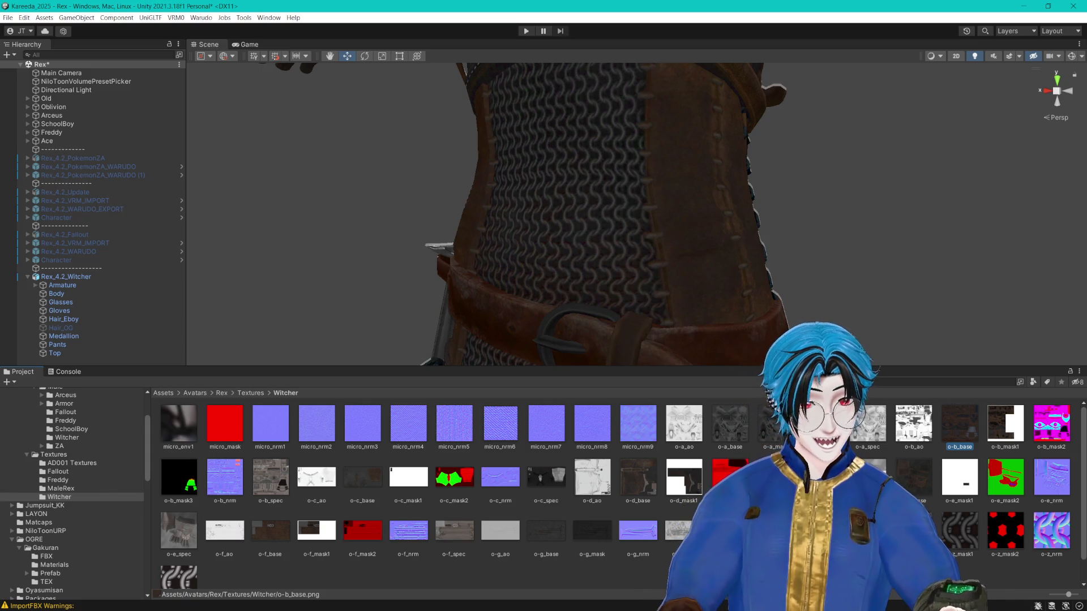
click(861, 430)
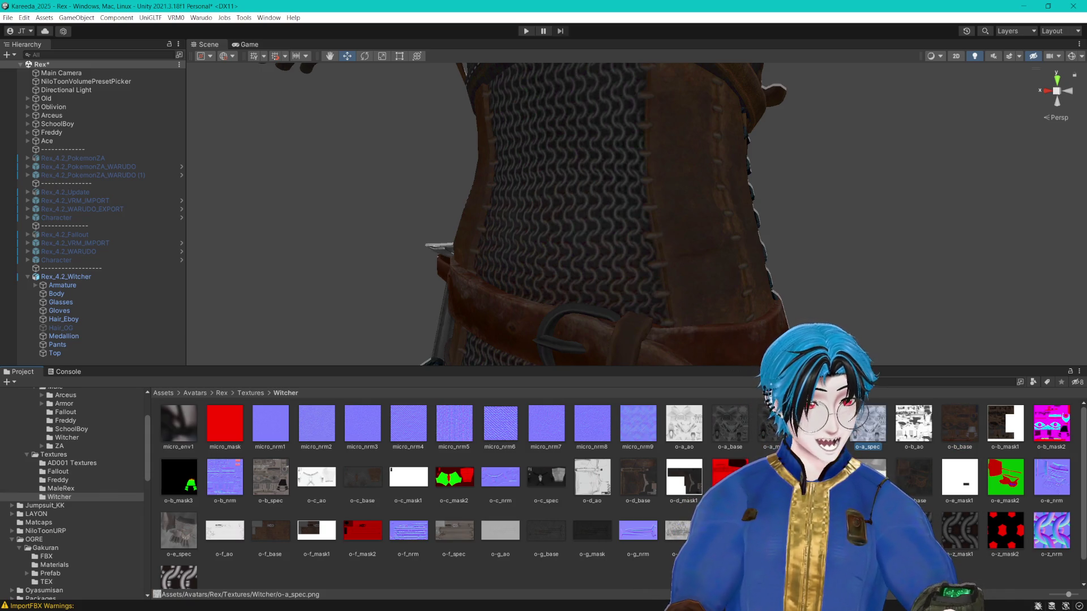
click(55, 353)
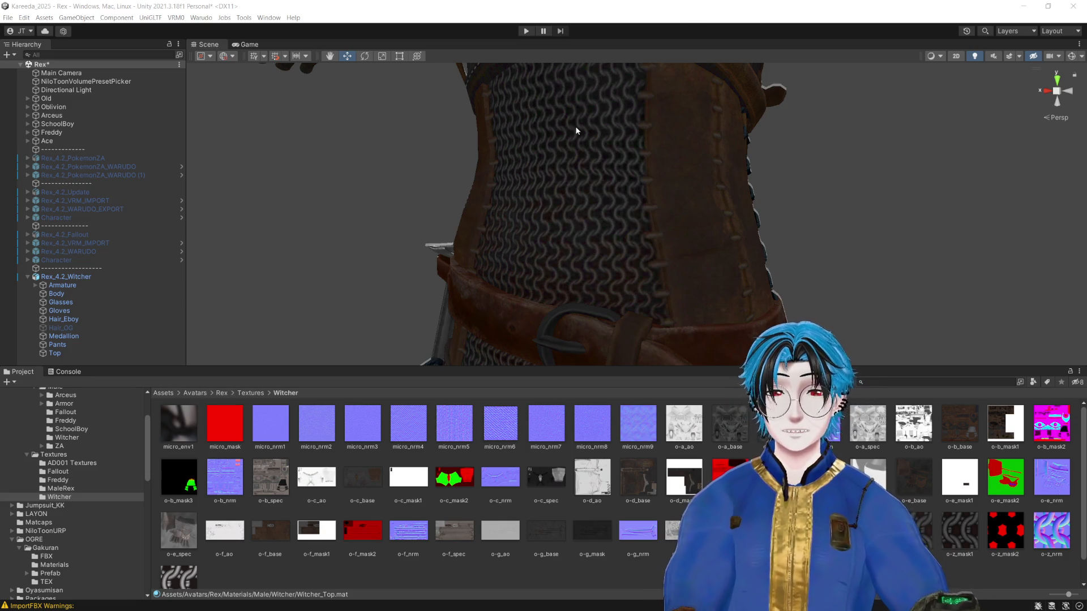
Step: Shift the view so the textured chainmail torso and belt sit higher on screen
drag(601, 73, 606, 150)
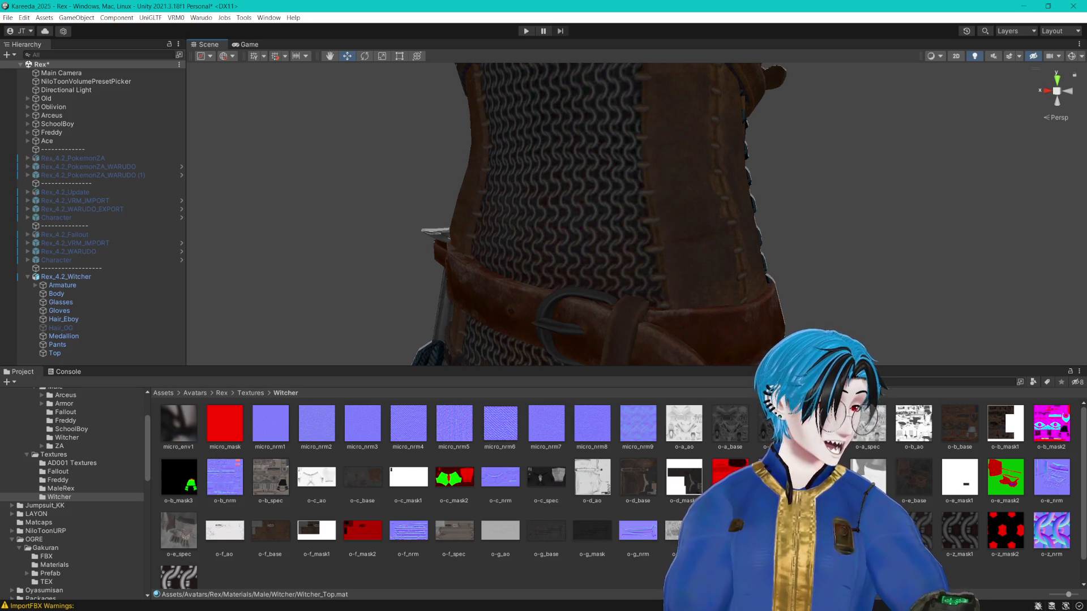
drag(809, 77, 783, 111)
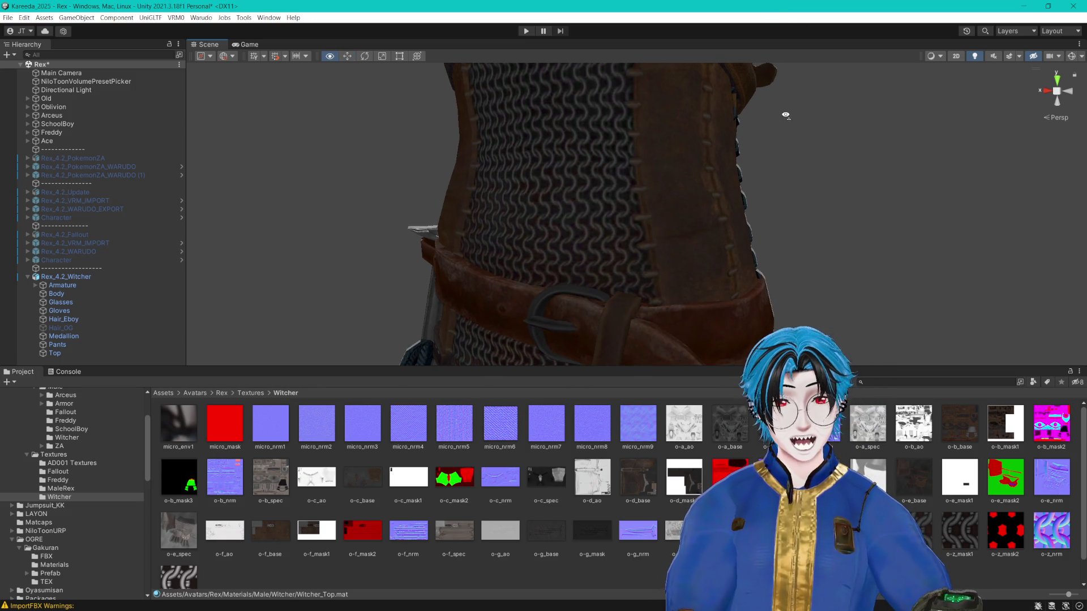
scroll(827, 152, down, 5)
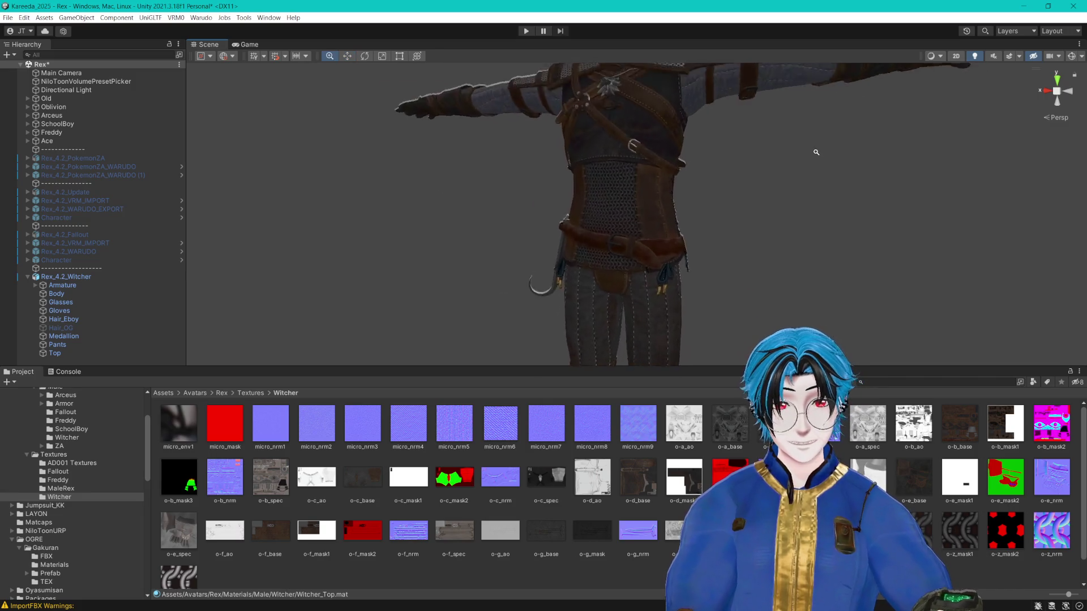
scroll(818, 151, up, 5)
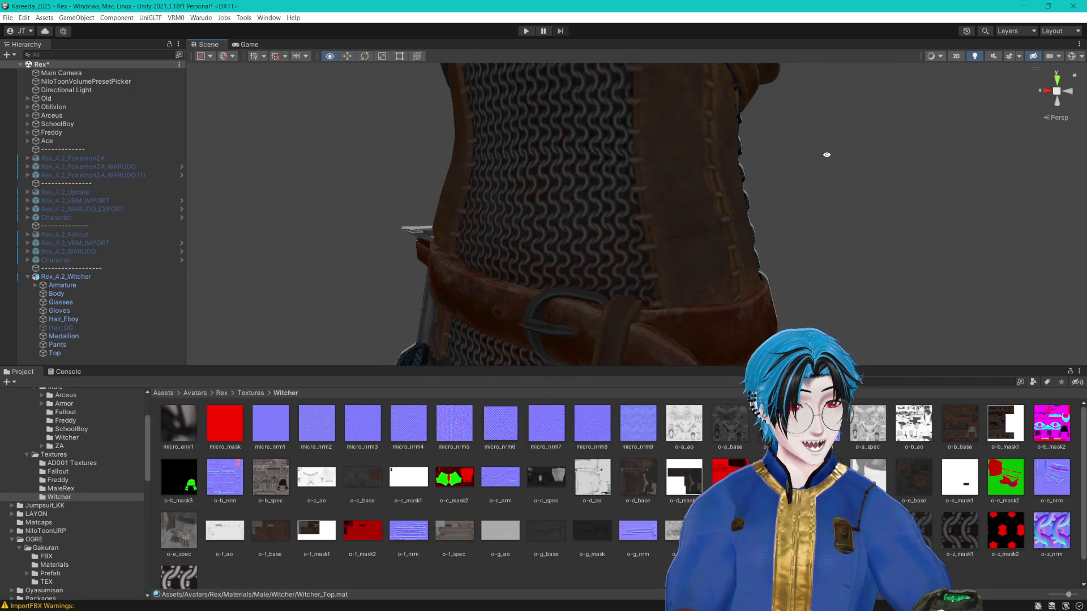
scroll(819, 155, down, 3)
scroll(819, 155, up, 2)
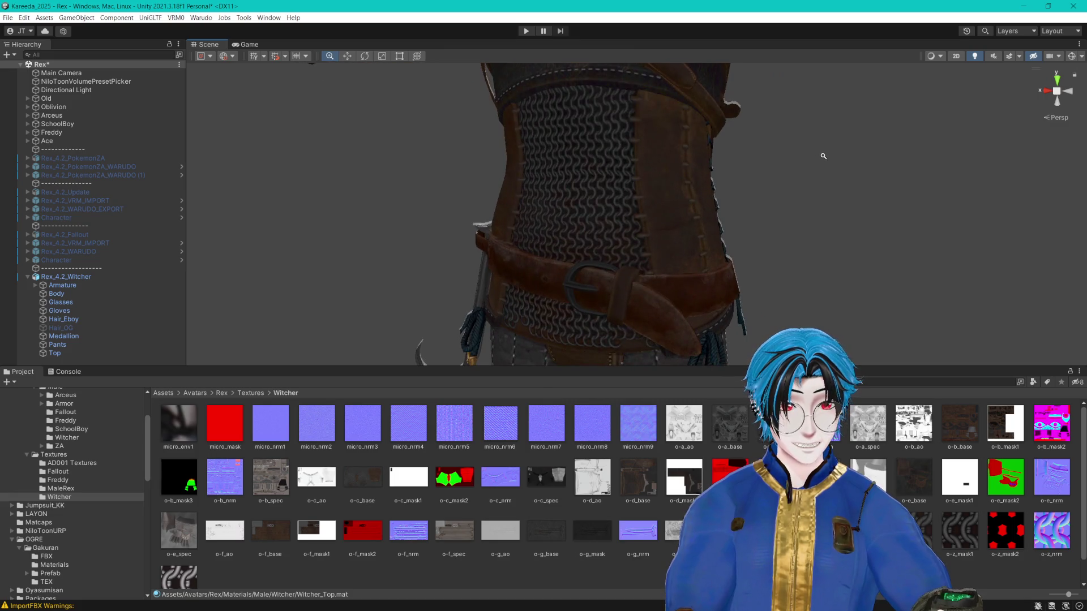
scroll(822, 156, down, 1)
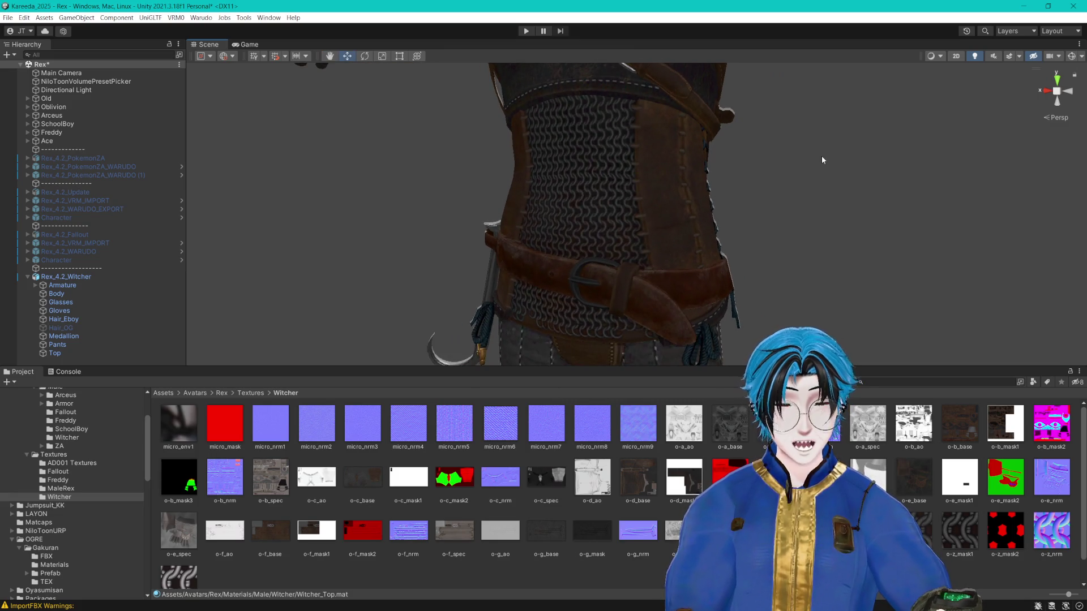
key(alt)
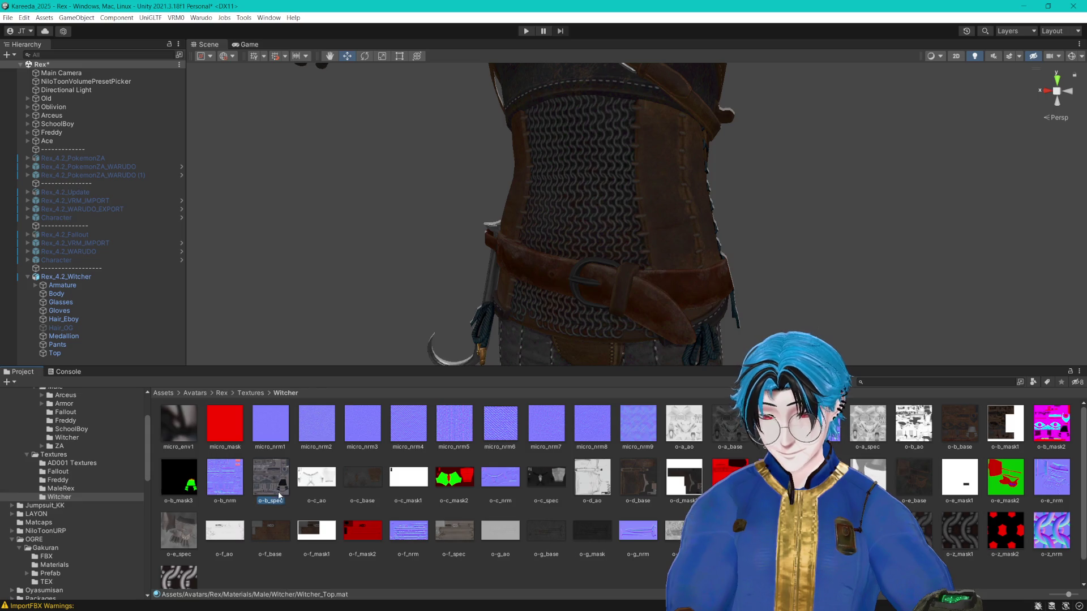
Step: Zoom the Scene view to fit the whole character and switch to the Move tool
click(280, 496)
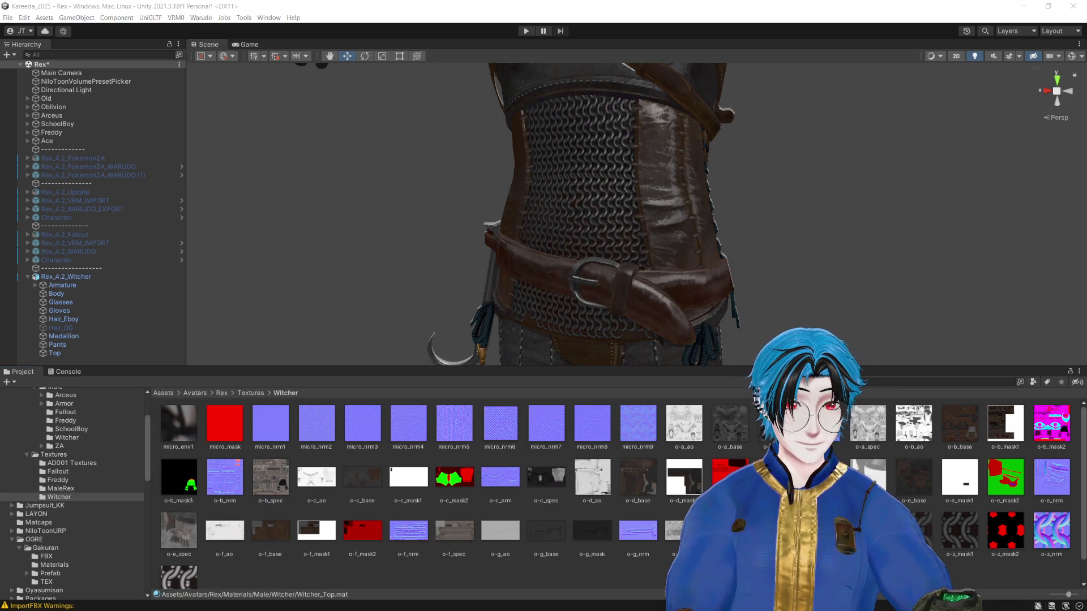
key(alt+Tab)
scroll(803, 235, down, 5)
scroll(805, 242, up, 8)
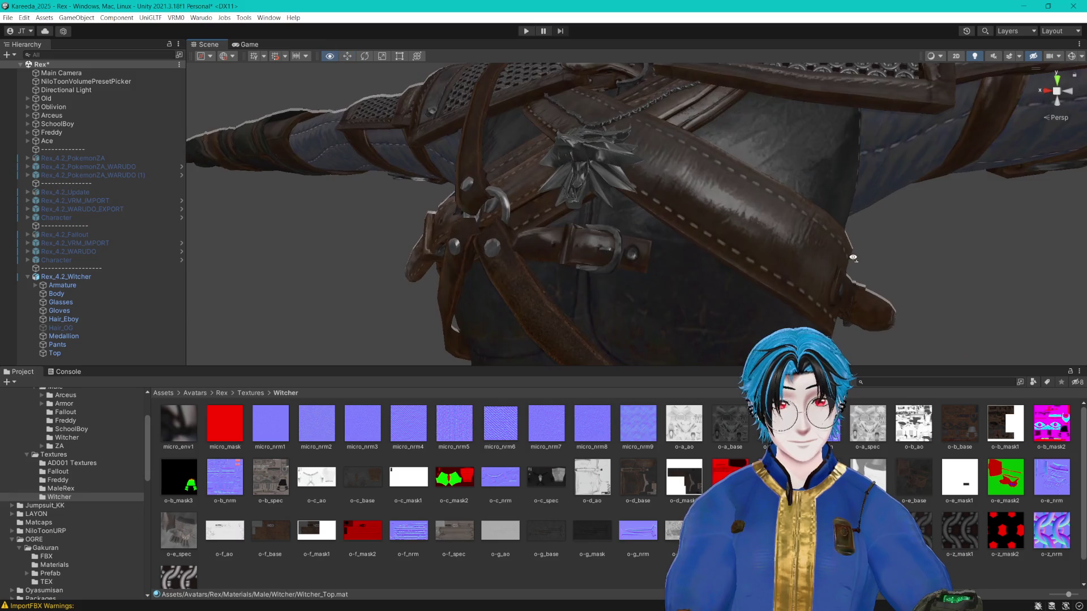
key(w)
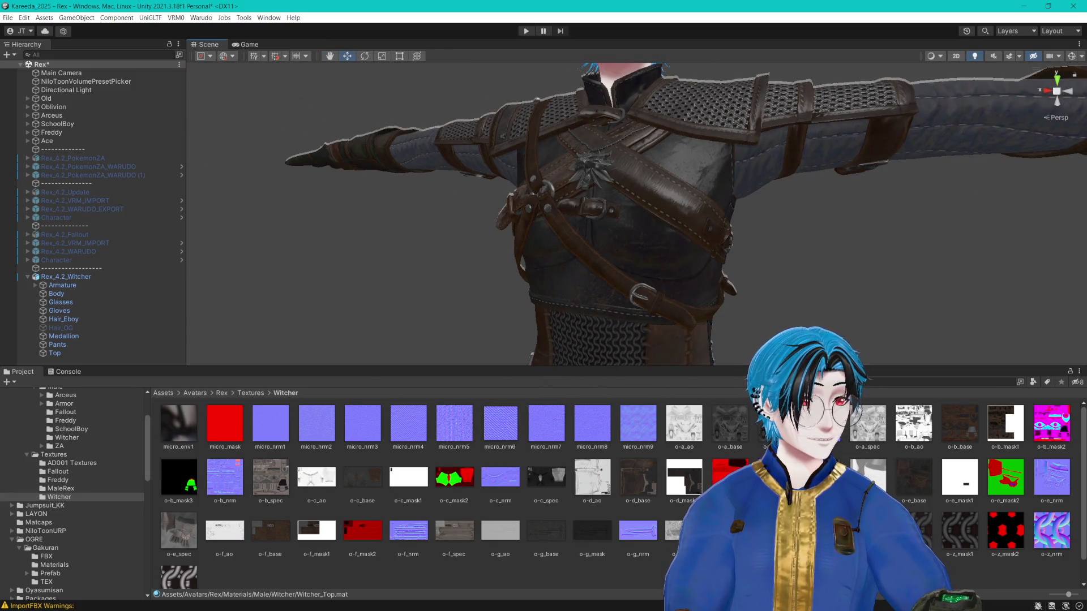
key(alt+Tab)
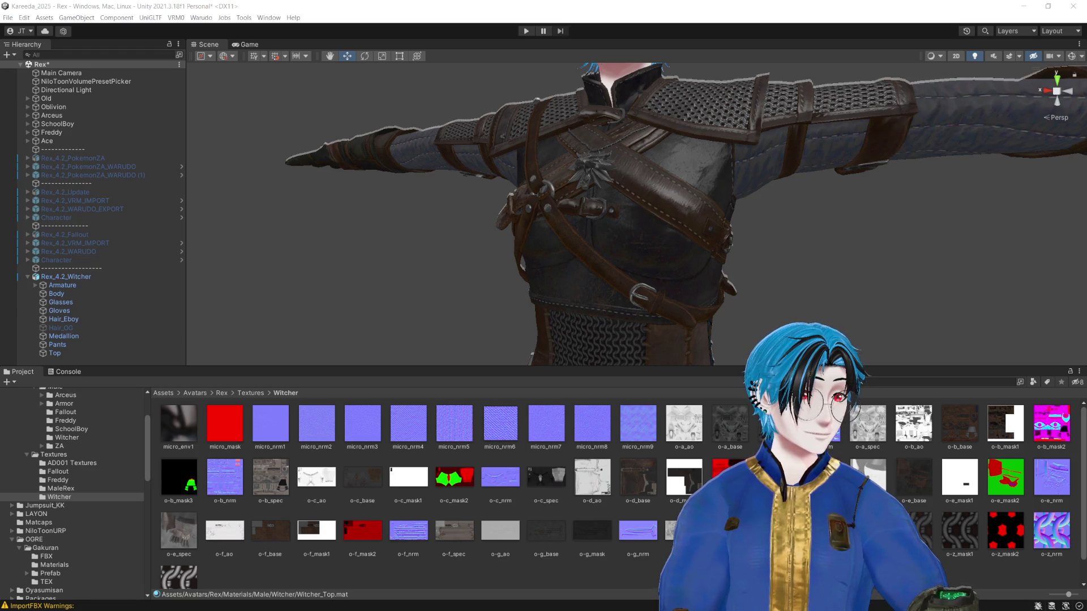
scroll(880, 170, down, 5)
scroll(884, 173, up, 5)
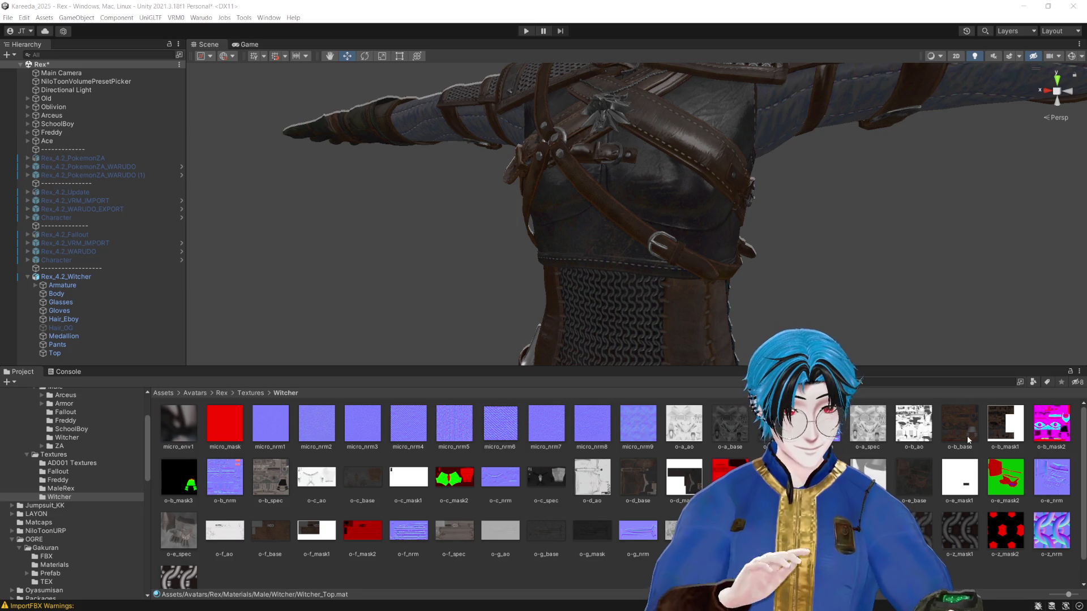
Step: Check o-b_mask2 and o-b_mask3, then show o-b_base in Explorer
click(1053, 420)
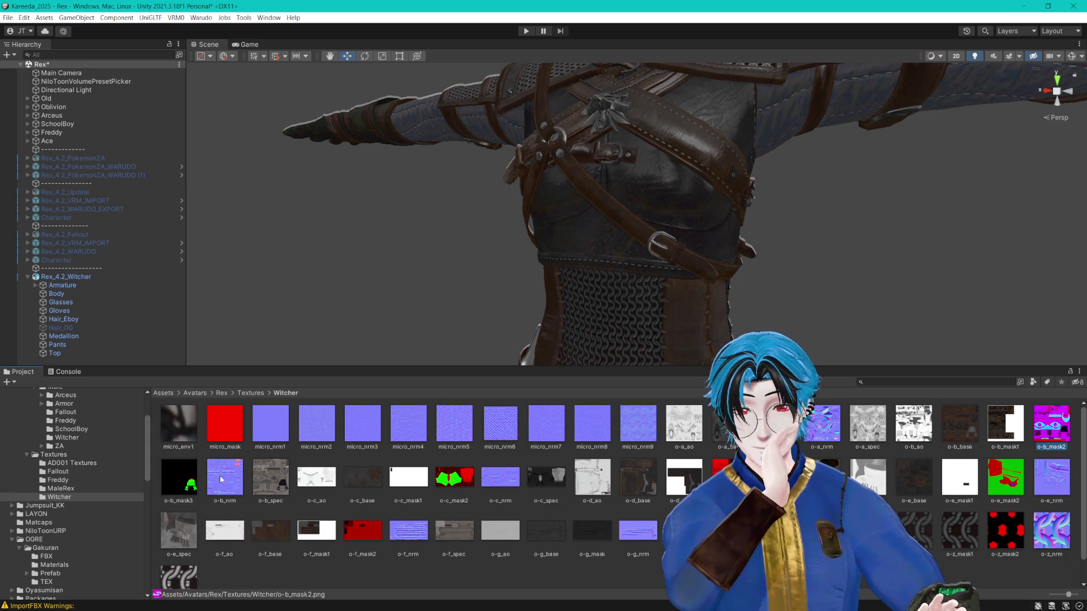
click(194, 484)
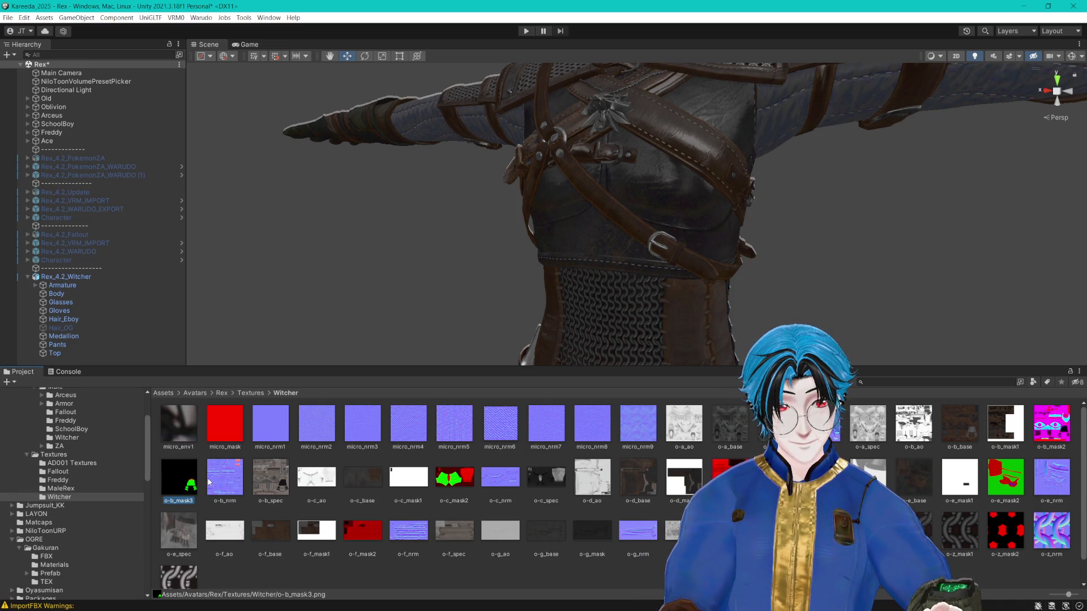
right_click(960, 427)
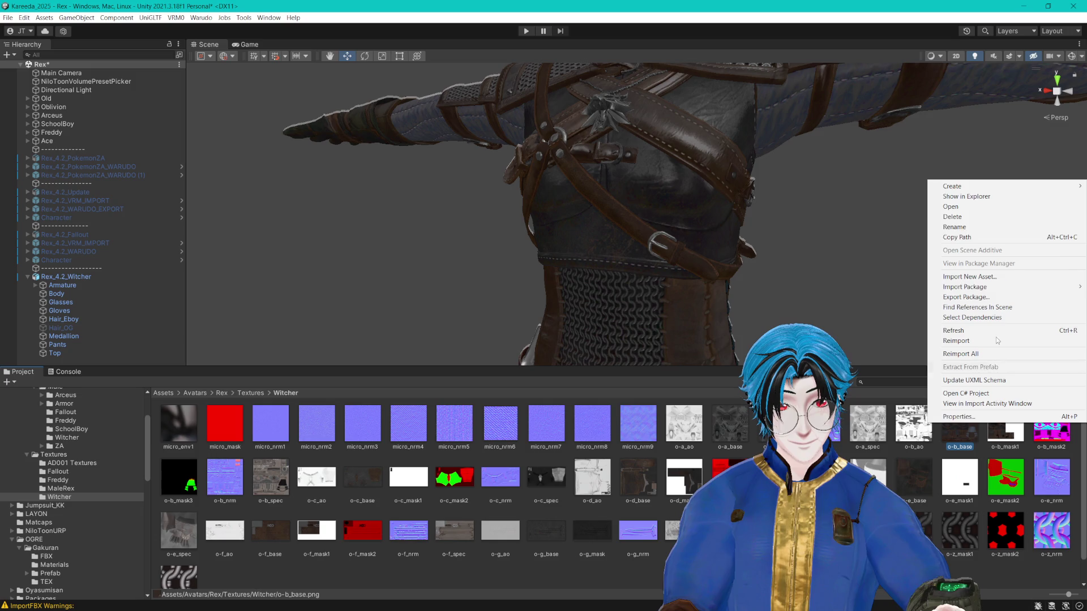
click(989, 198)
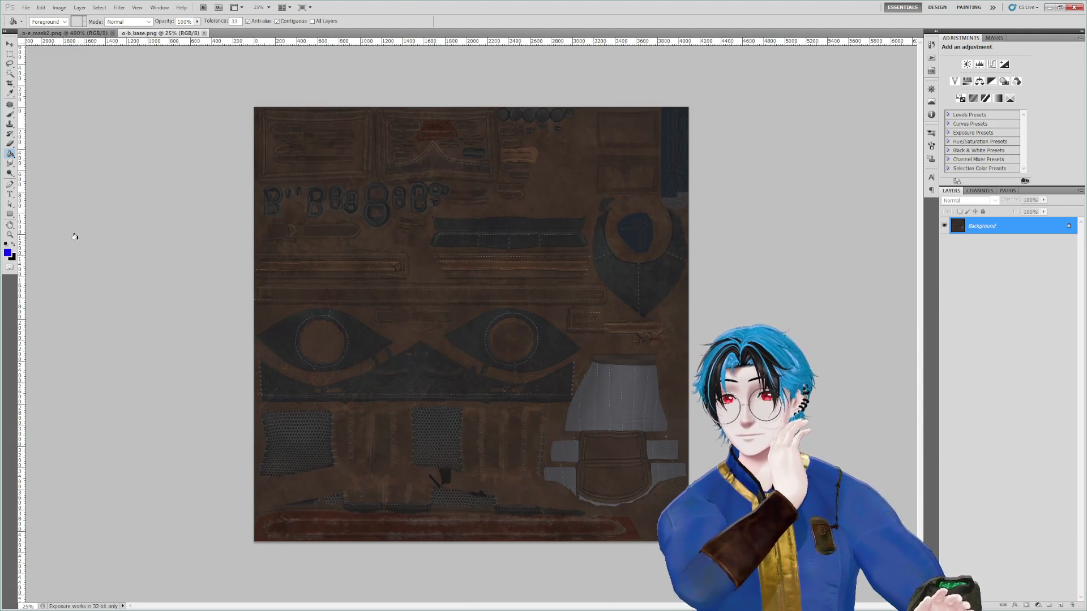
Step: Place o-b_mask2 as a layer on o-b_base, aligned at X 0, Y 0
click(10, 235)
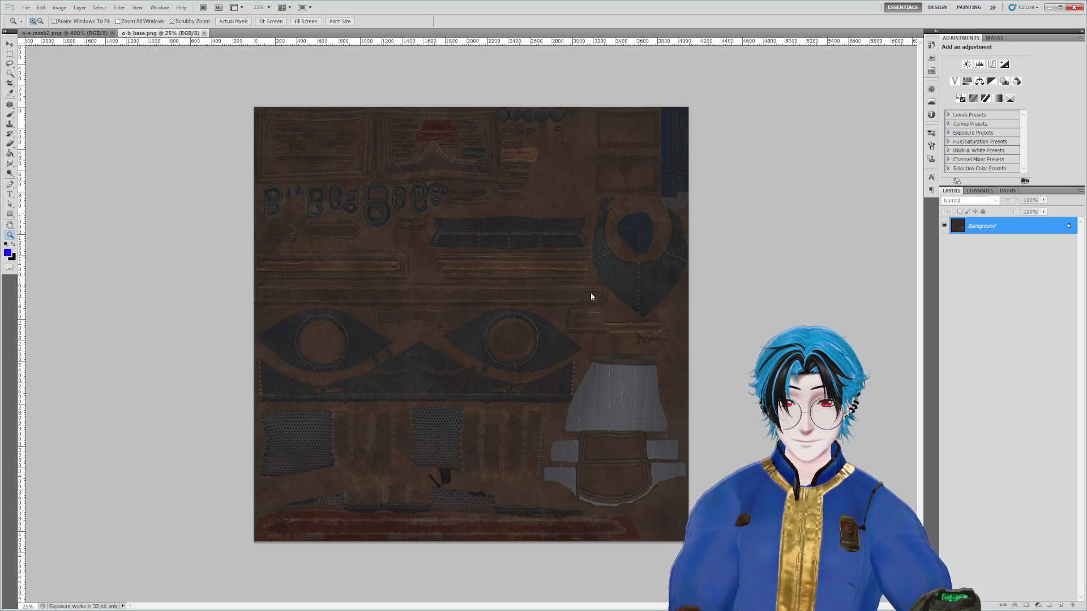
drag(590, 292, 587, 277)
drag(491, 208, 458, 197)
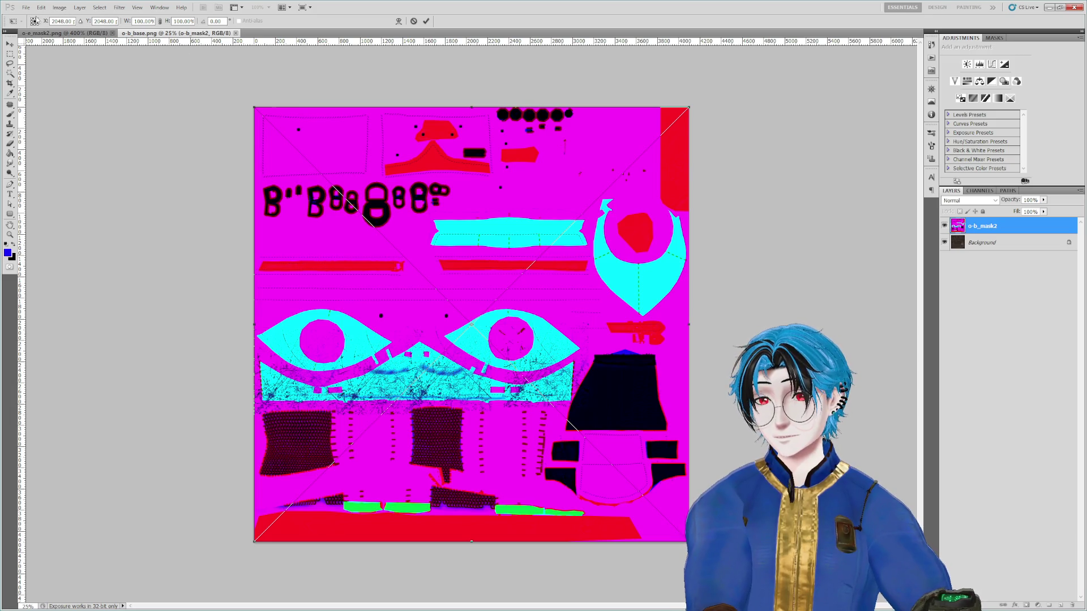
click(33, 20)
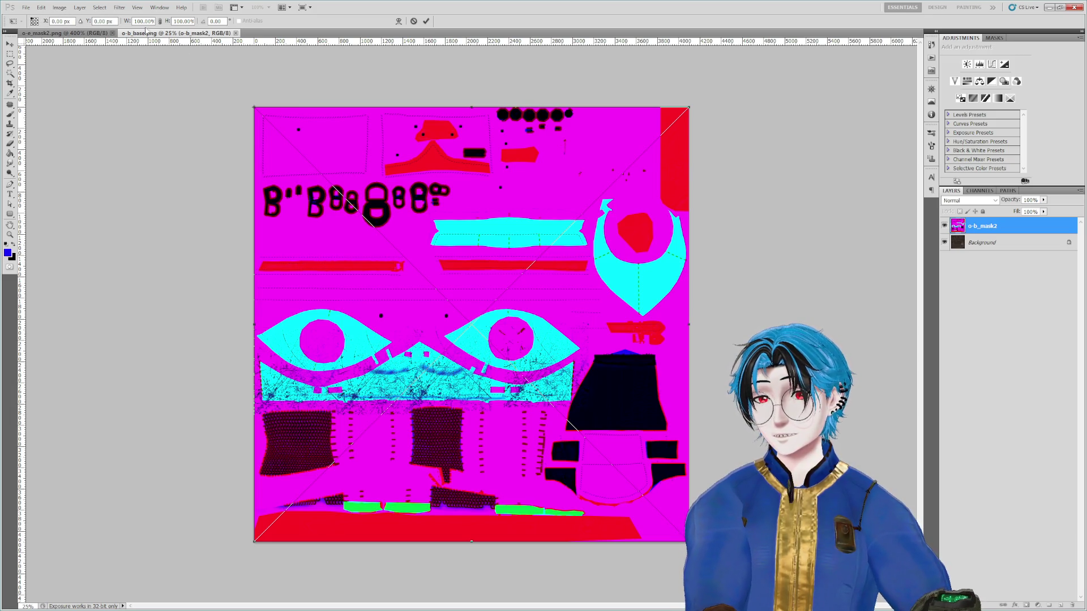
click(161, 21)
click(427, 21)
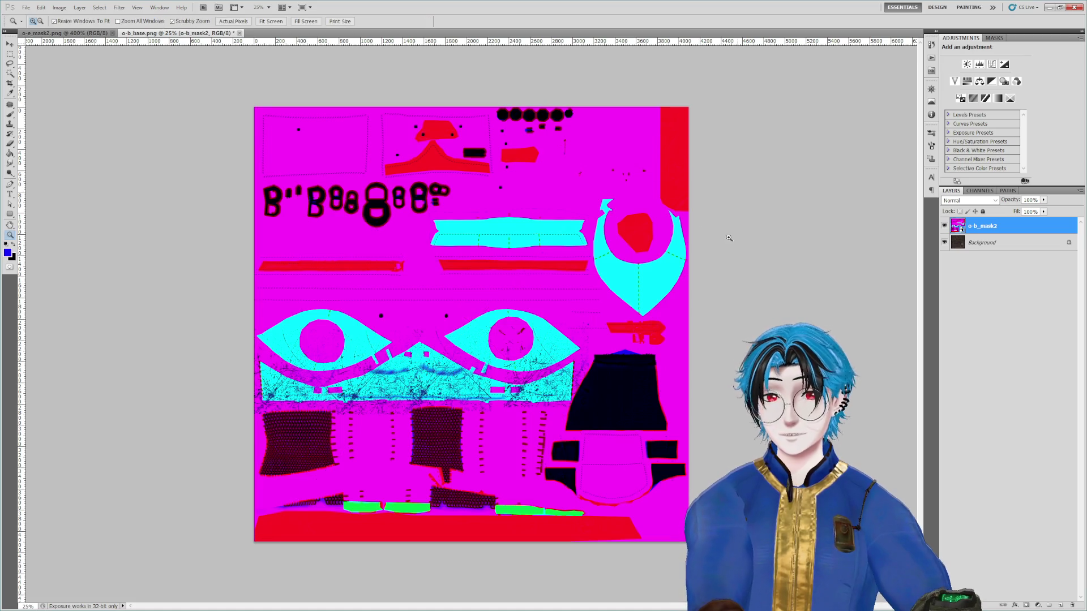
Step: Toggle the o-b_mask2 layer's visibility repeatedly to compare it with the base texture
click(943, 226)
click(943, 225)
click(944, 226)
click(944, 226)
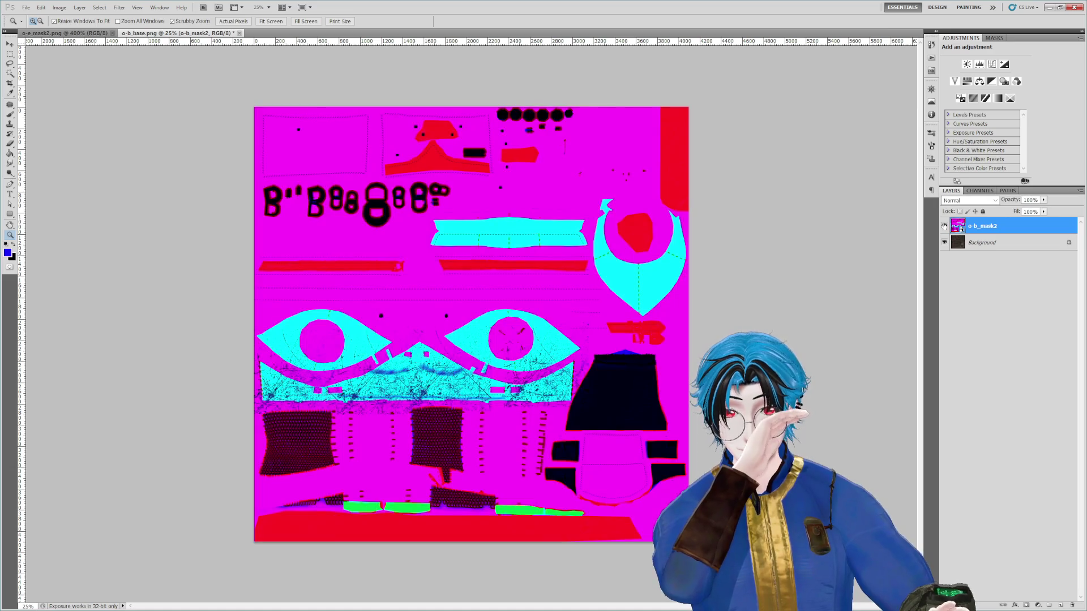
click(944, 225)
click(944, 226)
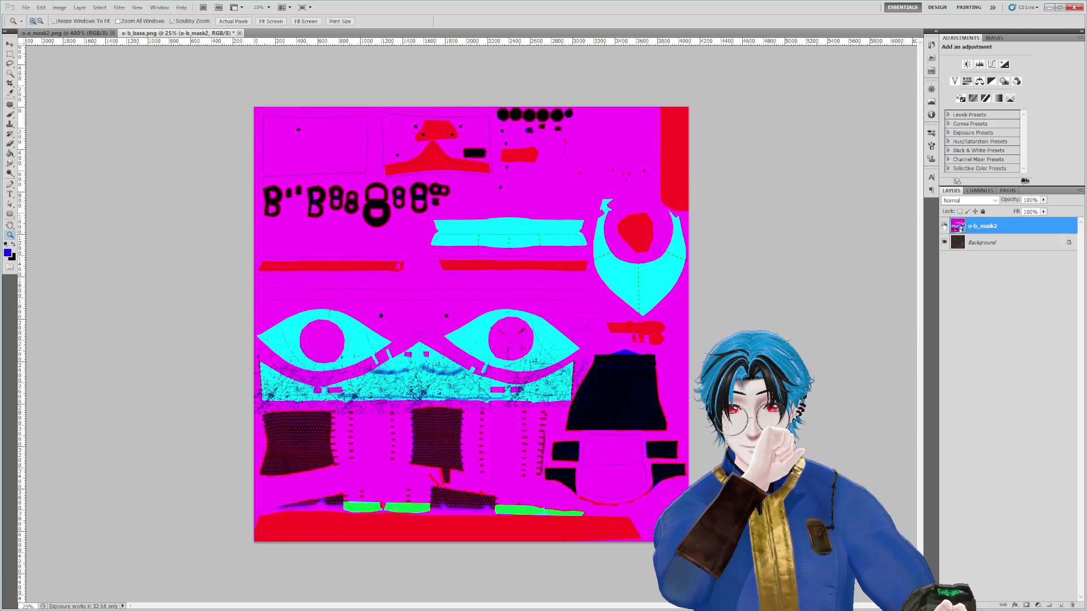
click(944, 225)
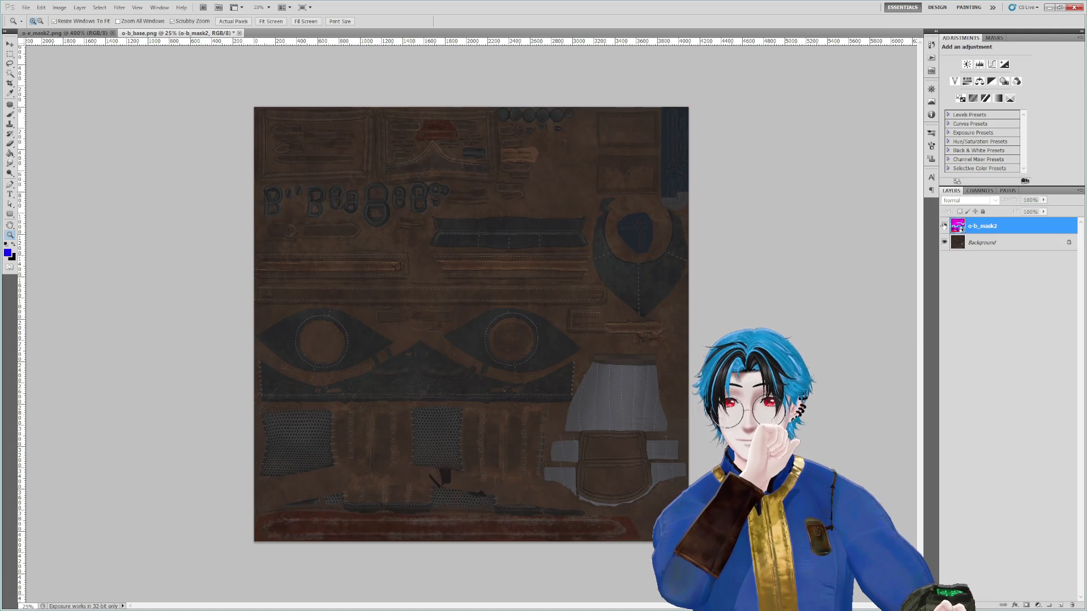
click(944, 226)
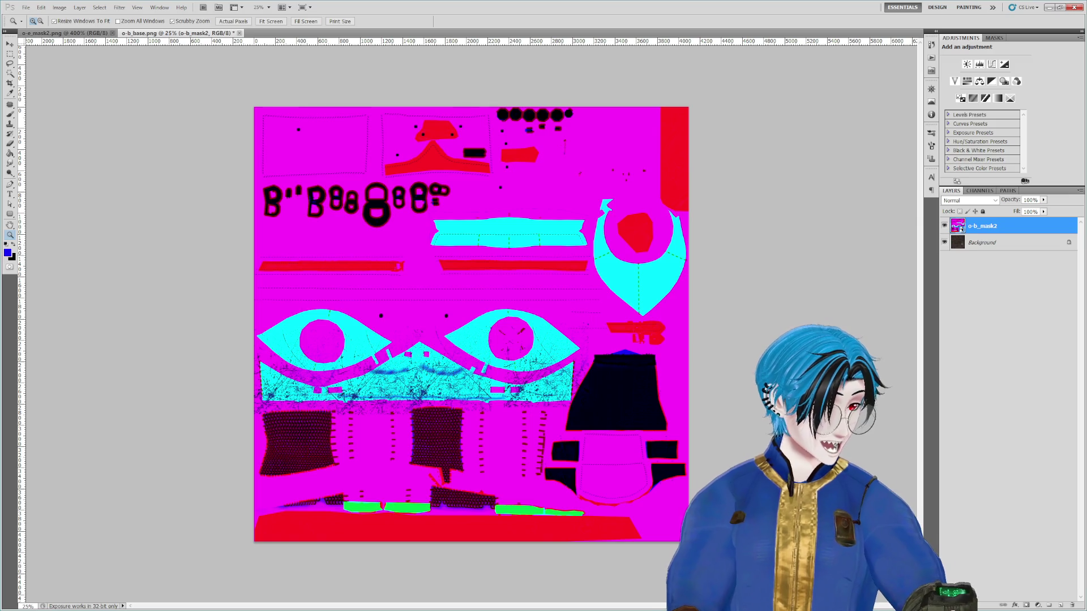
Step: Cancel placing o-b_spec as an extra layer and return to Unity
drag(516, 300, 532, 307)
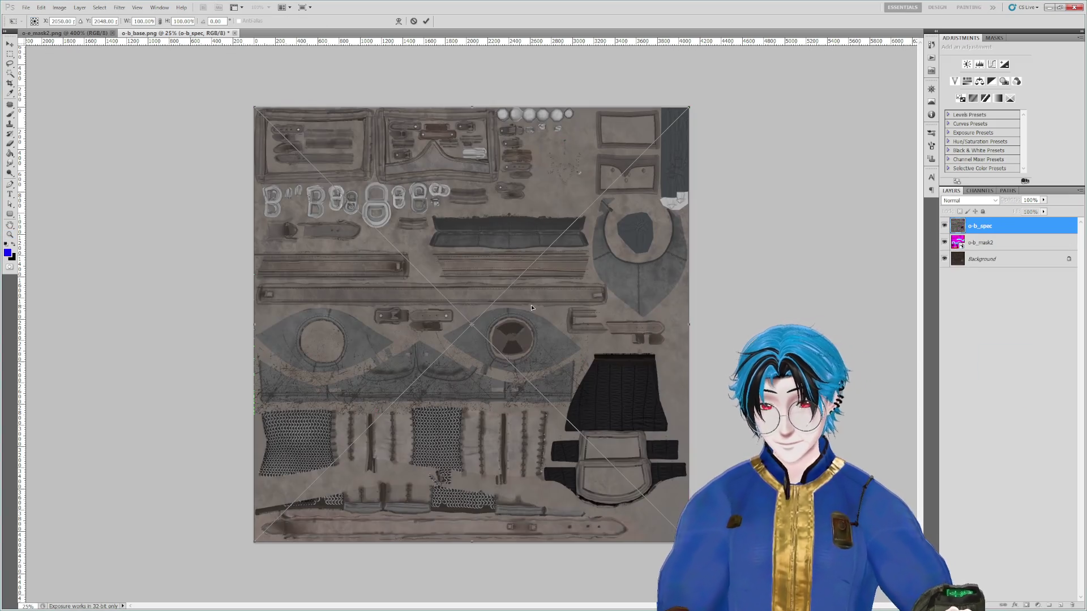
click(414, 21)
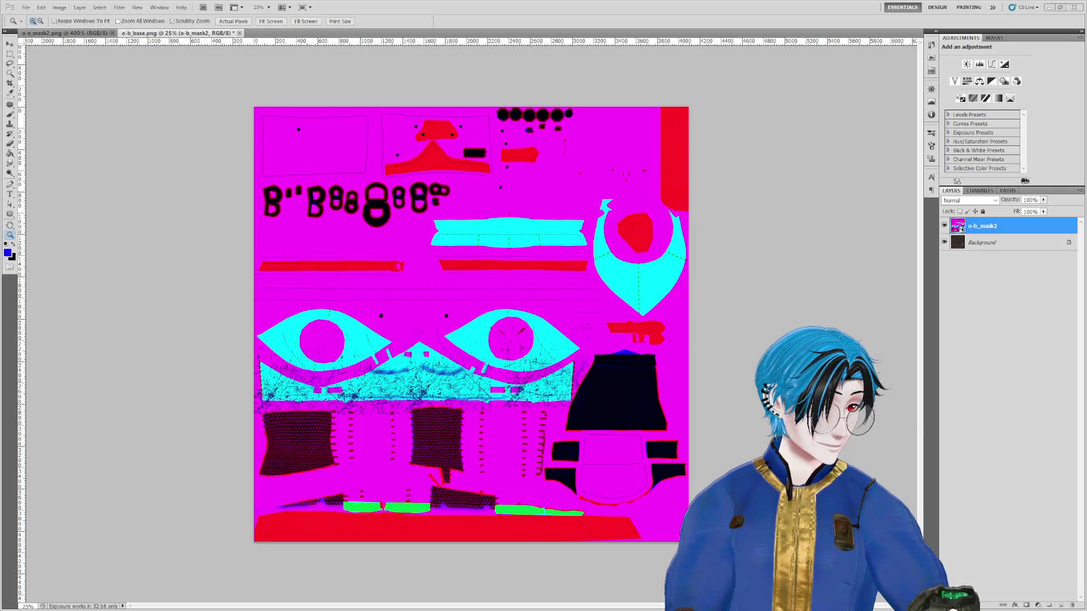
key(alt+Tab)
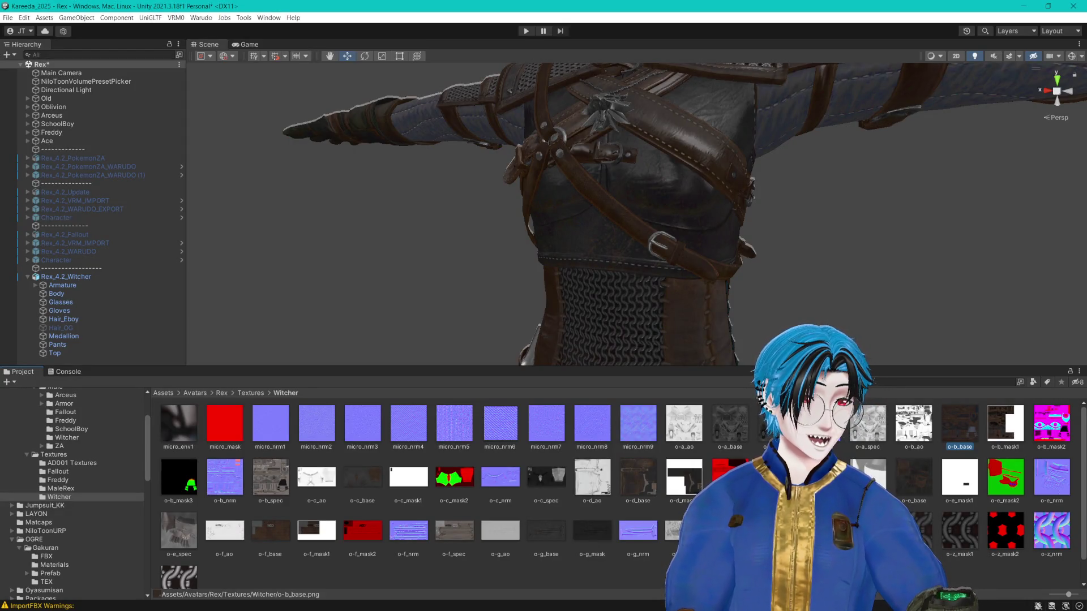
Step: Orbit around the chest armour, then select the Top piece and its Witcher_Top material
drag(736, 130, 674, 169)
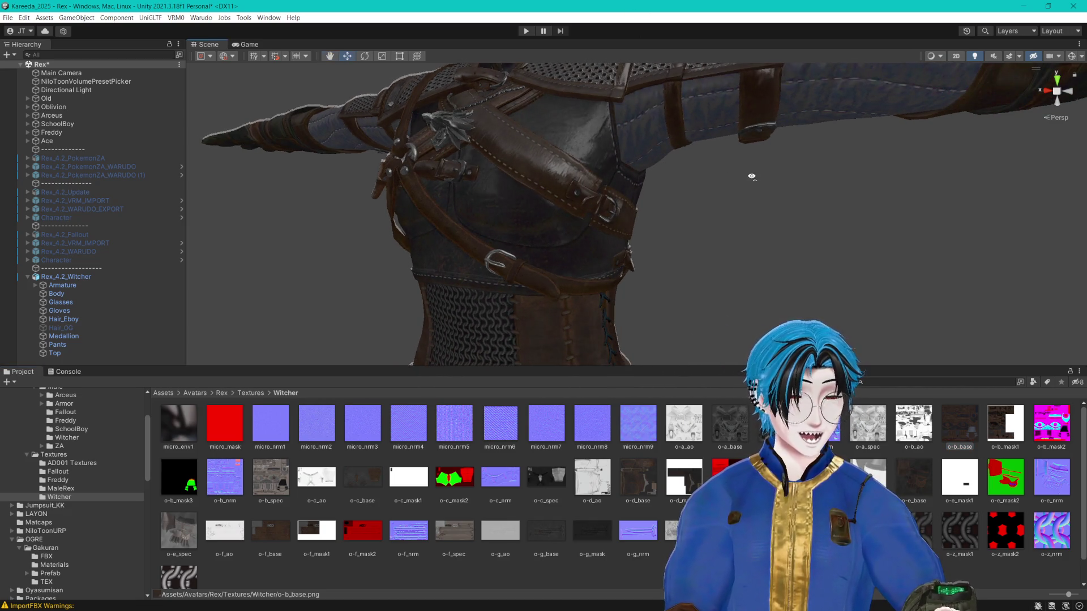
mouse_move(728, 166)
mouse_down()
mouse_move(722, 181)
mouse_move(735, 185)
mouse_up()
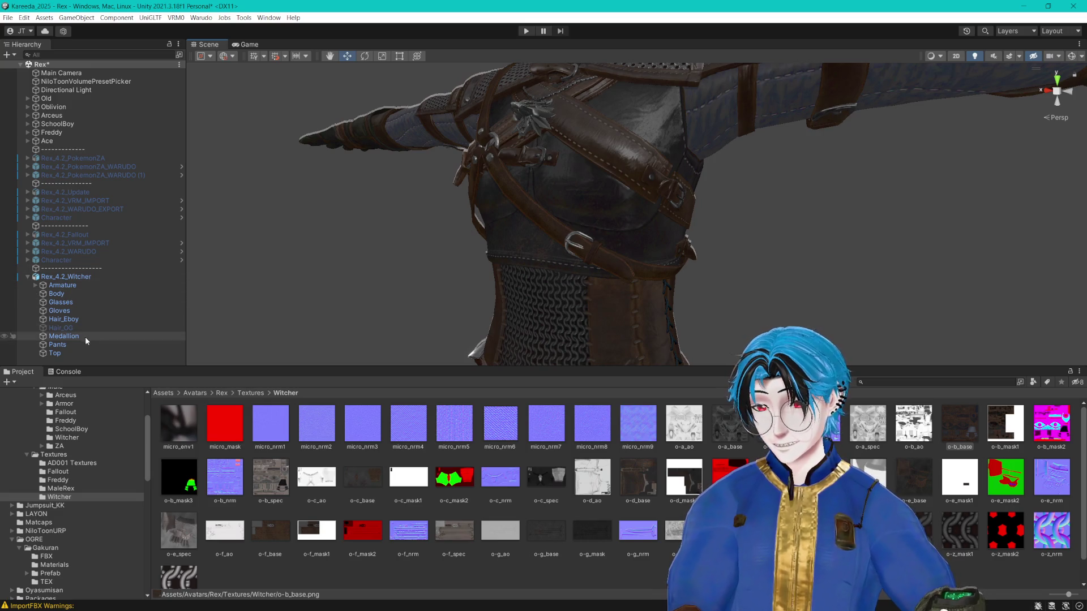
click(76, 352)
click(67, 437)
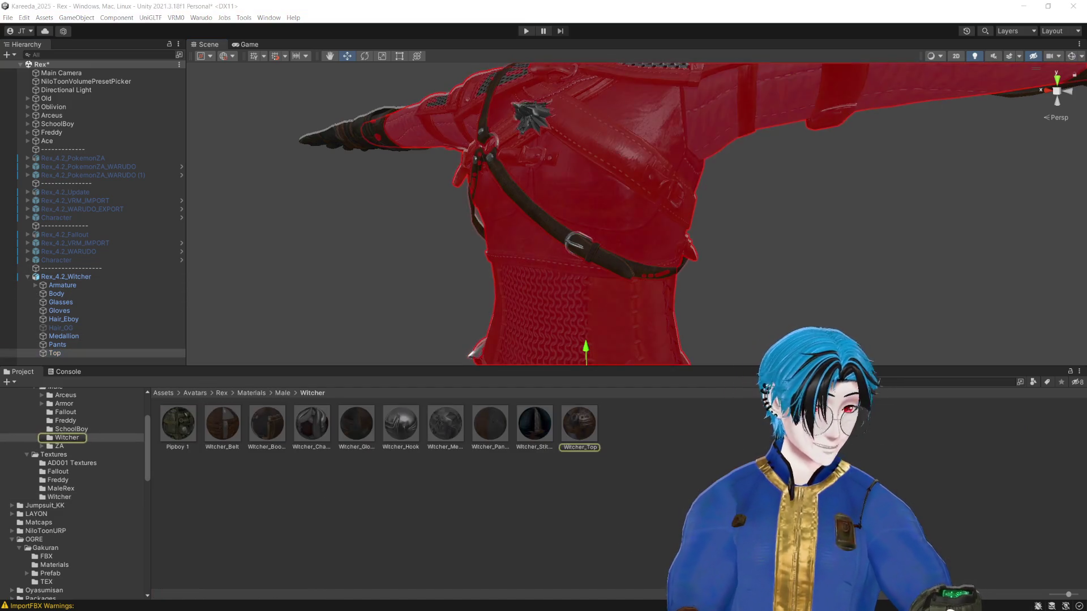
click(580, 436)
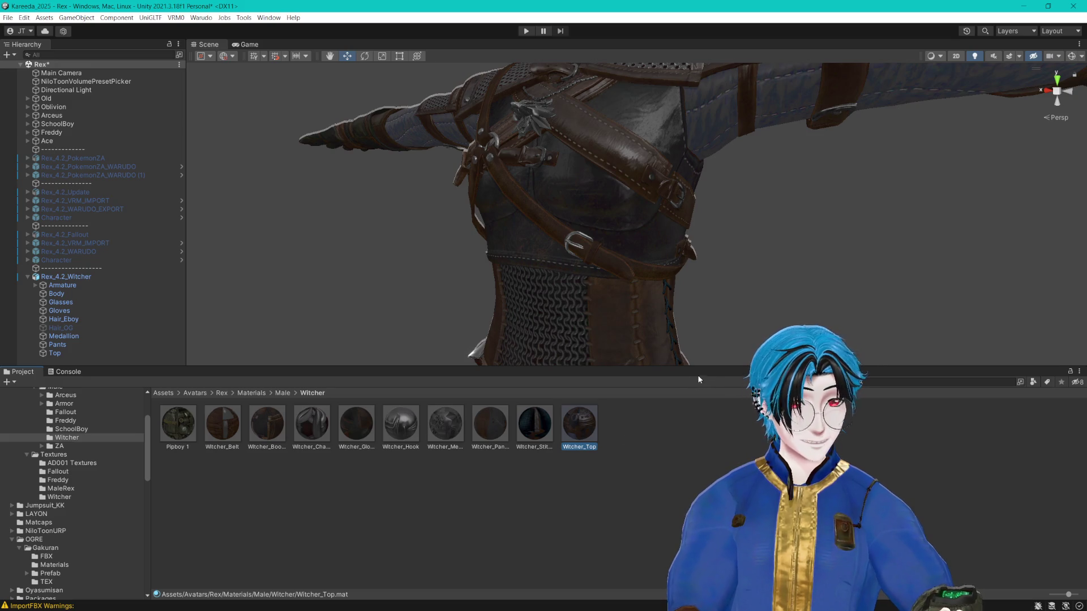
Step: Enlarge the Scene view, inspect the chest and waist armour, then return to Photoshop
drag(713, 368, 713, 443)
drag(623, 283, 541, 283)
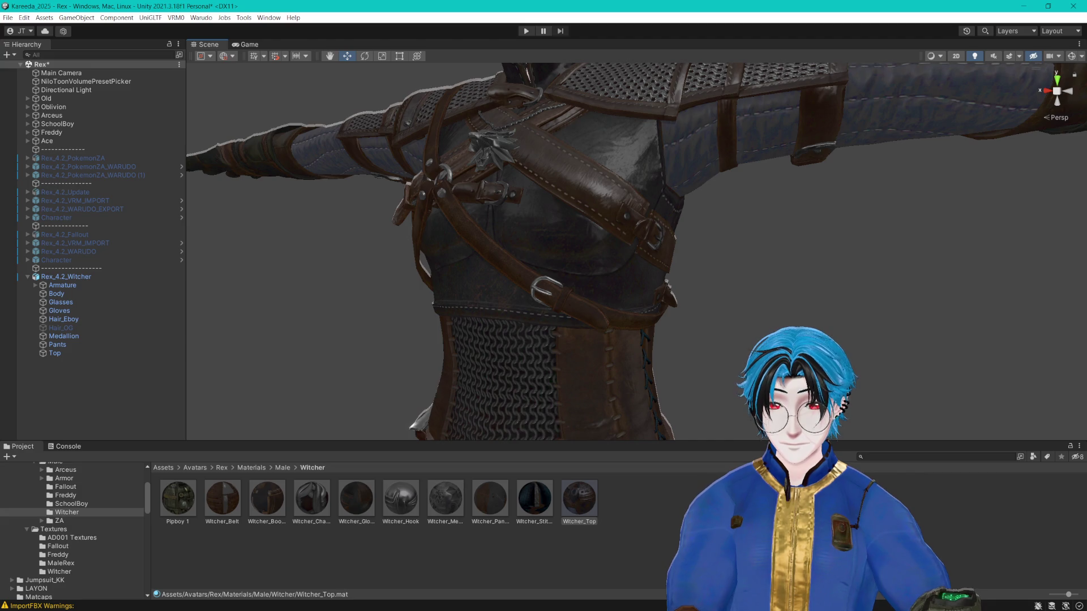
drag(698, 233, 704, 232)
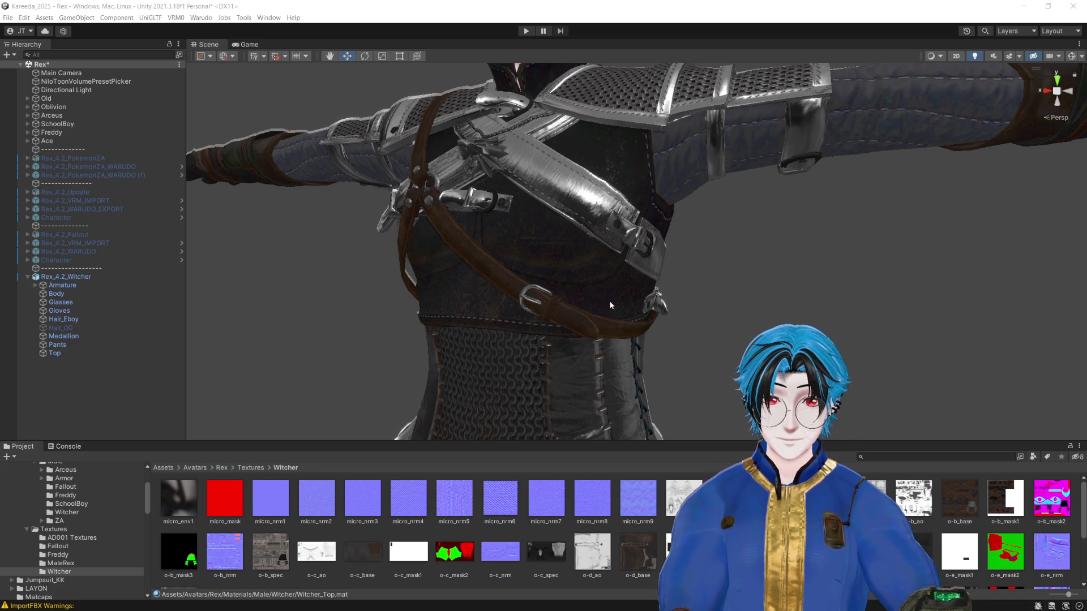
drag(720, 281, 690, 148)
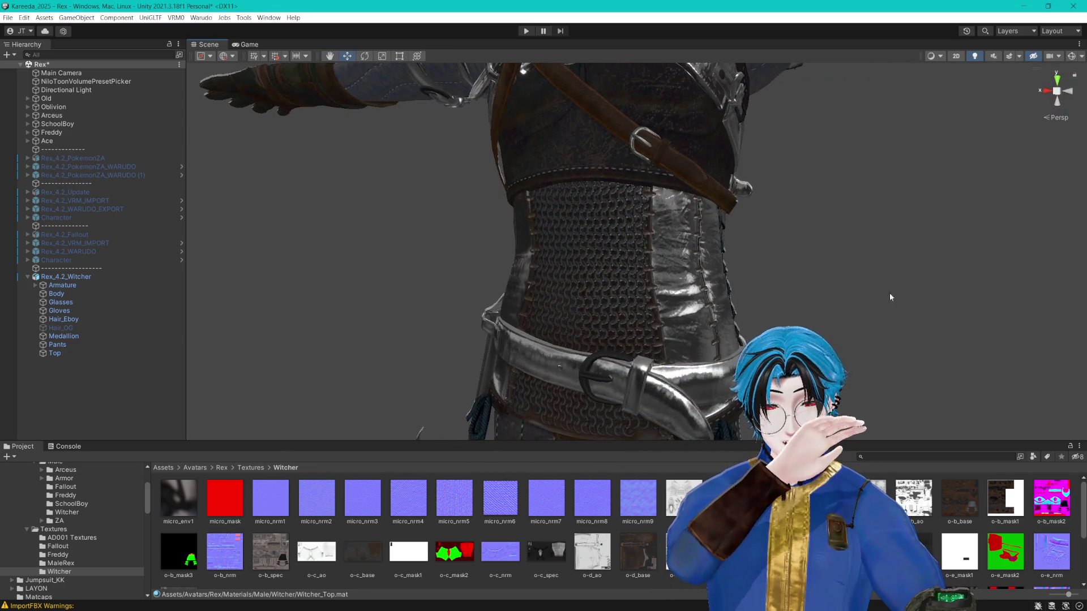
key(alt+Tab)
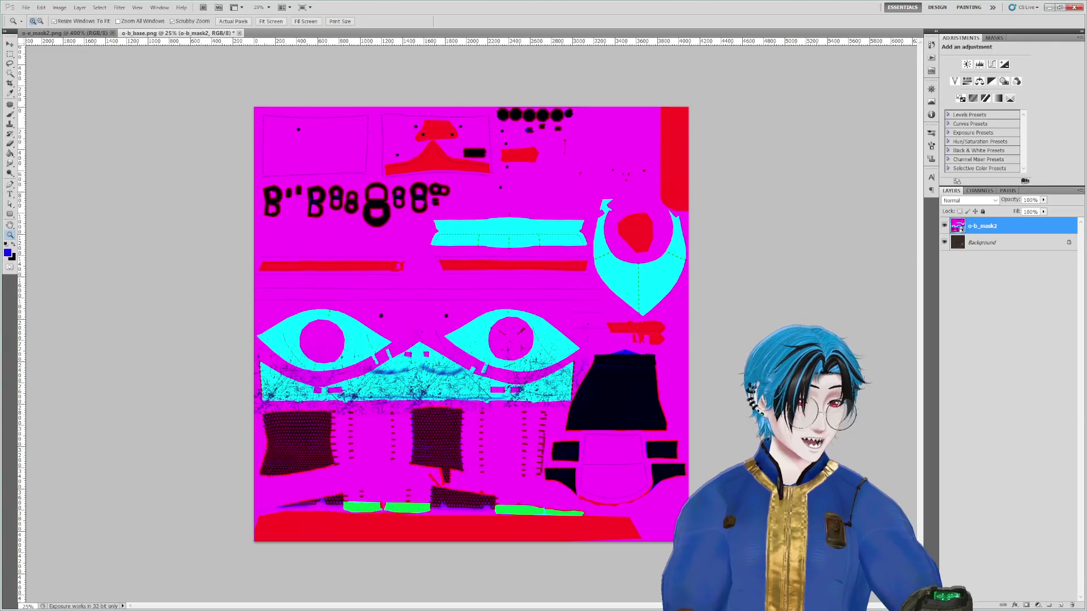
Step: Hide o-b_mask2, add an empty layer above Background, and zoom to 200% on the lettering
click(944, 226)
click(997, 242)
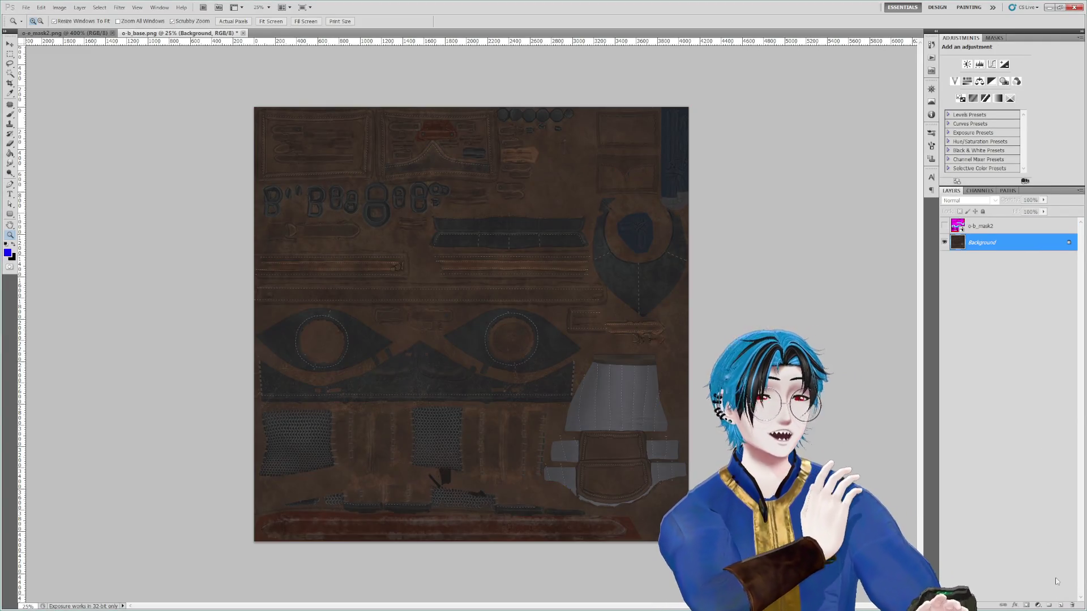
click(1059, 605)
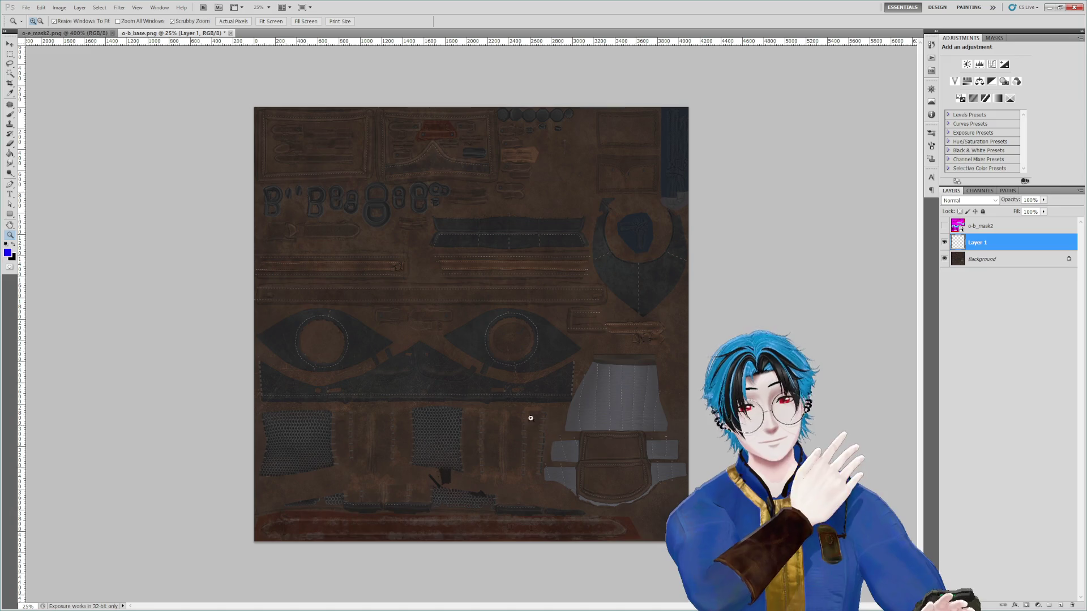
click(366, 269)
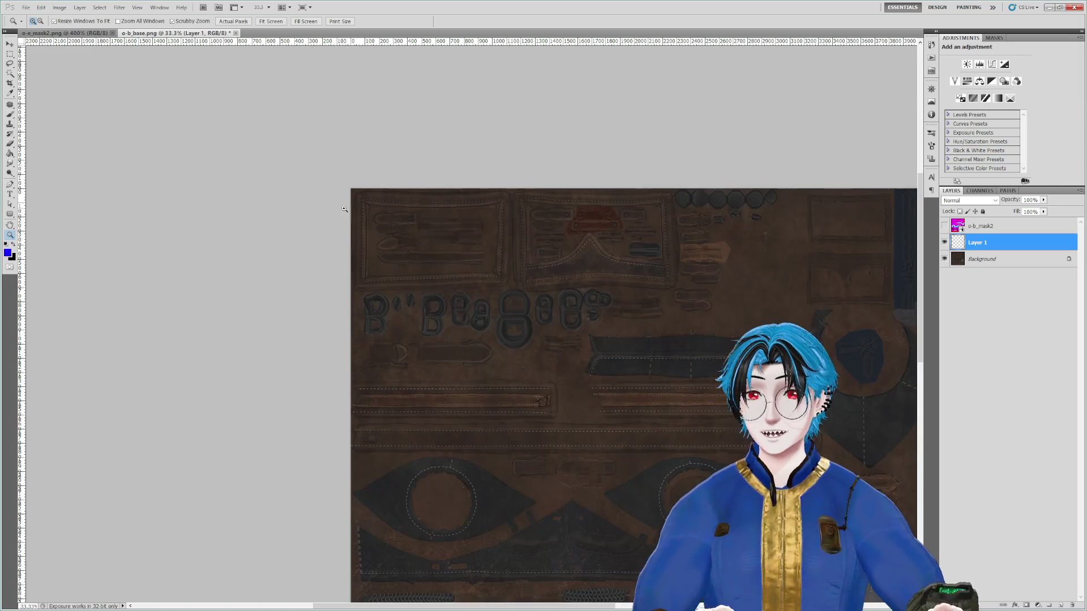
click(523, 313)
click(475, 318)
click(477, 320)
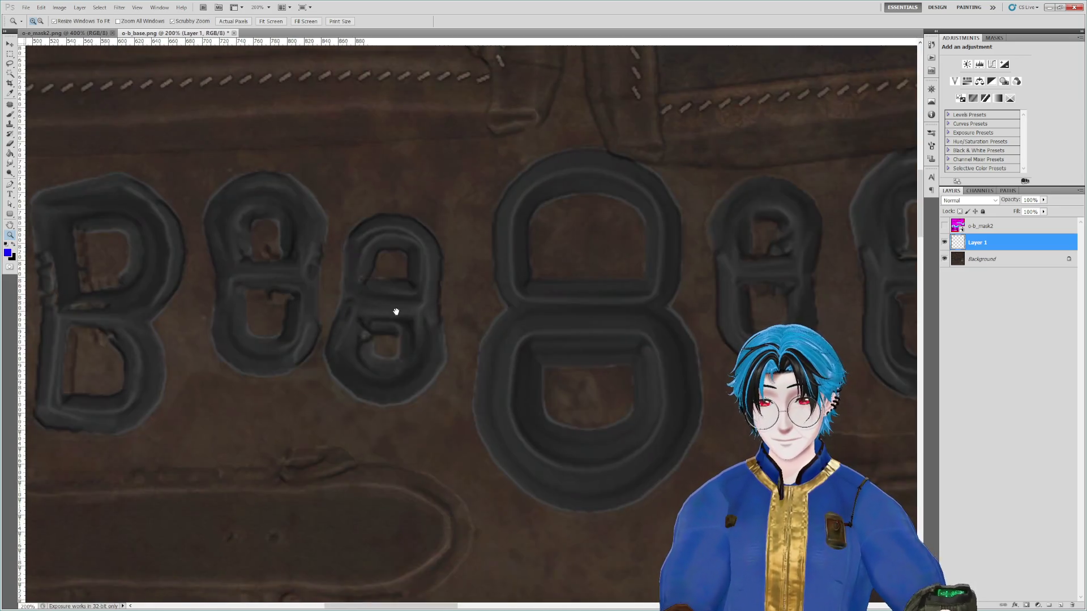
drag(384, 311, 595, 310)
Step: Test Magic Wand selections at Tolerance 33 on the B lettering and stitches, then deselect
click(10, 74)
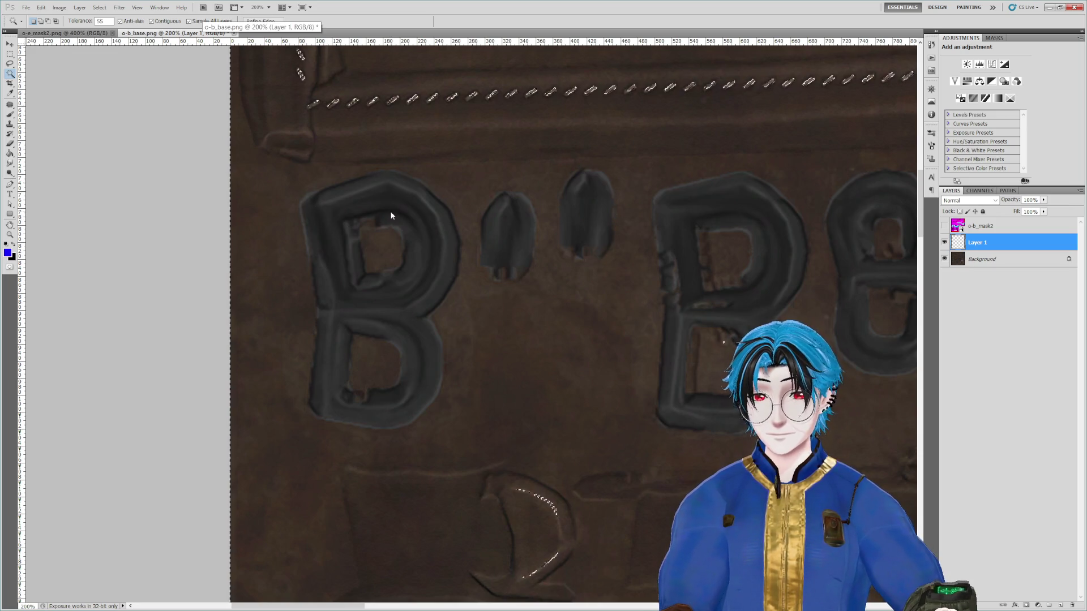
text(33)
key(Return)
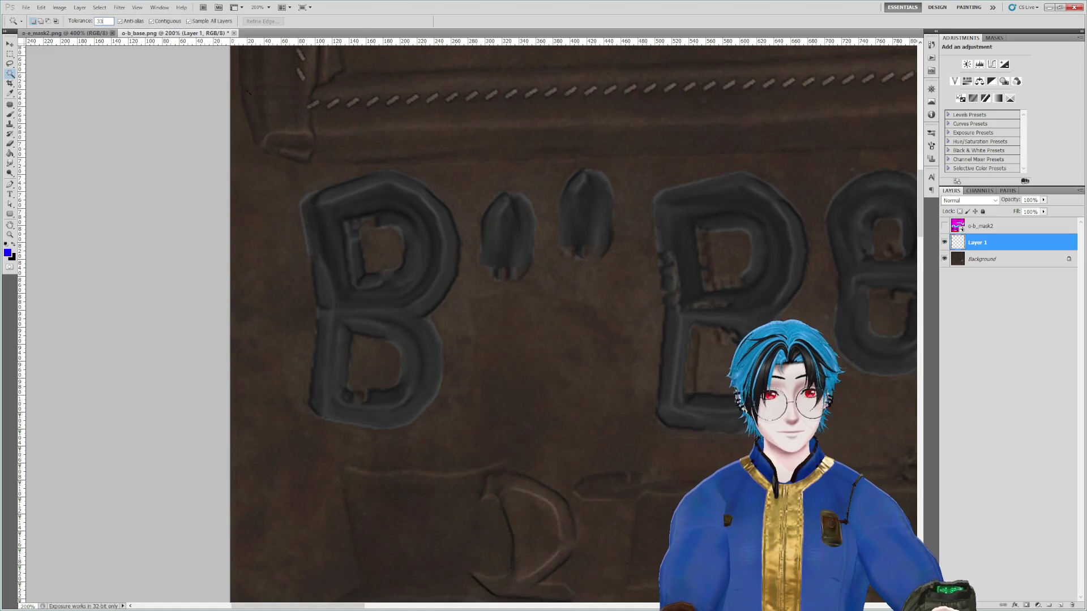
click(437, 223)
key(ctrl+d)
click(408, 217)
click(606, 231)
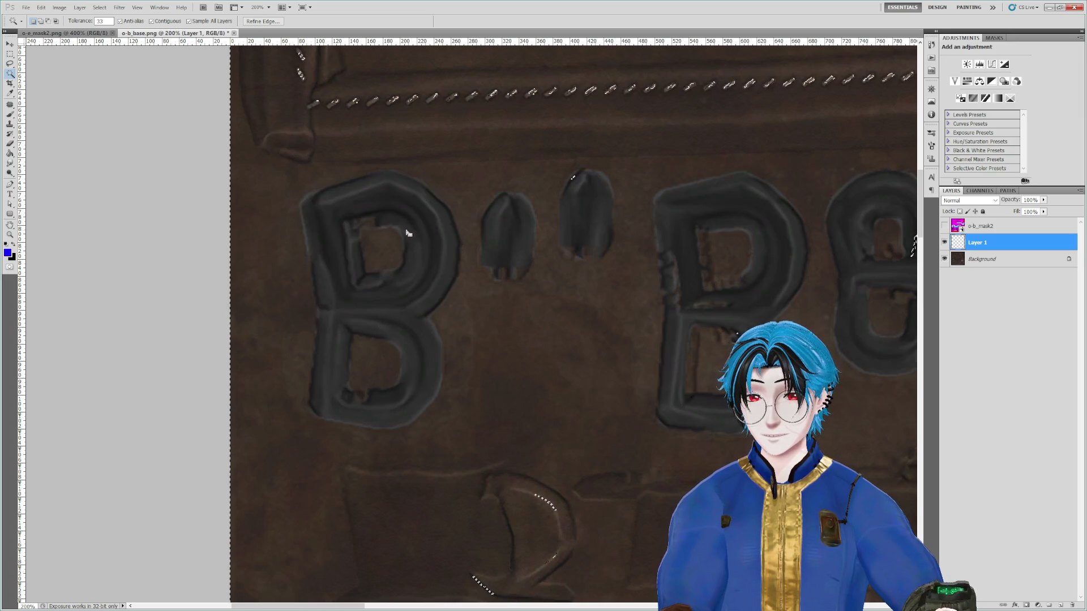
key(ctrl+d)
Step: Compare the chainmail patch against o-b_mask2 by toggling its visibility, leaving it shown
mouse_move(660, 267)
mouse_down()
mouse_move(587, 379)
mouse_move(565, 474)
mouse_move(439, 215)
mouse_move(708, 371)
mouse_move(473, 415)
mouse_move(684, 331)
mouse_up()
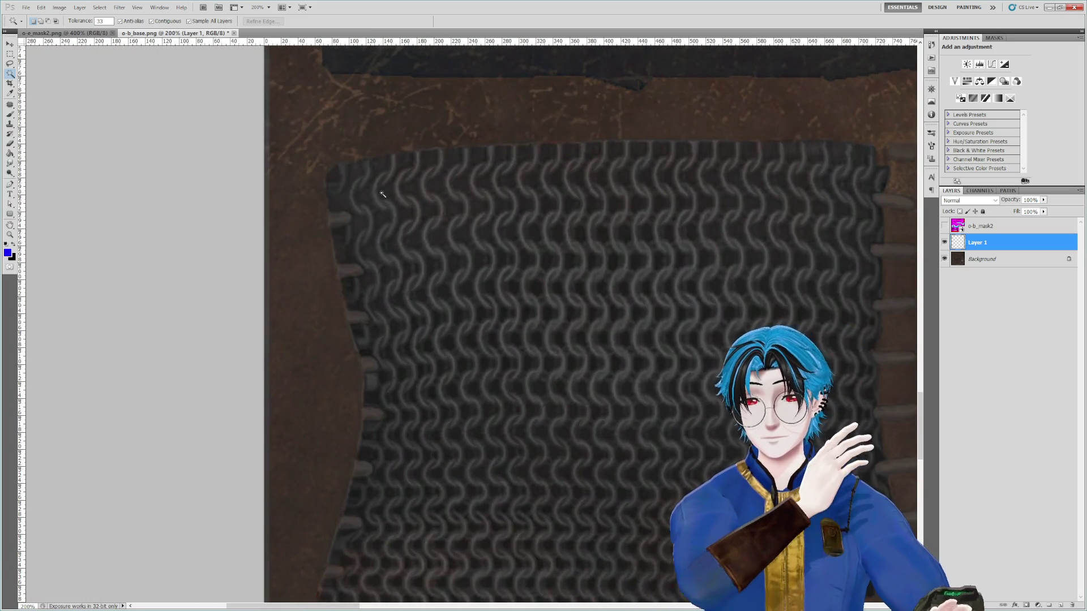
scroll(462, 184, down, 3)
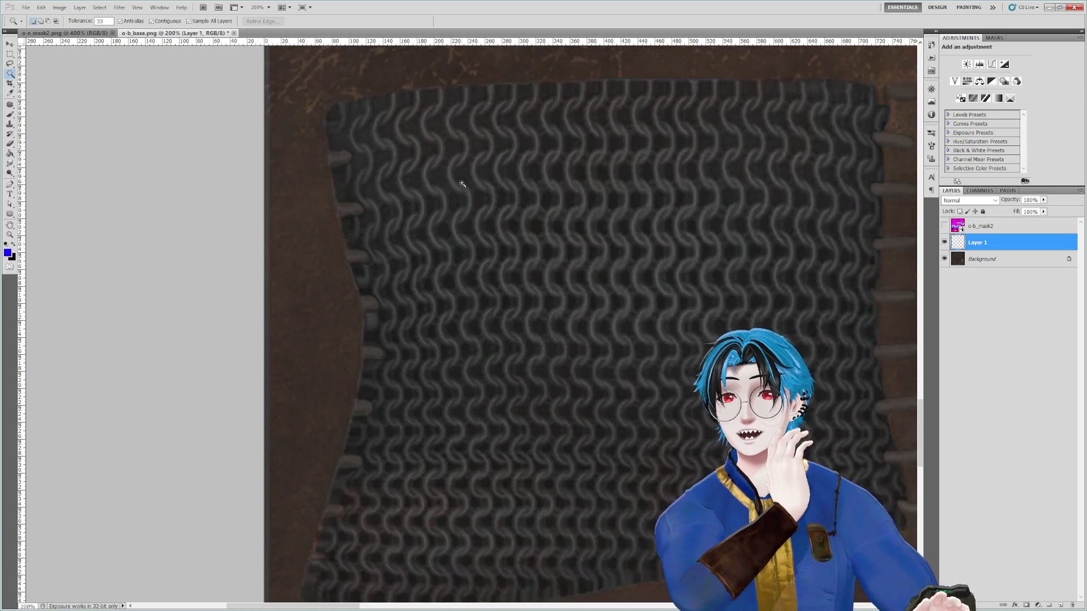
scroll(464, 185, down, 3)
click(944, 226)
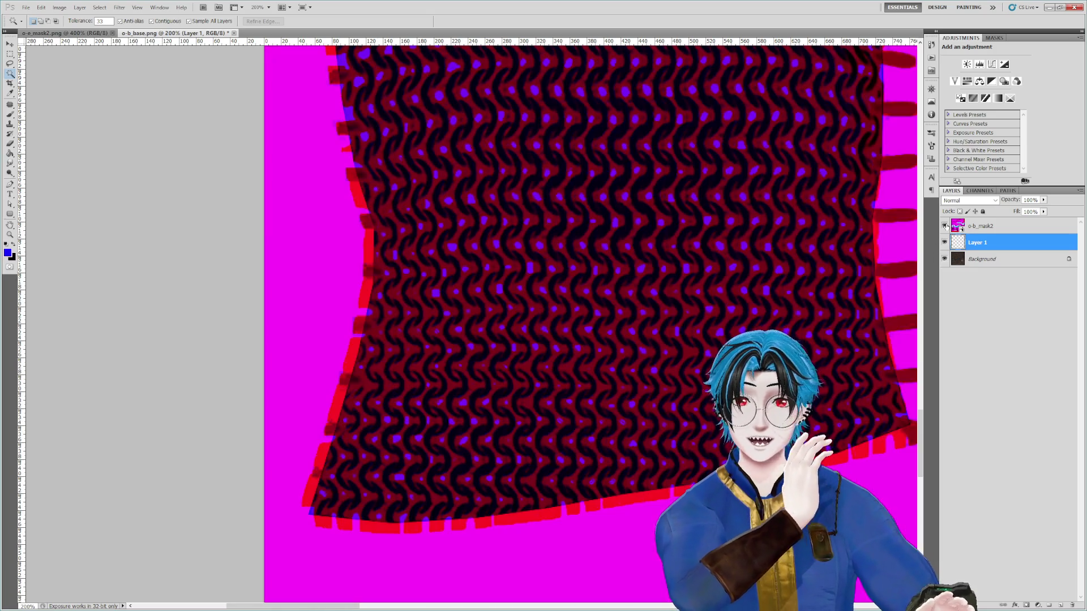
click(944, 226)
click(944, 226)
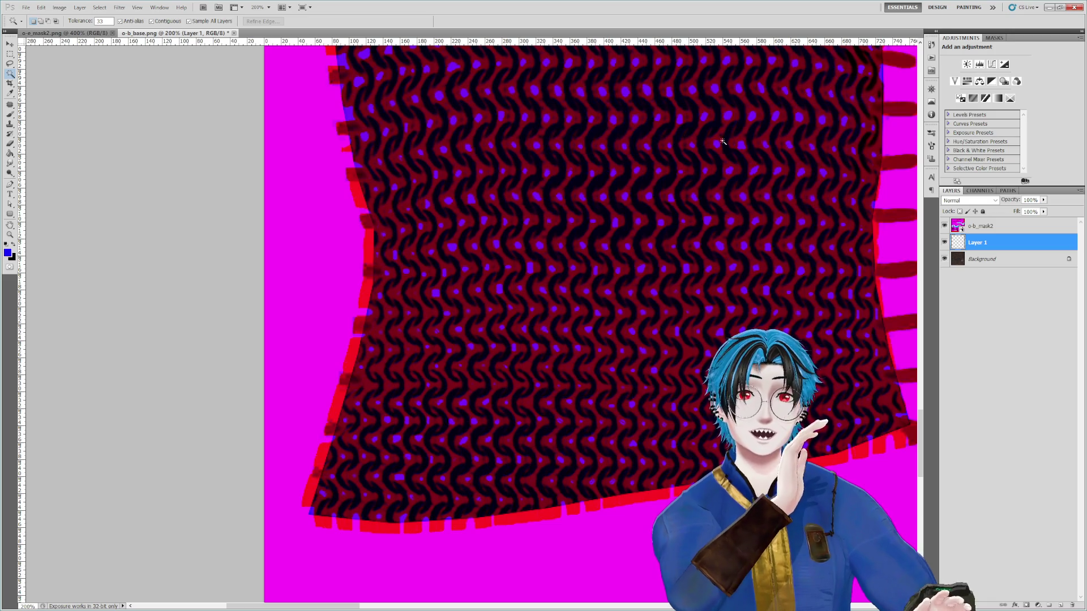
click(1049, 7)
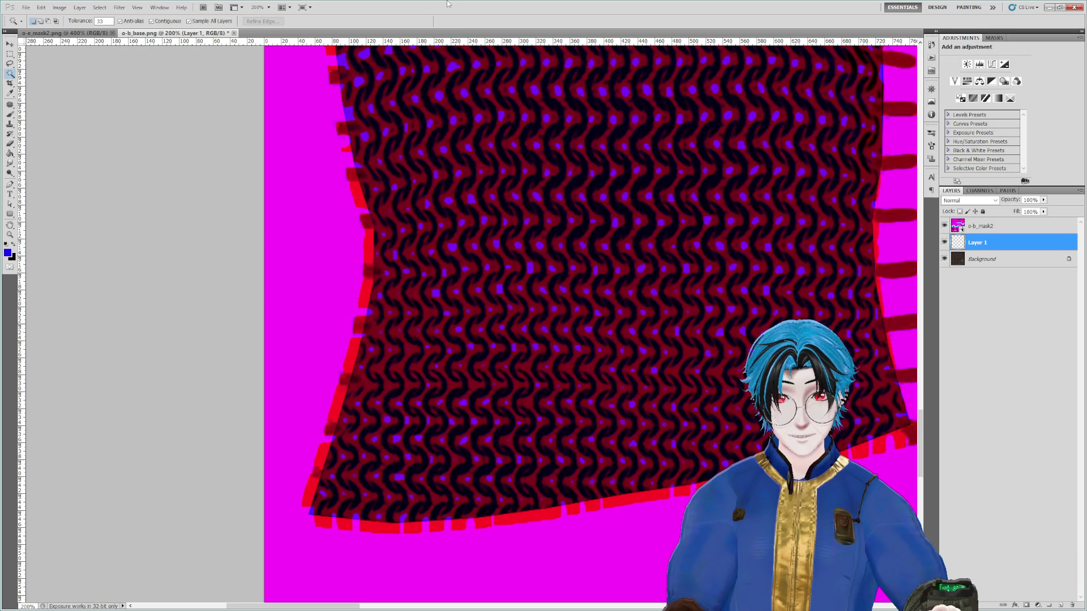
key(ctrl+minus)
key(ctrl+minus)
key(ctrl+minus)
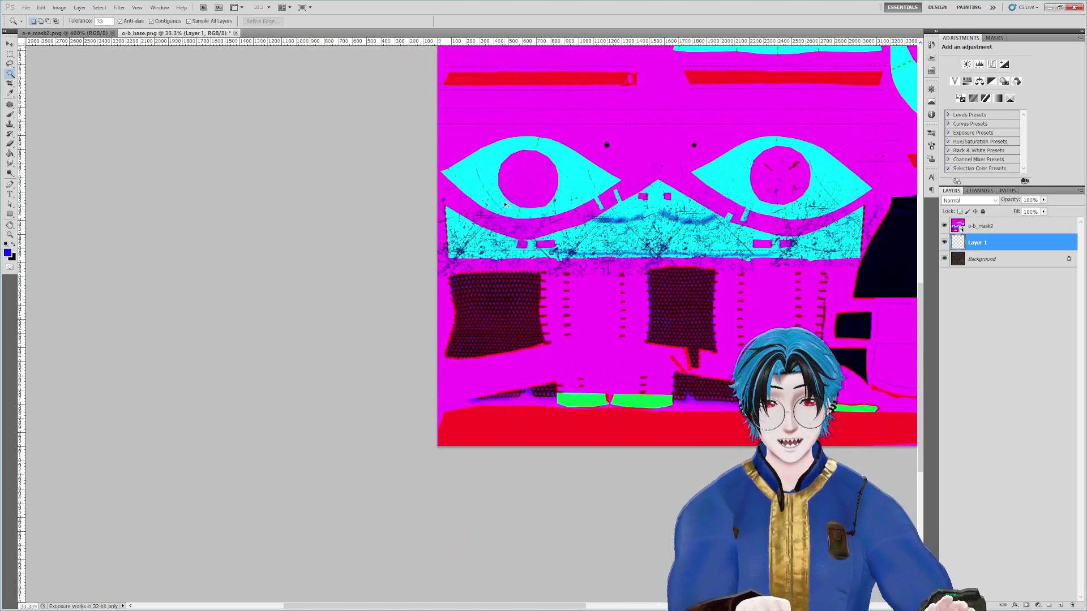
Step: Make o-b_mask2 active and select its dark areas with Color Range sampling black
mouse_move(816, 328)
mouse_down()
mouse_move(692, 387)
mouse_move(709, 492)
mouse_up()
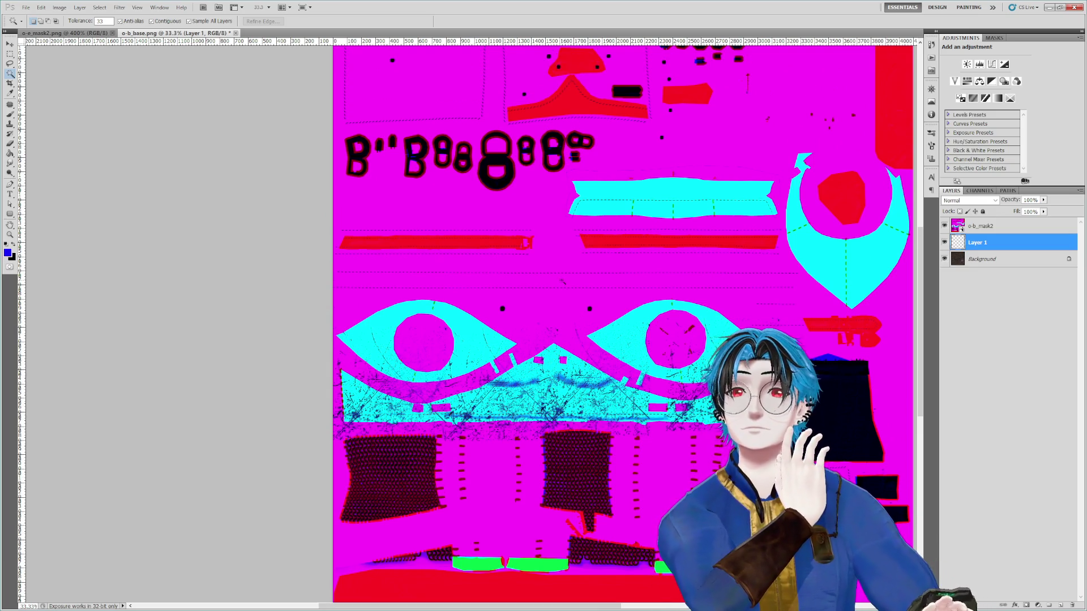
key(ctrl+minus)
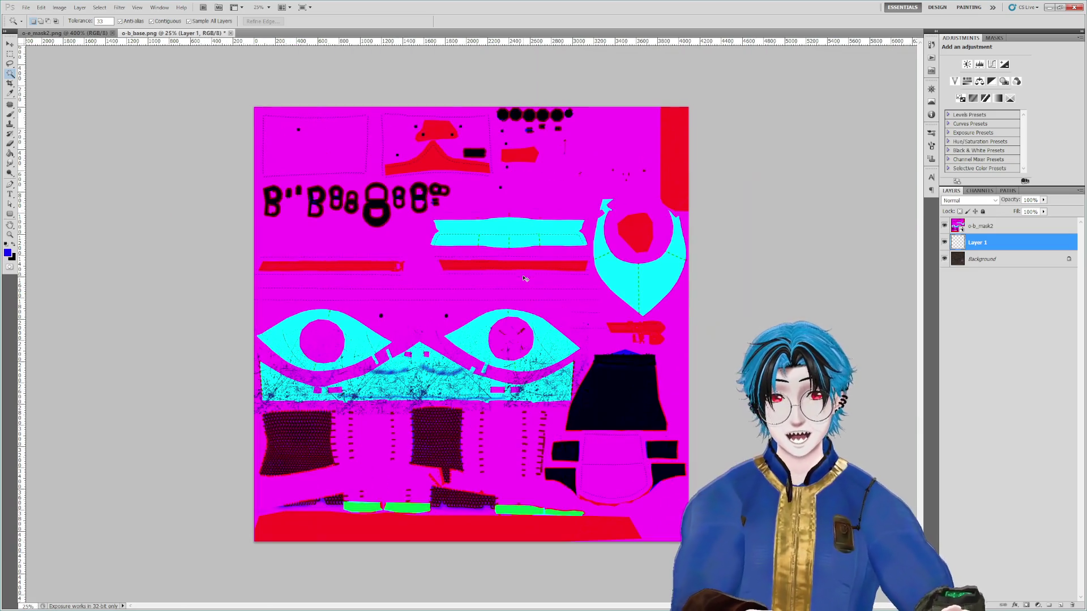
click(1001, 229)
click(102, 7)
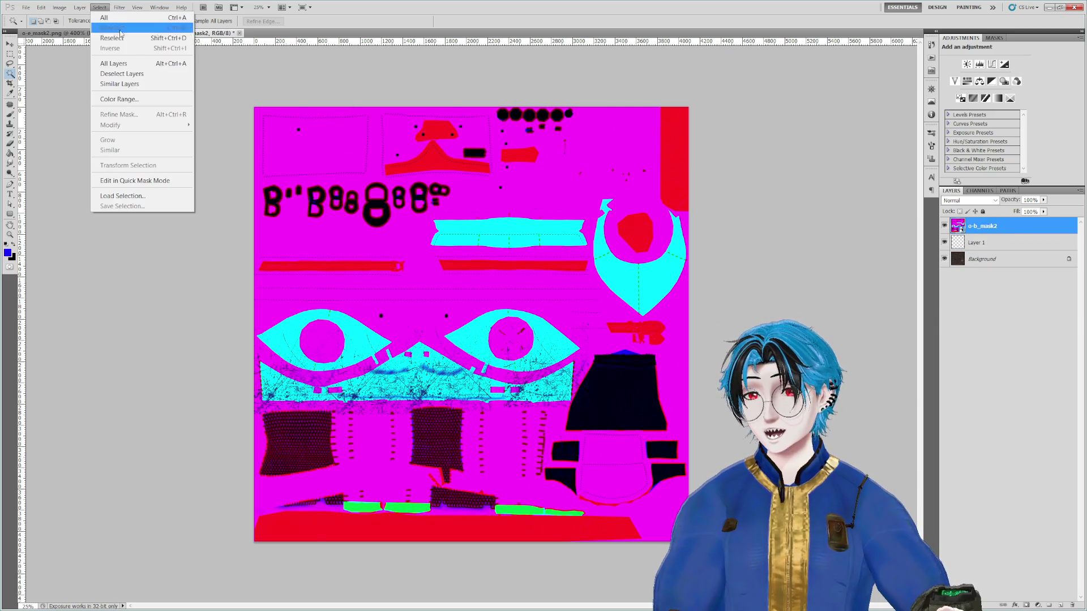
click(125, 107)
click(394, 200)
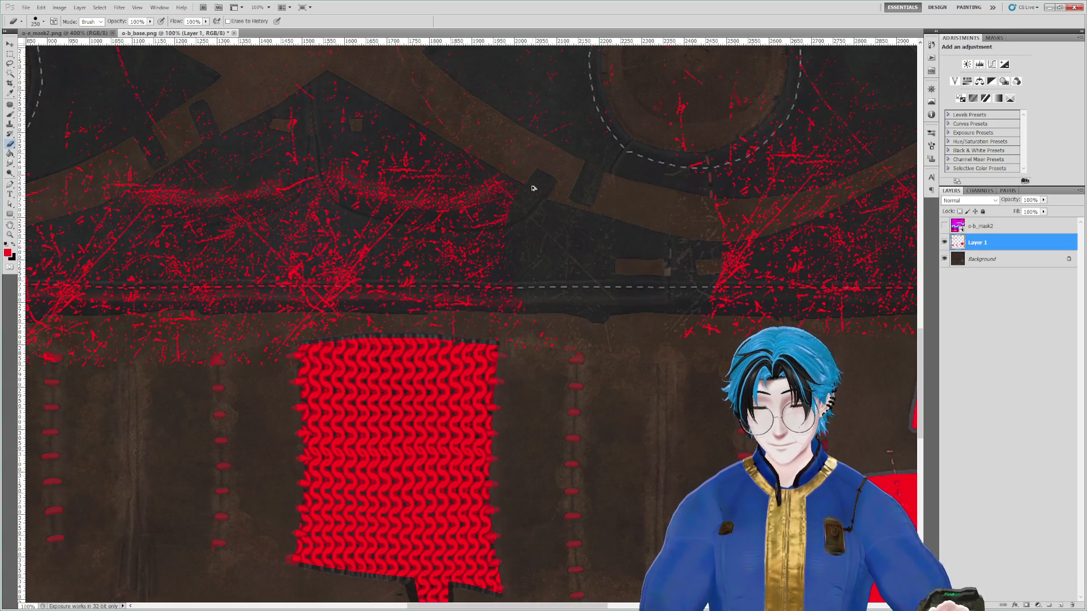
Step: Paint red over the dark band and eye, load it as a selection, then revert via History
mouse_move(529, 187)
mouse_down()
mouse_move(614, 215)
mouse_move(618, 243)
mouse_move(581, 195)
mouse_up()
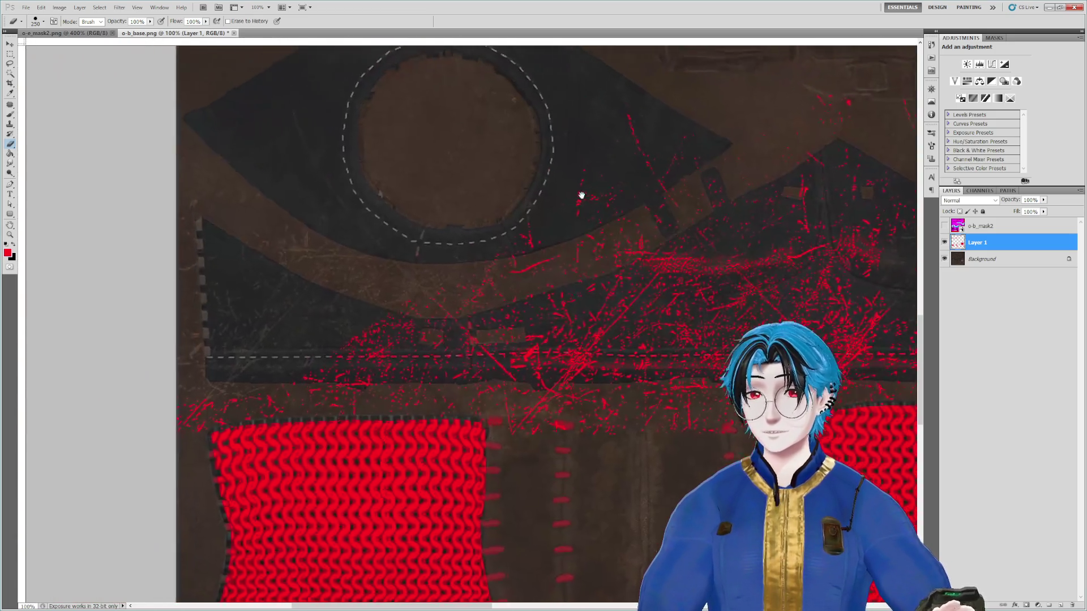
scroll(629, 235, up, 5)
key(ctrl+r)
click(618, 234)
key(ctrl+alt+2)
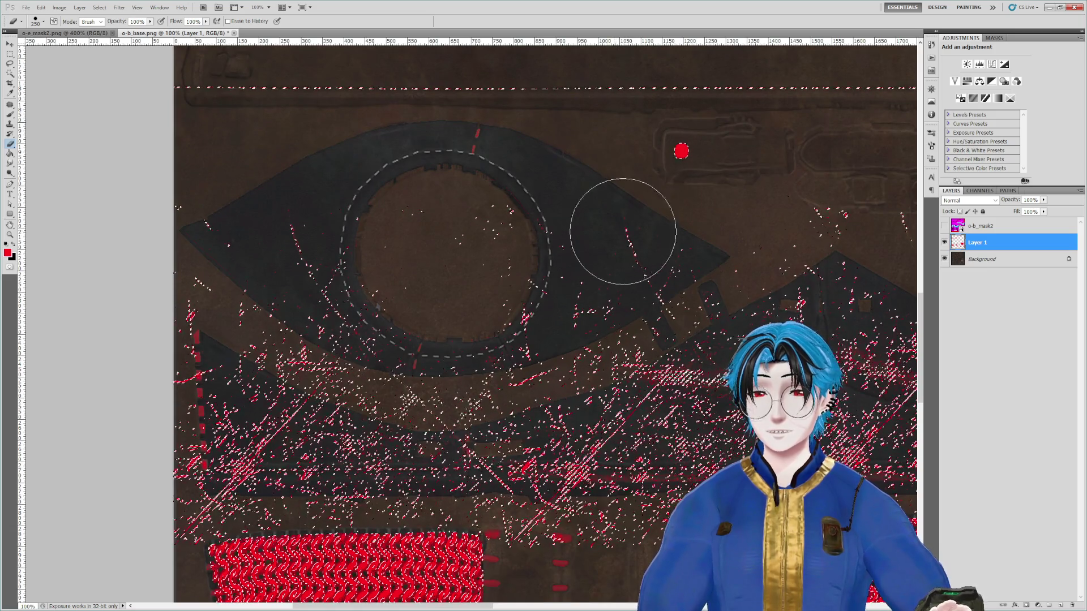
click(931, 44)
click(846, 187)
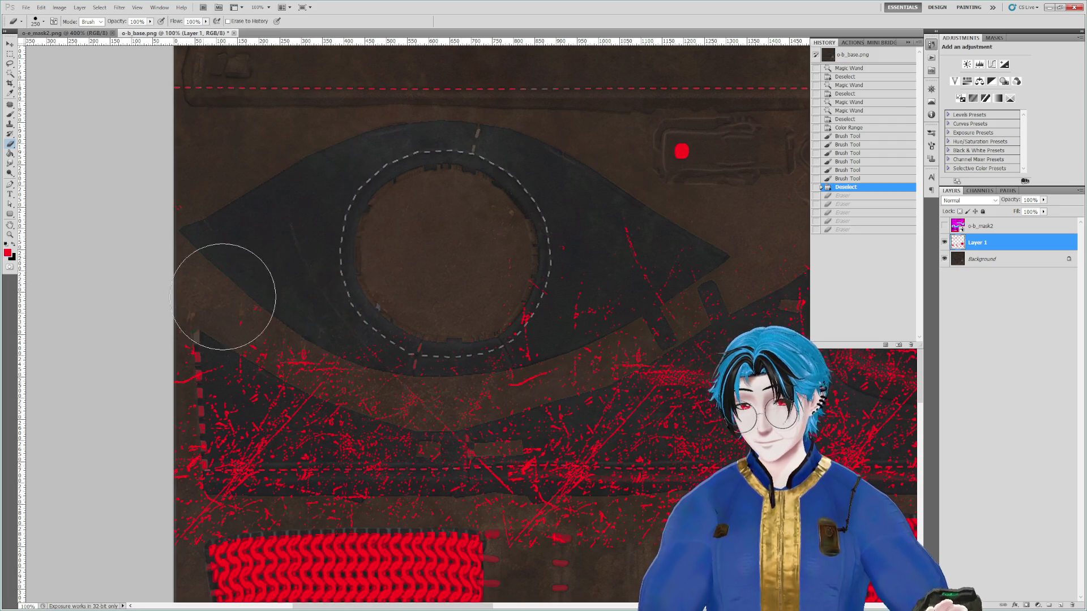
Step: Erase the red splatter along the lower stitch band, vertical seam and left arc
click(200, 452)
drag(238, 453, 691, 436)
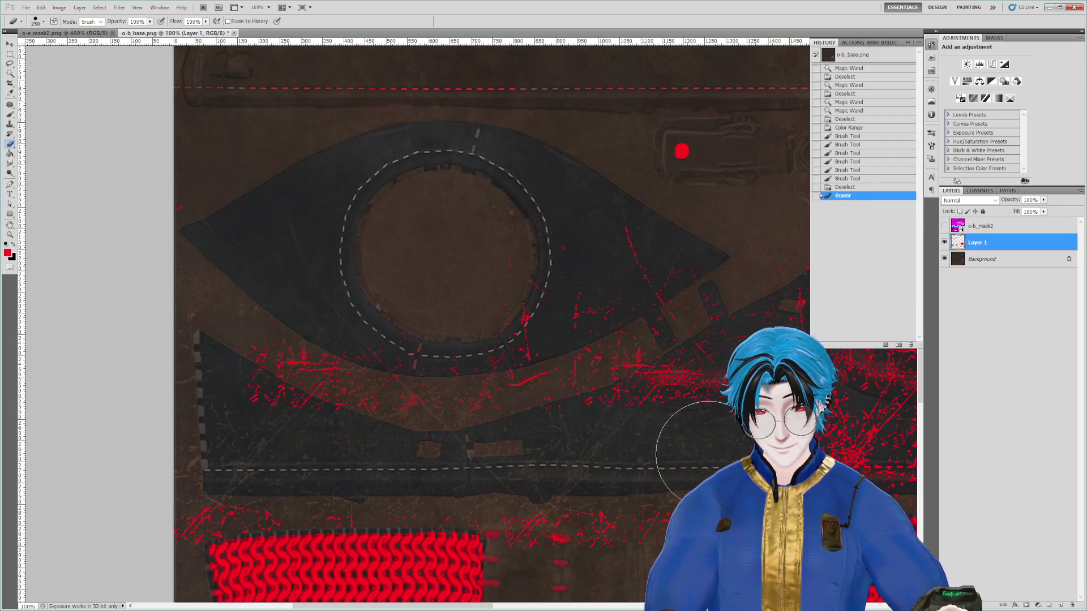
scroll(691, 436, right, 7)
mouse_move(352, 422)
mouse_down()
mouse_move(679, 416)
mouse_move(369, 396)
mouse_move(456, 425)
mouse_move(585, 415)
mouse_move(589, 436)
mouse_move(704, 194)
mouse_move(388, 235)
mouse_up()
mouse_move(651, 168)
mouse_down()
mouse_move(691, 181)
mouse_move(582, 352)
mouse_move(606, 152)
mouse_move(407, 419)
mouse_up()
drag(532, 226, 497, 254)
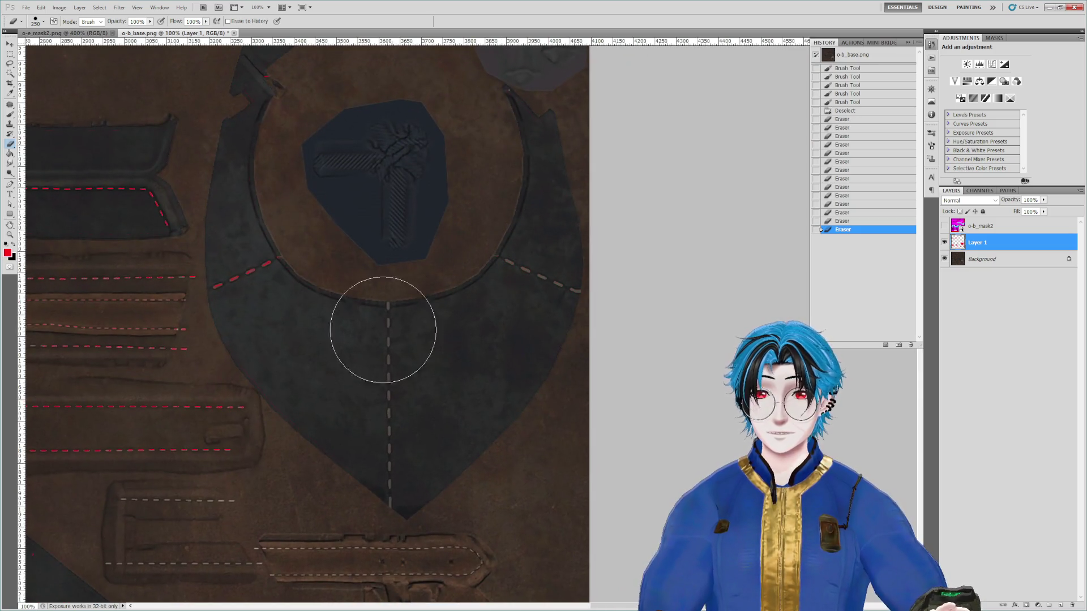
drag(259, 311, 244, 283)
drag(259, 311, 631, 317)
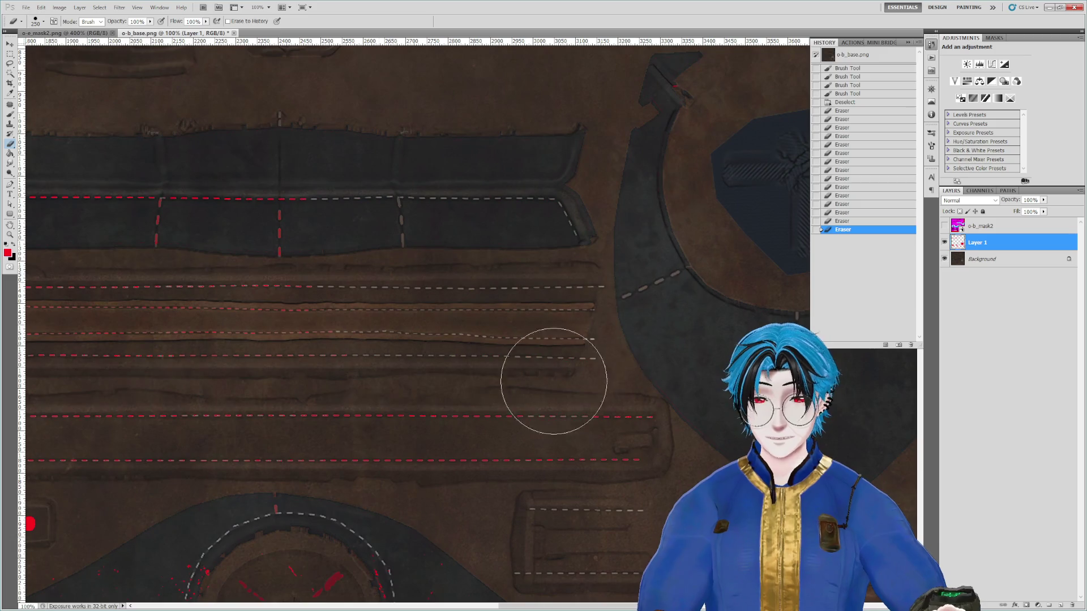
Step: Erase the red stitch dashes and small red marks on the straps
mouse_move(247, 444)
mouse_down()
mouse_move(685, 407)
mouse_move(144, 422)
mouse_move(636, 387)
mouse_up()
mouse_move(194, 413)
mouse_down()
mouse_move(328, 291)
mouse_move(715, 279)
mouse_move(280, 396)
mouse_up()
mouse_move(459, 276)
mouse_down()
mouse_move(509, 272)
mouse_move(655, 364)
mouse_move(315, 361)
mouse_up()
mouse_move(491, 262)
mouse_down()
mouse_move(441, 376)
mouse_move(347, 538)
mouse_move(498, 417)
mouse_up()
click(504, 206)
click(546, 308)
drag(554, 252, 352, 245)
mouse_move(498, 515)
mouse_down()
mouse_move(498, 316)
mouse_move(477, 291)
mouse_move(357, 270)
mouse_up()
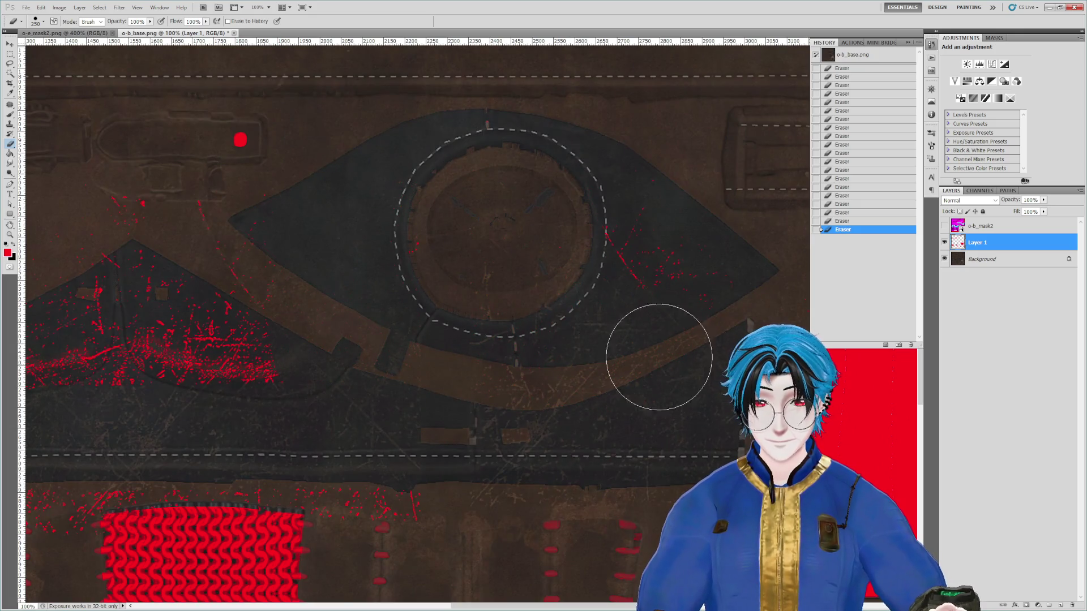
Step: Erase the column of red stitches, the leftover red patch and the large red shape
drag(526, 393, 537, 116)
mouse_move(562, 254)
mouse_down()
mouse_move(553, 384)
mouse_move(570, 485)
mouse_move(605, 426)
mouse_move(589, 432)
mouse_move(577, 473)
mouse_move(626, 420)
mouse_up()
drag(711, 421, 480, 387)
drag(476, 436, 619, 323)
key(ctrl+minus)
key(ctrl+minus)
key(ctrl+minus)
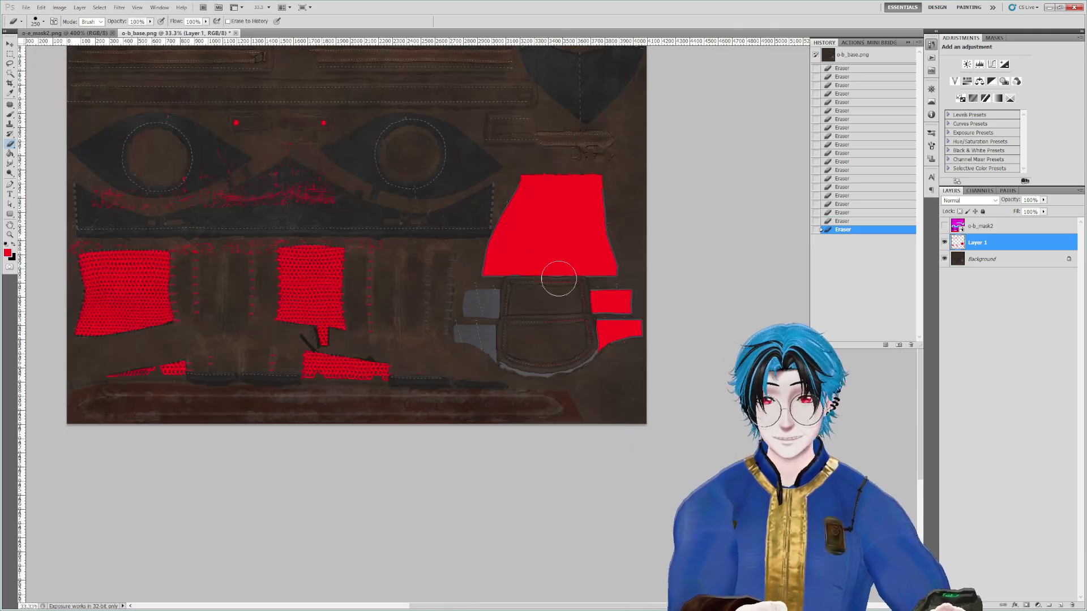
mouse_move(558, 278)
mouse_down()
mouse_move(490, 267)
mouse_move(519, 243)
mouse_move(536, 279)
mouse_move(579, 293)
mouse_up()
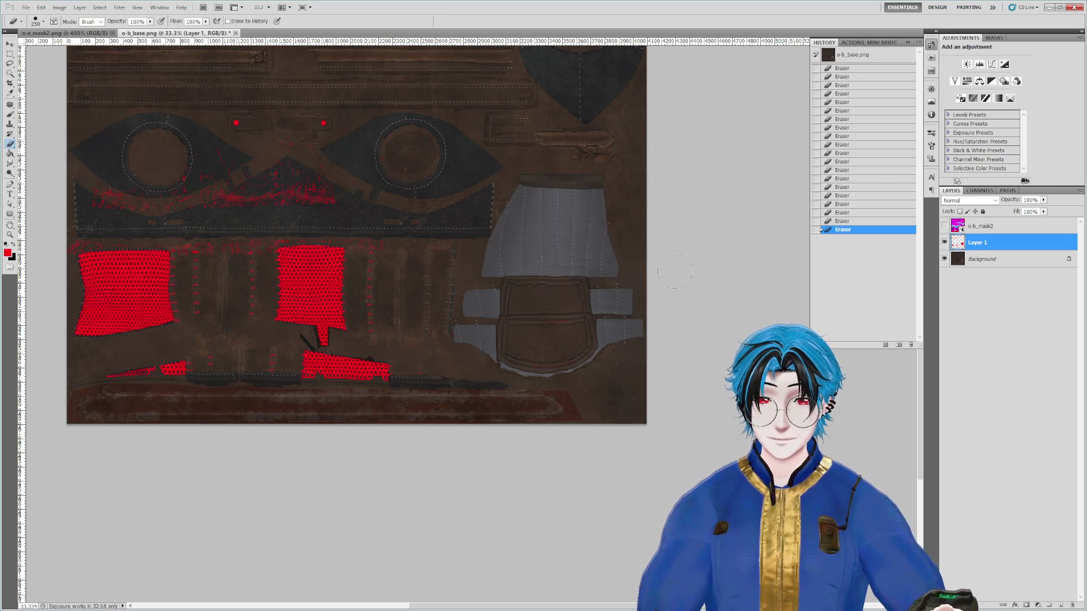
drag(597, 352, 626, 308)
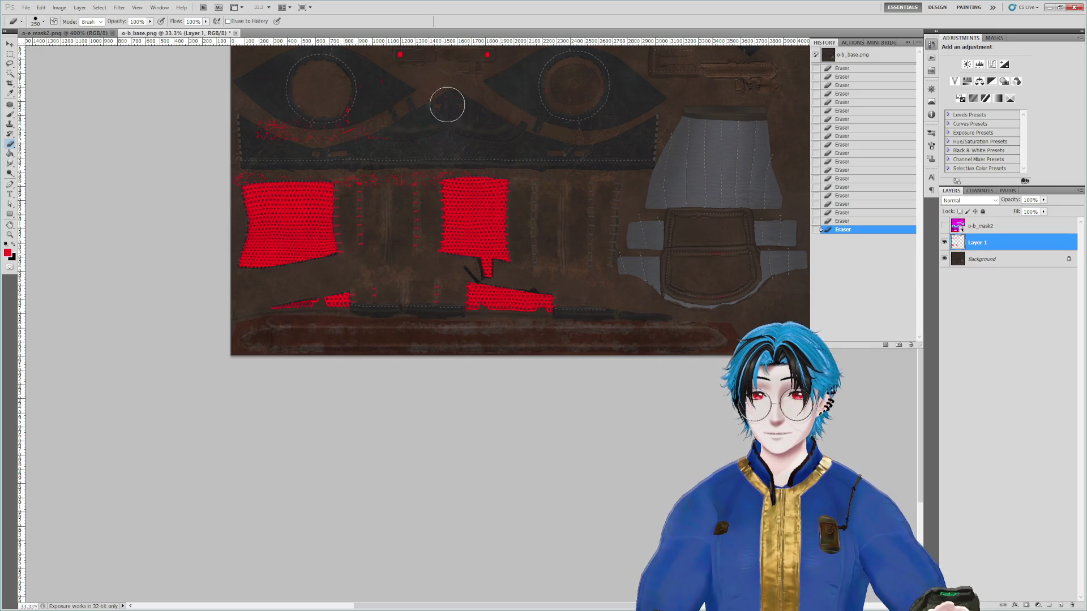
drag(534, 138, 625, 224)
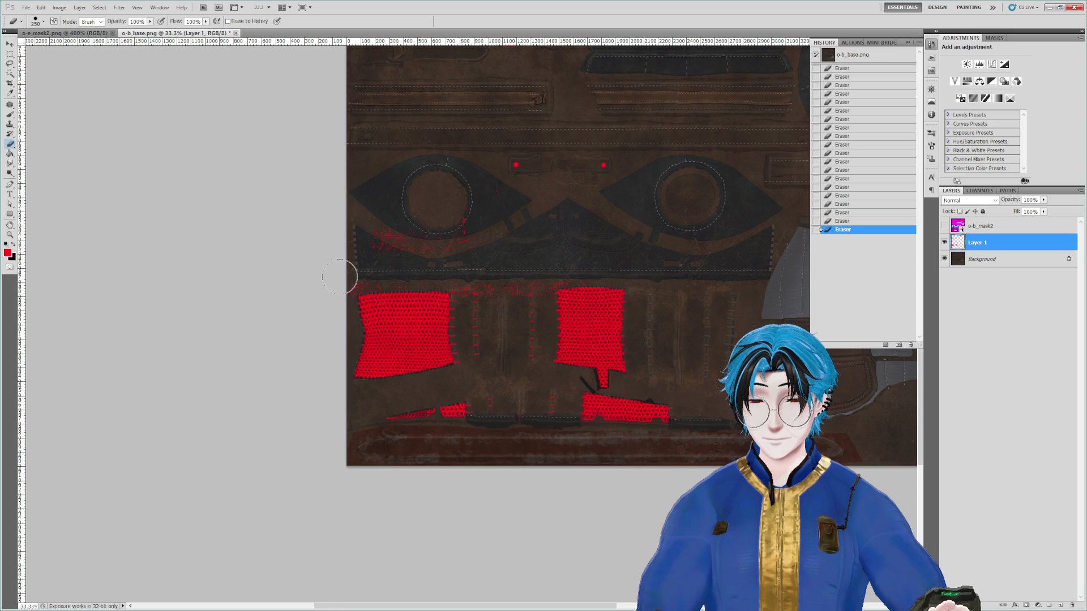
Step: At 200% with an 80 px eraser, remove the red speckles above and along the knit panel's top edge
key(ctrl+plus)
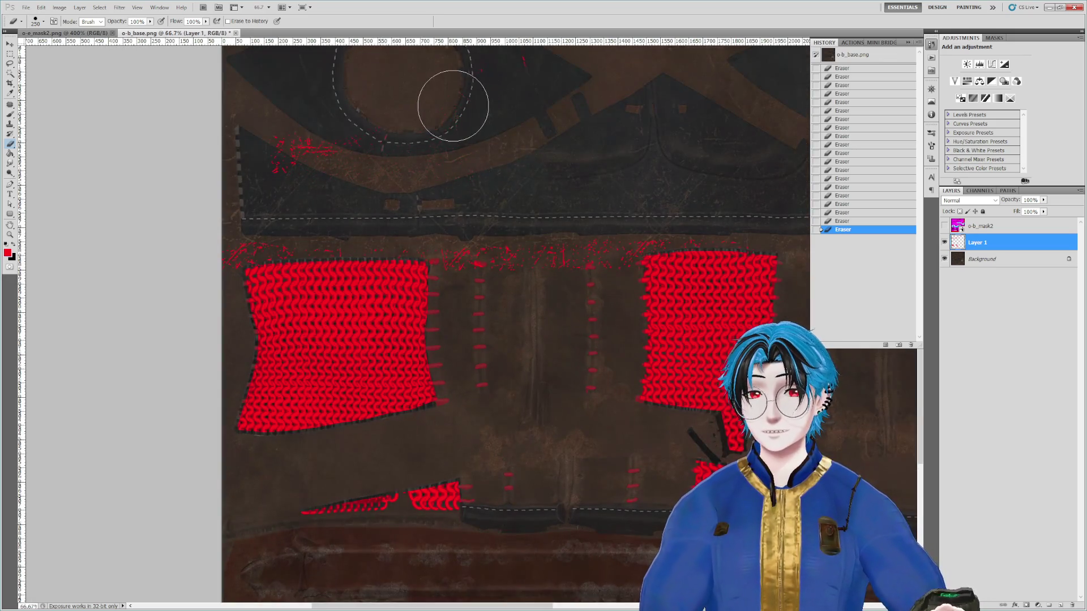
drag(457, 106, 571, 240)
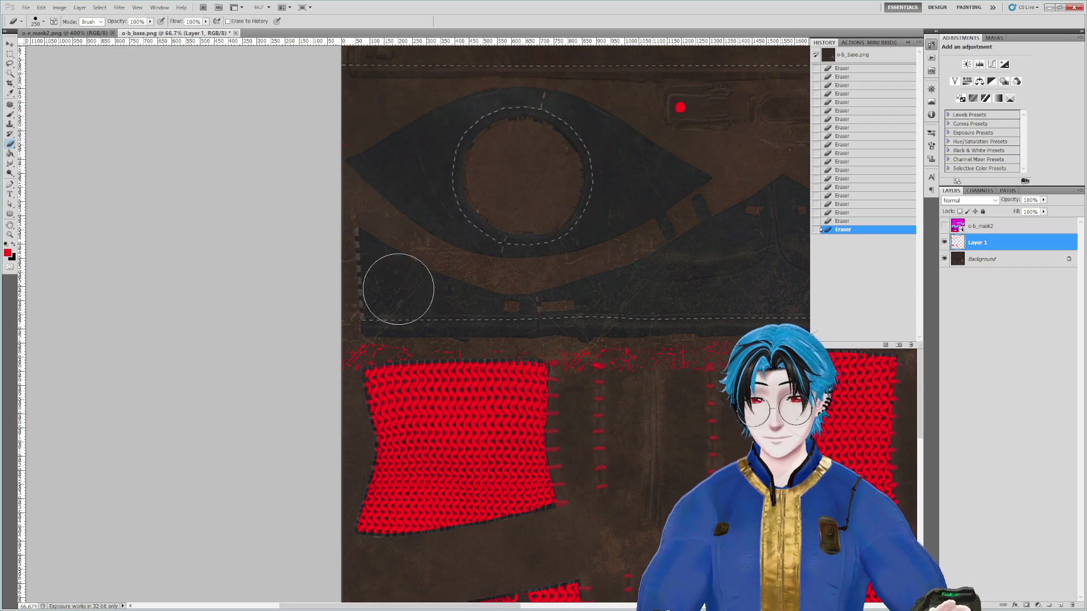
key(ctrl+plus)
key(ctrl+plus)
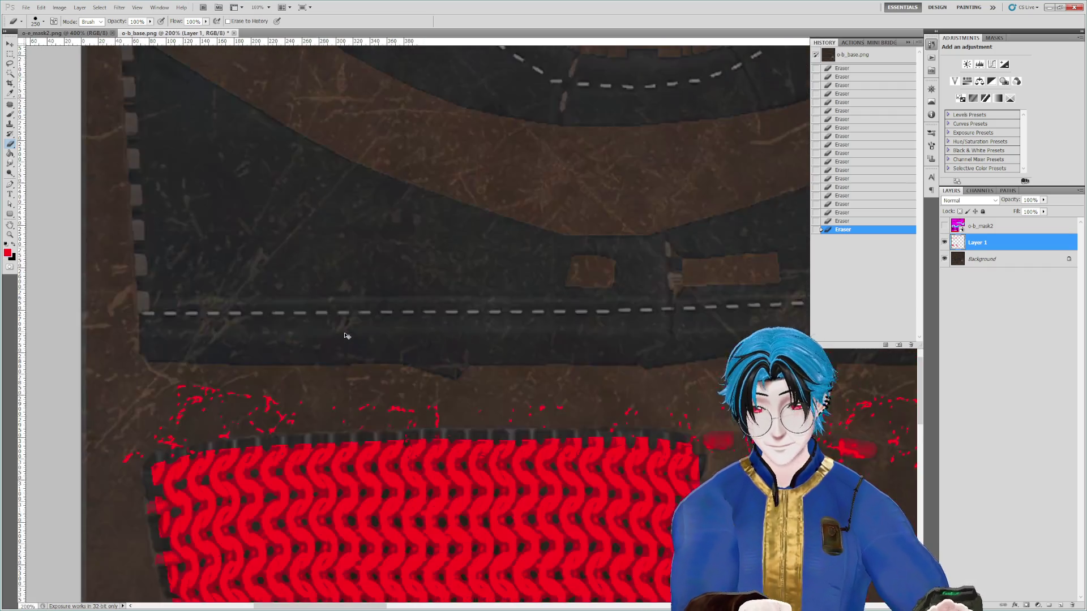
key(bracketleft)
key(bracketleft)
key(bracketleft)
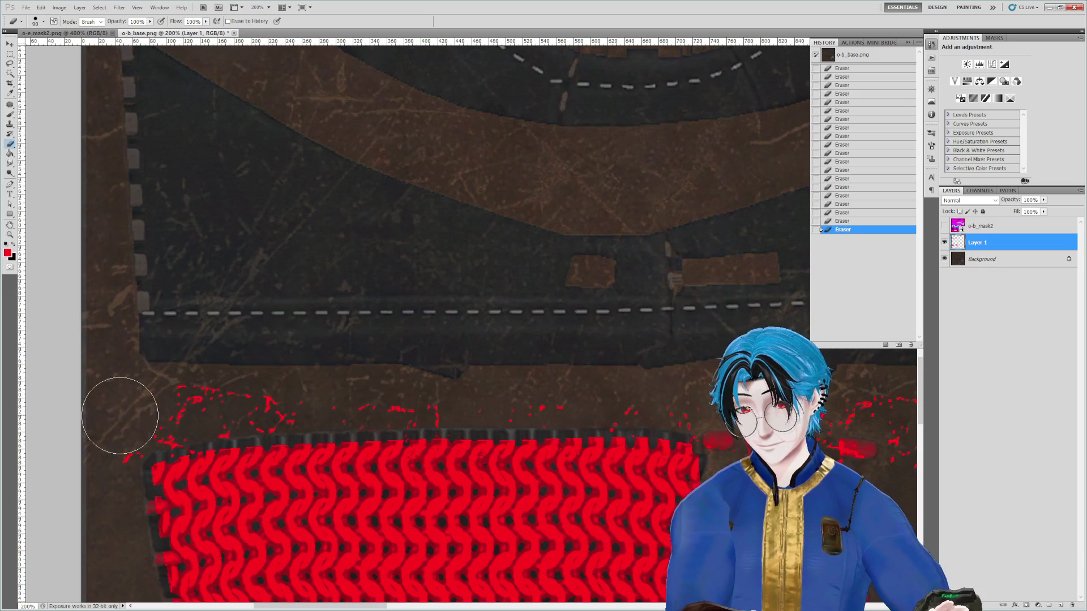
mouse_move(126, 430)
mouse_down()
mouse_move(182, 412)
mouse_move(403, 391)
mouse_move(689, 397)
mouse_up()
drag(733, 432, 497, 381)
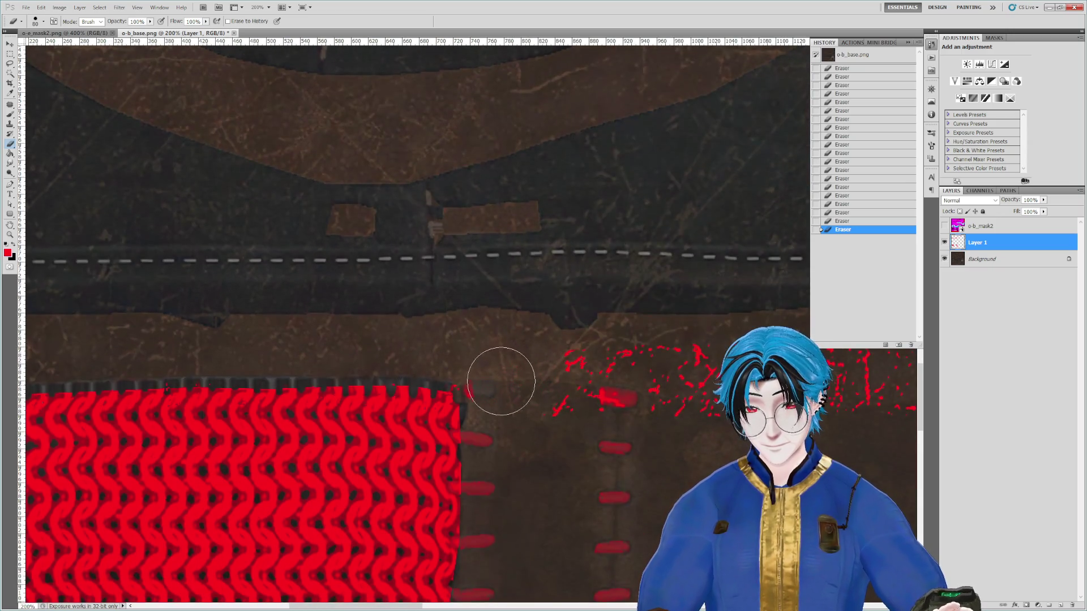
drag(643, 446, 380, 394)
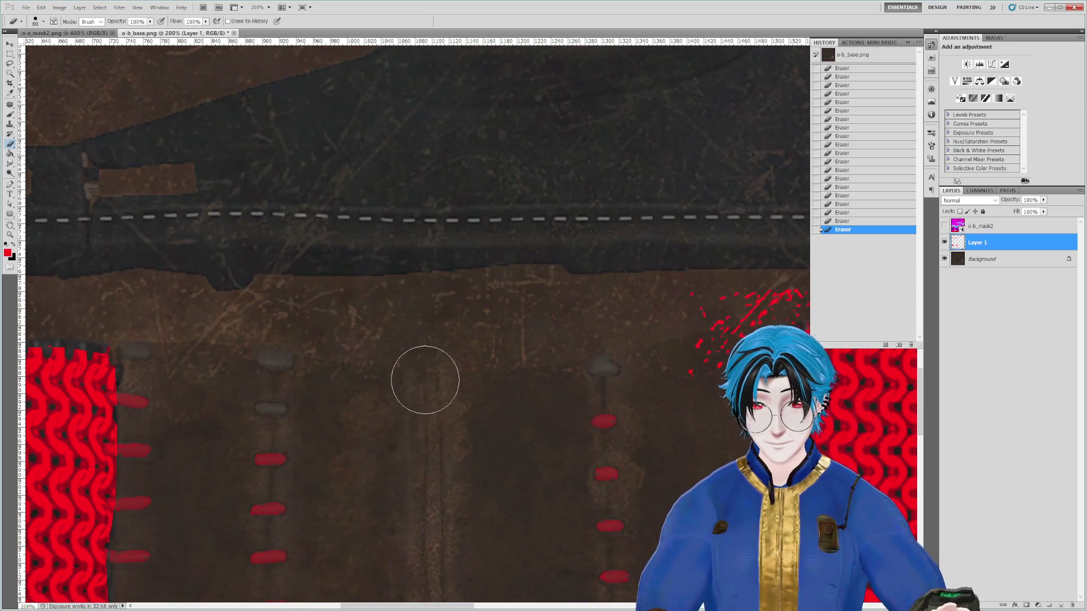
drag(699, 319, 291, 327)
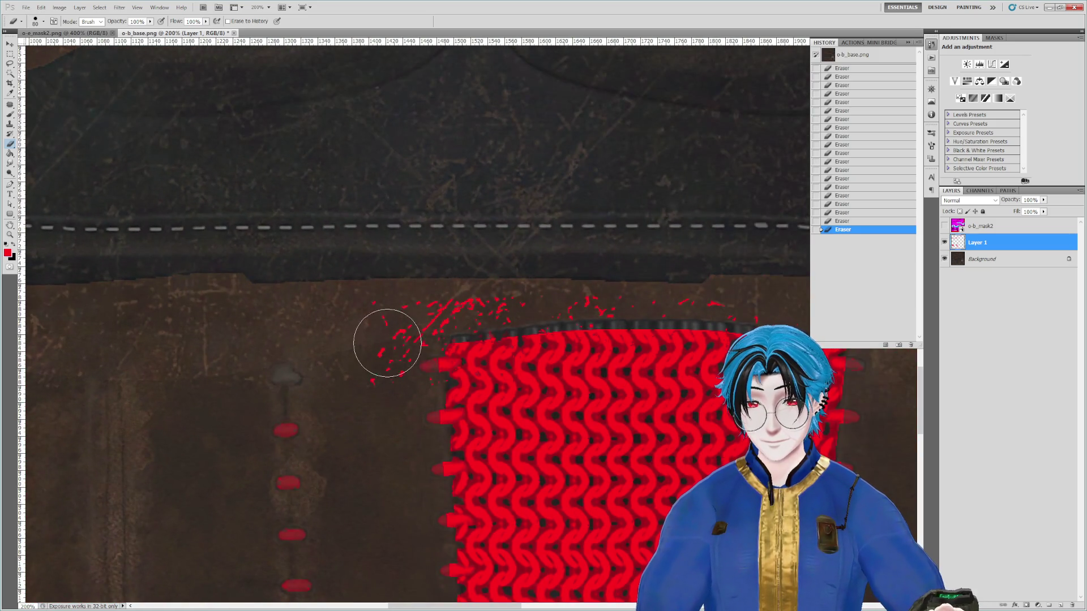
mouse_move(448, 303)
mouse_down()
mouse_move(720, 277)
mouse_move(462, 257)
mouse_up()
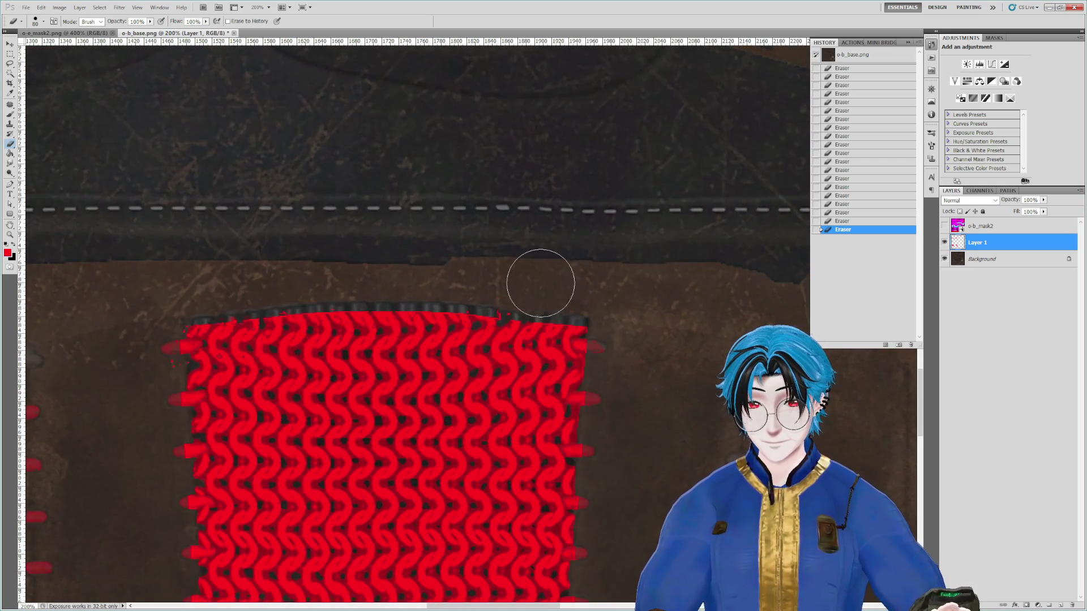
Step: Erase the two red marks on the stitched leather beside the knit panel
drag(613, 522, 592, 167)
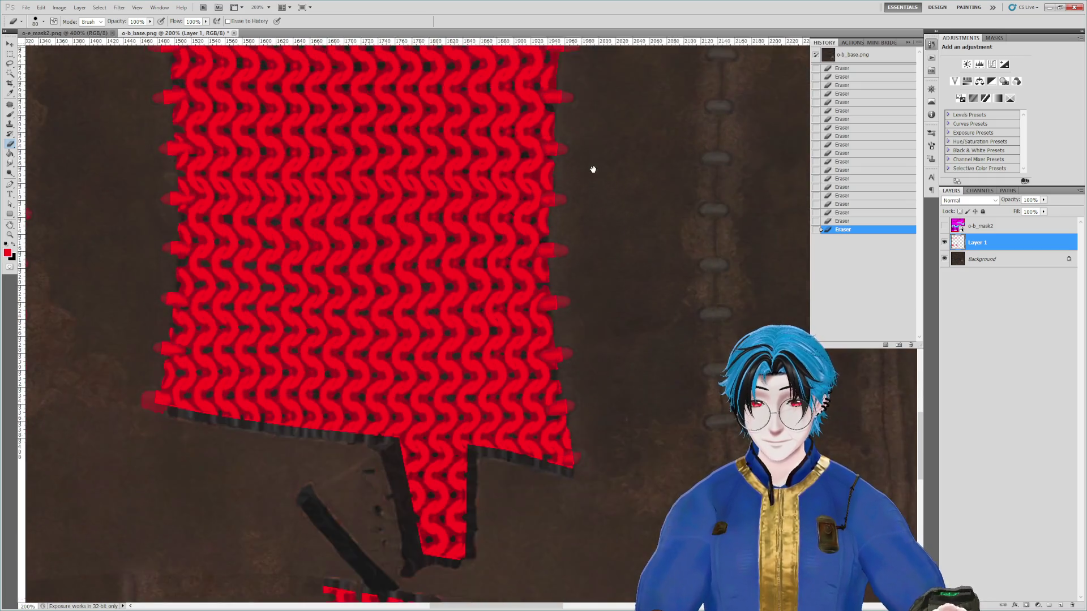
drag(456, 430, 504, 187)
mouse_move(214, 313)
mouse_down()
mouse_move(503, 279)
mouse_move(478, 267)
mouse_move(555, 289)
mouse_up()
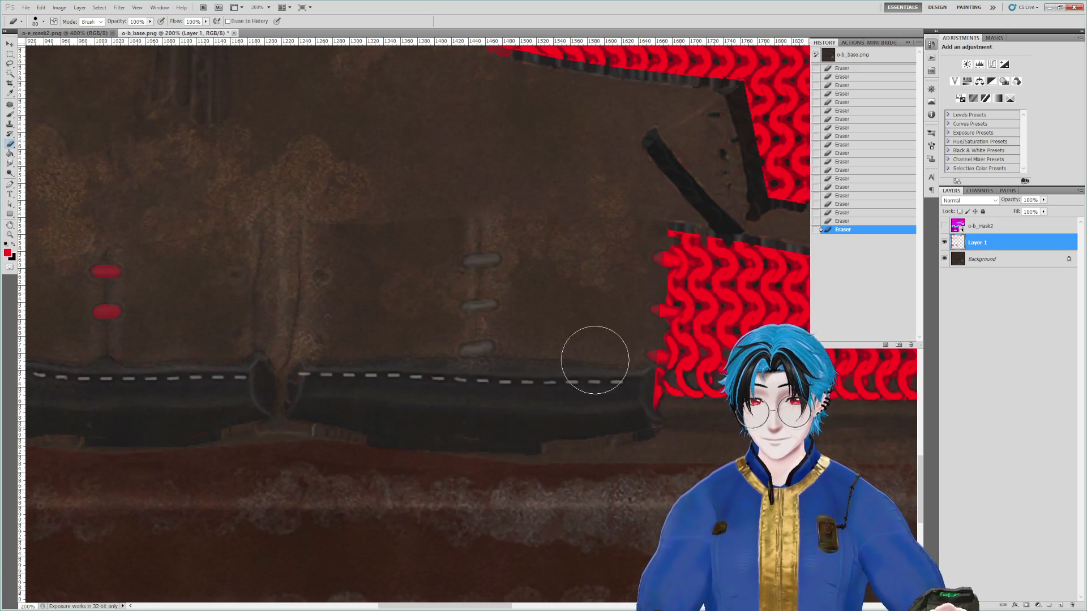
drag(363, 288, 667, 294)
mouse_move(413, 351)
mouse_down()
mouse_move(377, 256)
mouse_move(311, 316)
mouse_move(299, 356)
mouse_up()
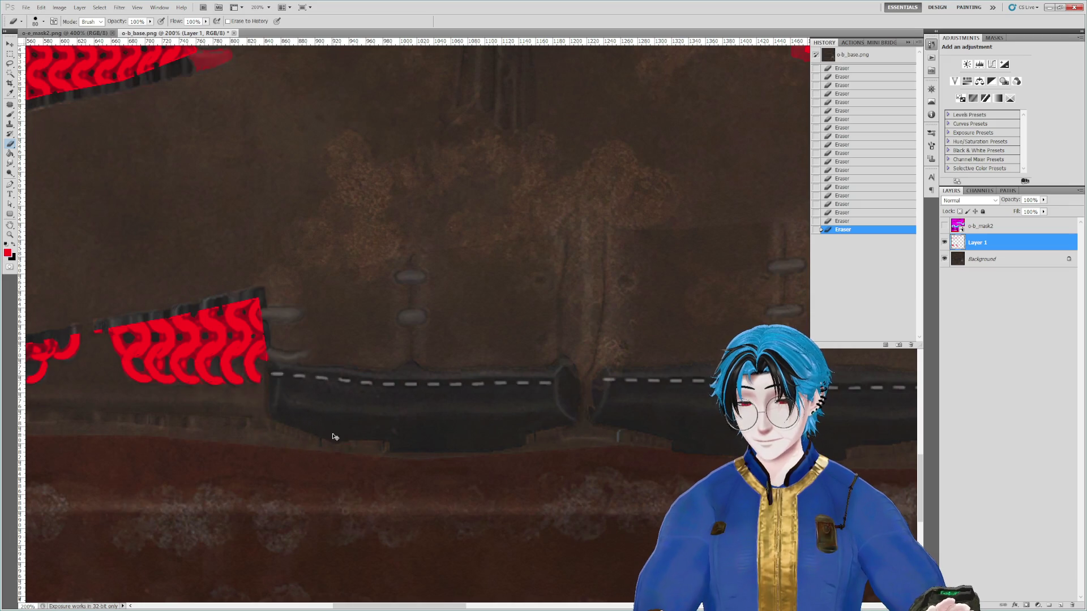
Step: Erase the red stitch marks along the large knit shape's edges, including the three lower ones
drag(202, 424, 648, 427)
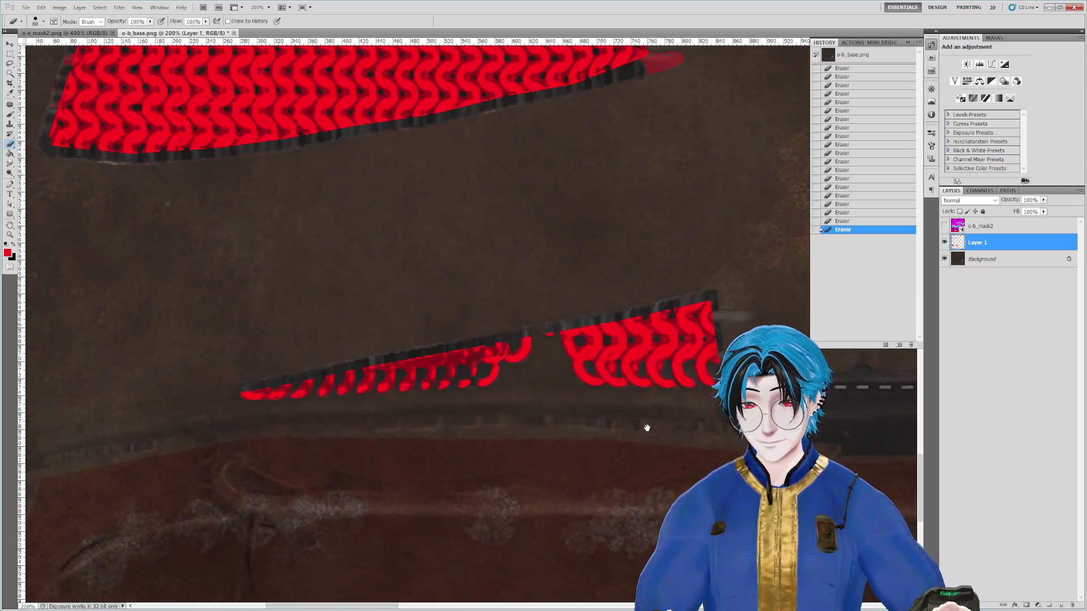
mouse_move(240, 323)
mouse_down()
mouse_move(607, 381)
mouse_move(403, 418)
mouse_up()
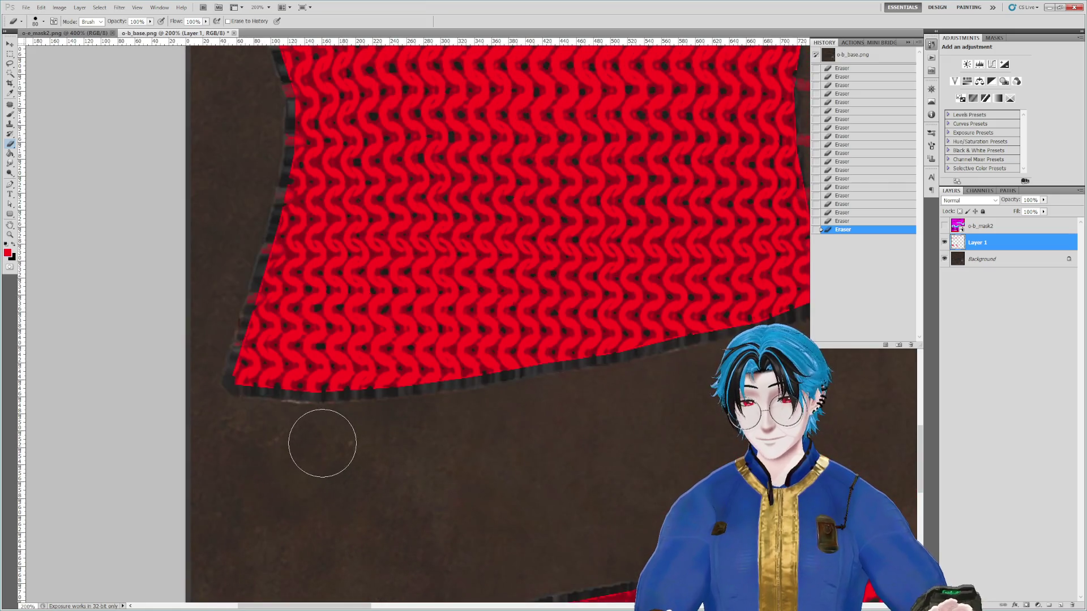
drag(663, 374, 368, 545)
mouse_move(555, 470)
mouse_down()
mouse_move(567, 490)
mouse_move(558, 492)
mouse_up()
mouse_move(665, 368)
mouse_down()
mouse_move(667, 427)
mouse_move(663, 133)
mouse_up()
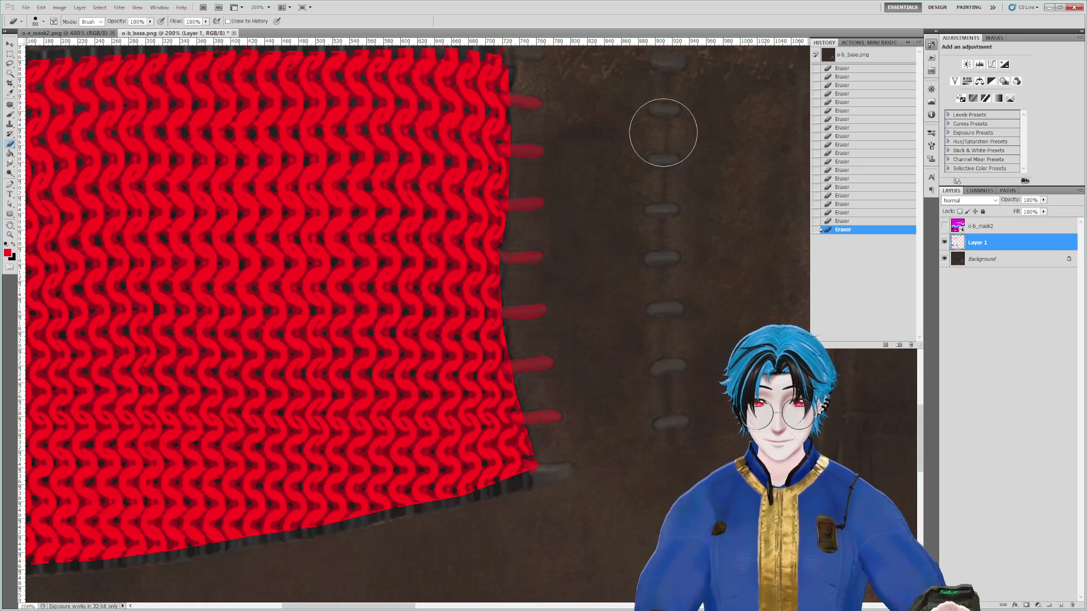
mouse_move(553, 116)
mouse_down()
mouse_move(544, 92)
mouse_move(534, 250)
mouse_up()
drag(537, 307, 553, 412)
Step: Inspect the second red knit piece from bottom to top, then zoom out to the whole texture
mouse_move(630, 297)
mouse_down()
mouse_move(674, 466)
mouse_move(458, 317)
mouse_up()
drag(526, 504, 490, 392)
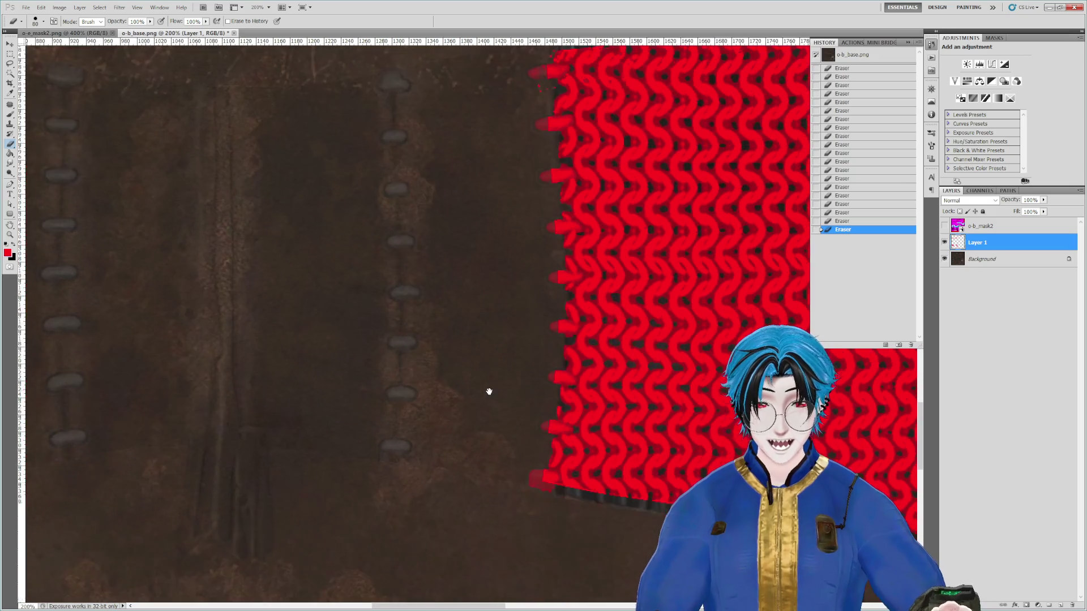
drag(485, 487, 290, 364)
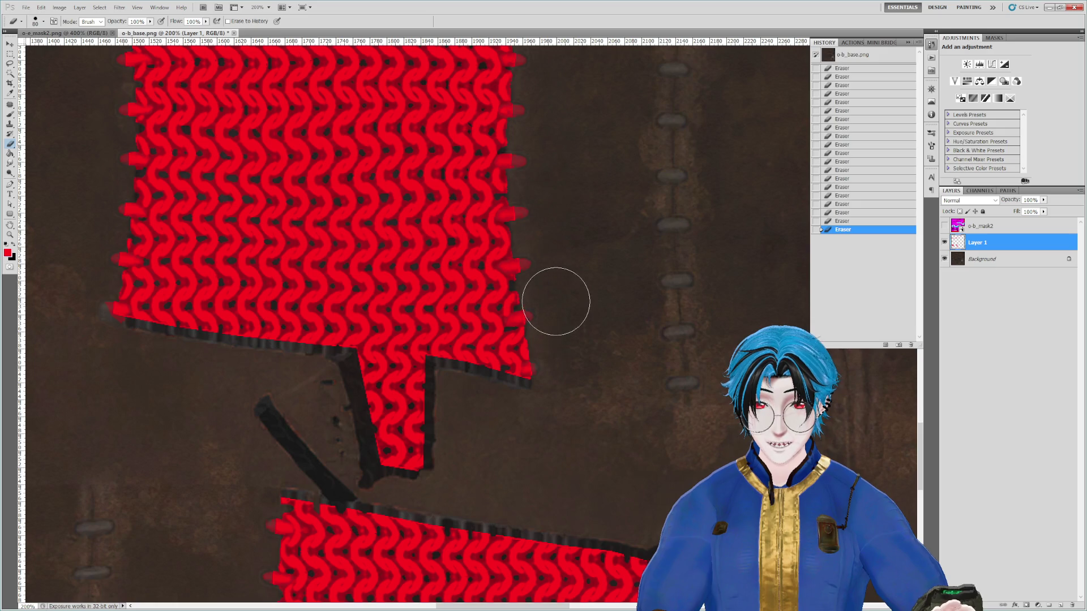
drag(545, 145, 546, 309)
drag(553, 111, 566, 234)
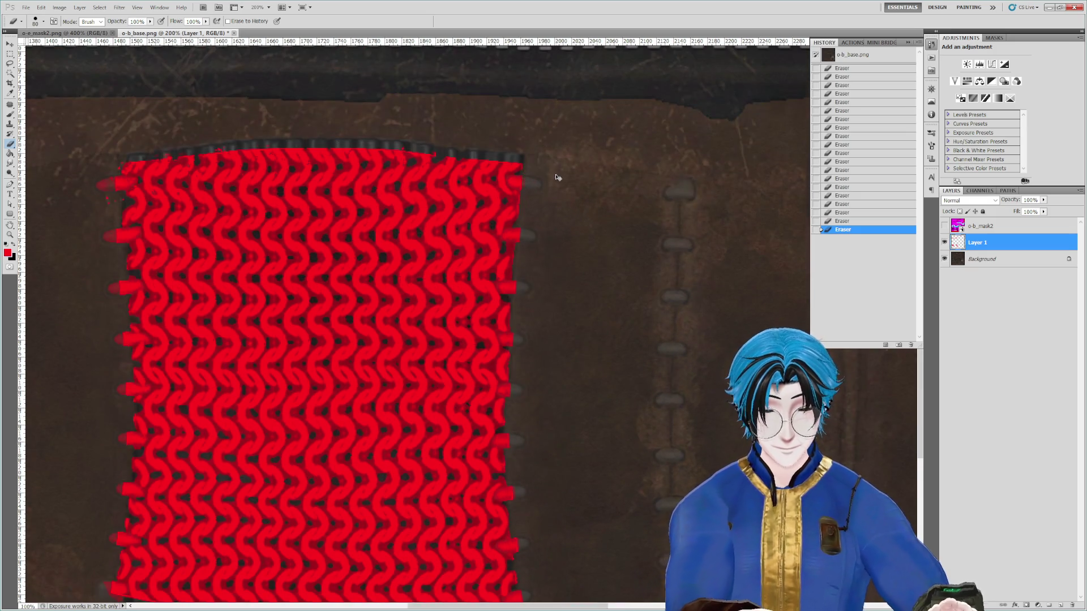
key(ctrl+minus)
key(ctrl+minus)
key(ctrl+minus)
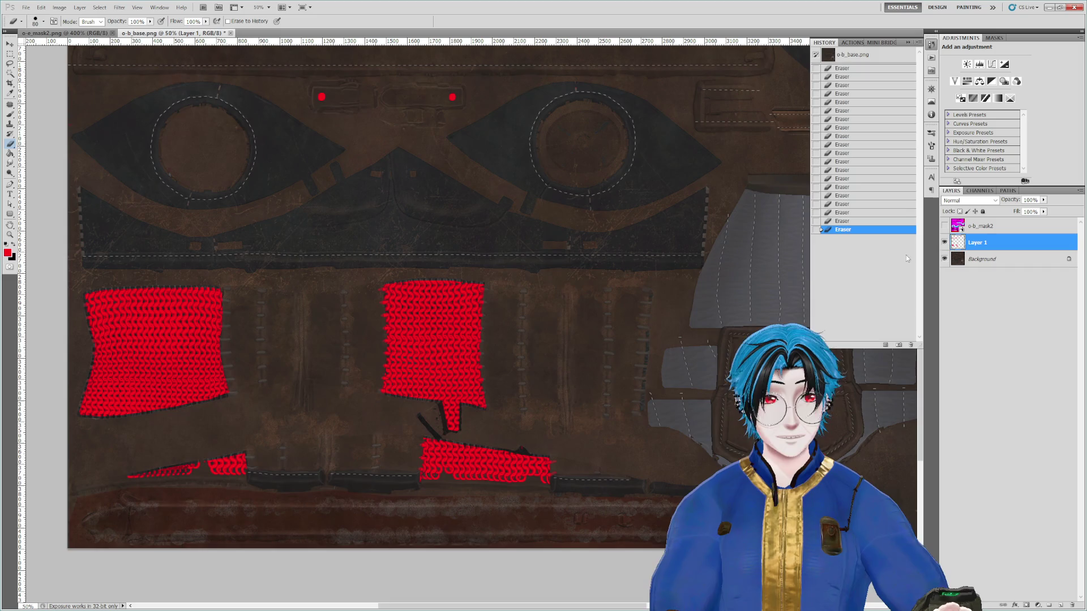
Step: Add a new layer above Background filled with solid black
click(988, 260)
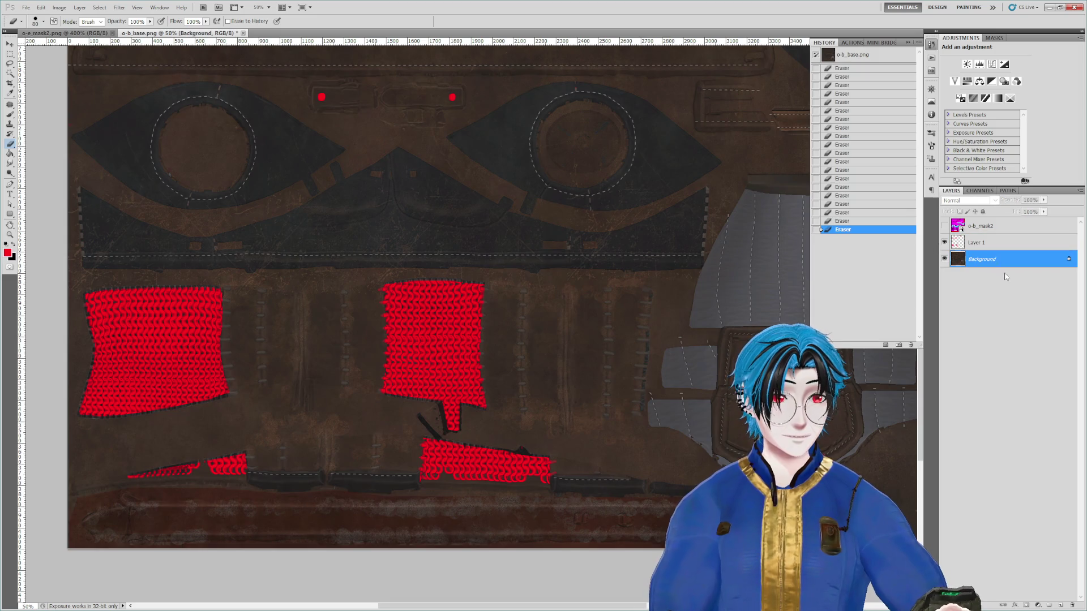
click(1058, 605)
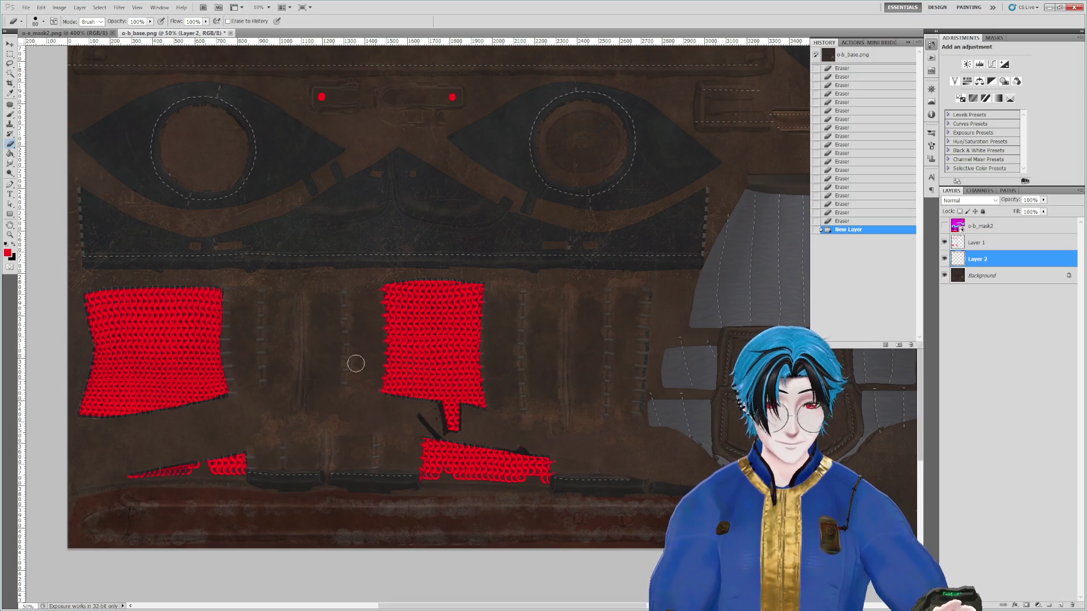
click(10, 153)
click(549, 182)
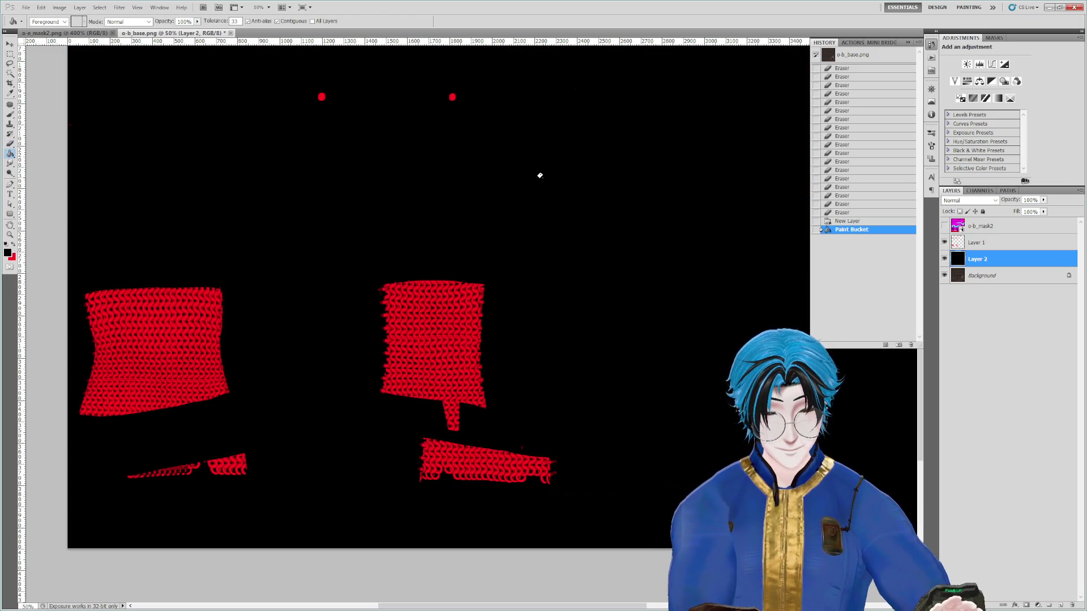
Step: Erase leftover stray red marks and the faint red dot on Layer 1, checking against the texture
click(10, 143)
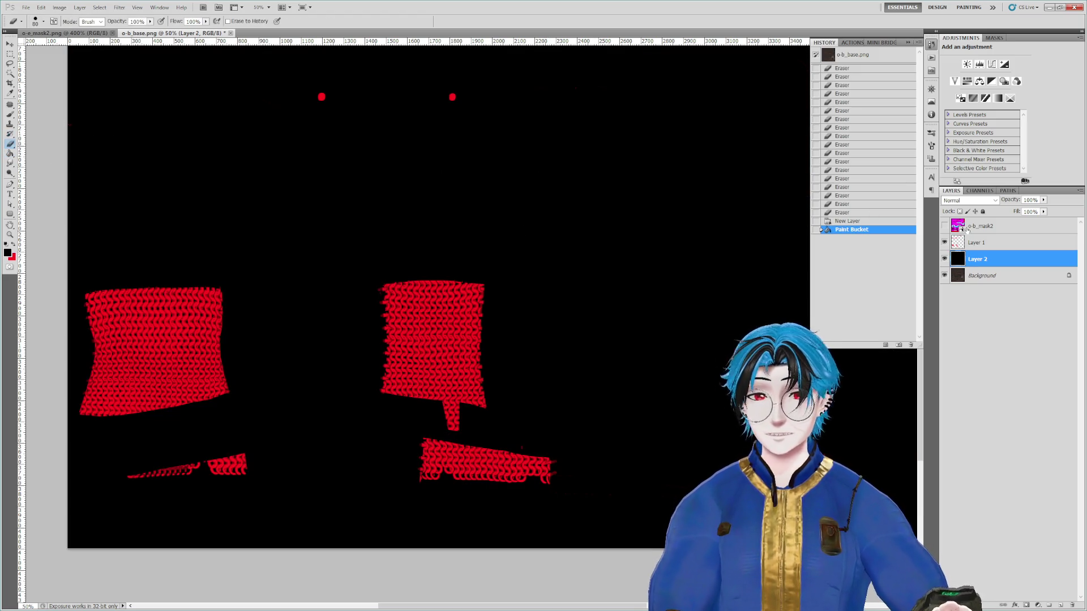
key(alt+bracketright)
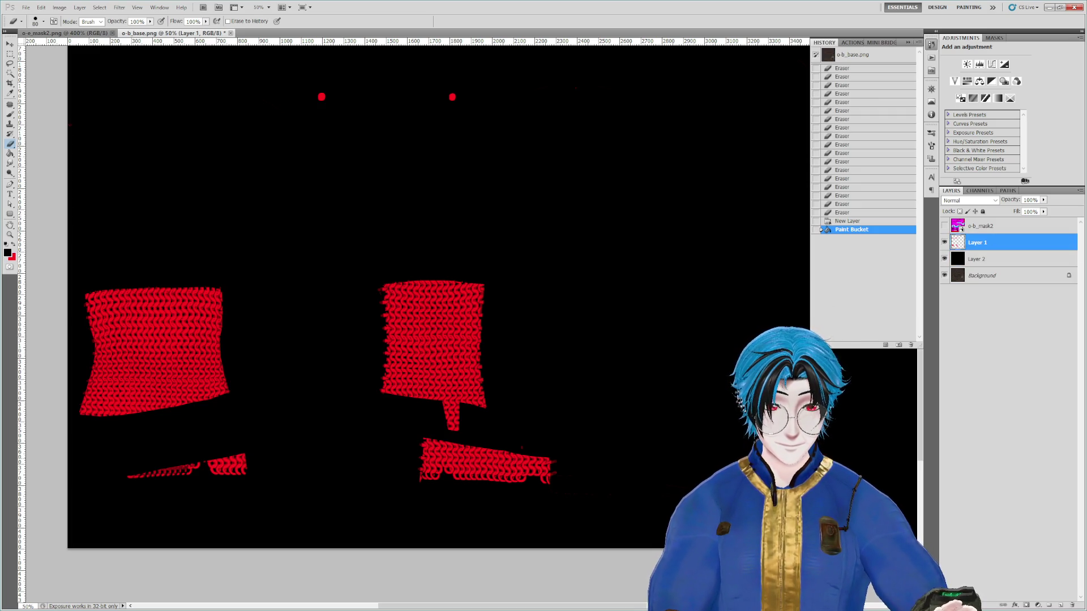
click(523, 442)
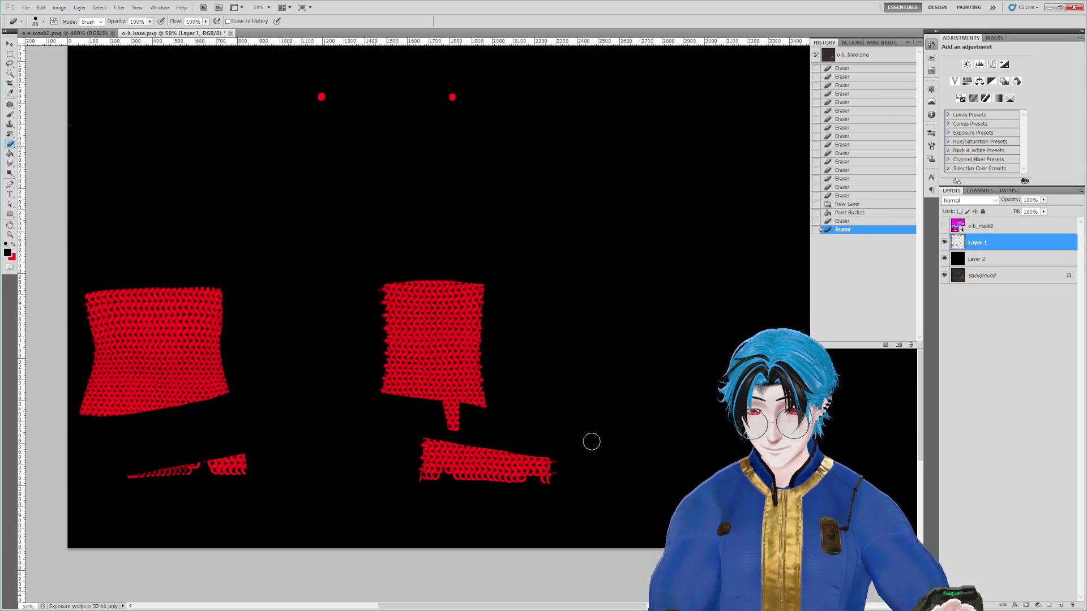
drag(676, 502, 476, 521)
scroll(325, 508, down, 3)
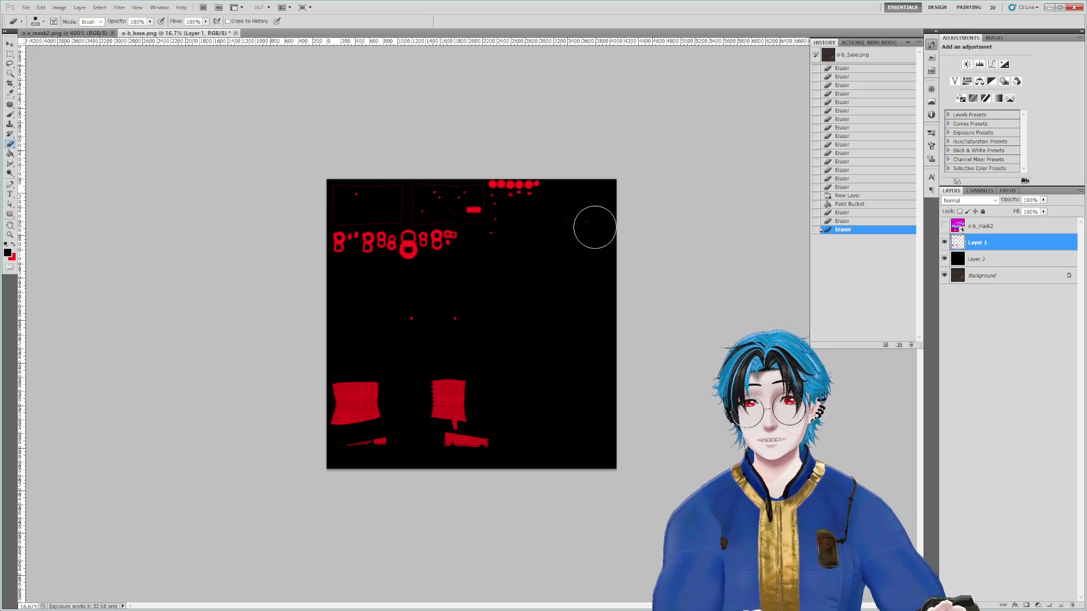
click(588, 226)
click(944, 260)
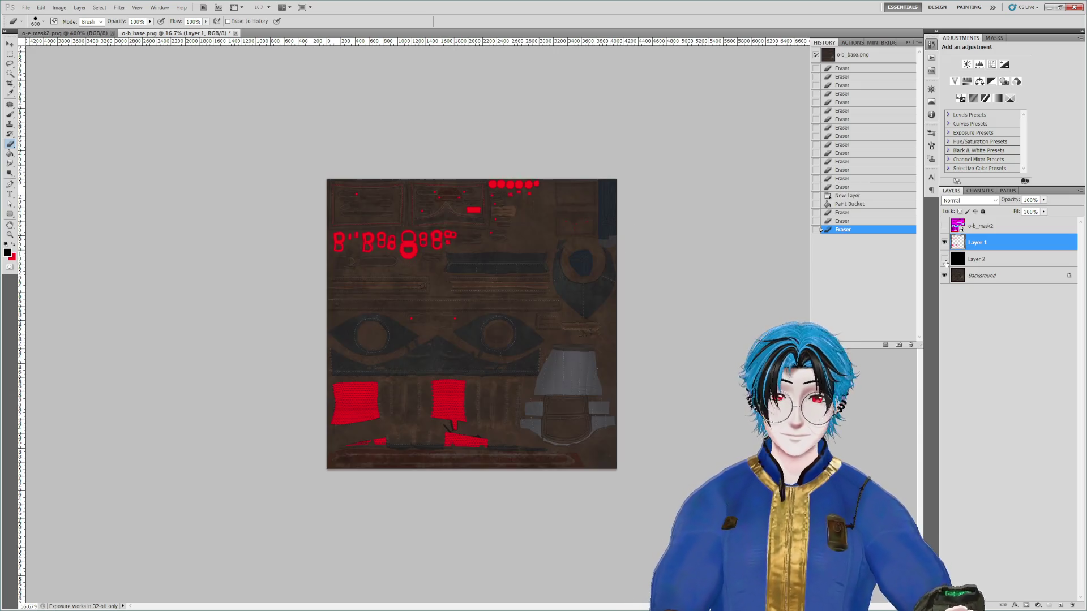
click(944, 259)
Step: With a much smaller eraser, remove the dashed red outlines of the top box
scroll(470, 324, up, 3)
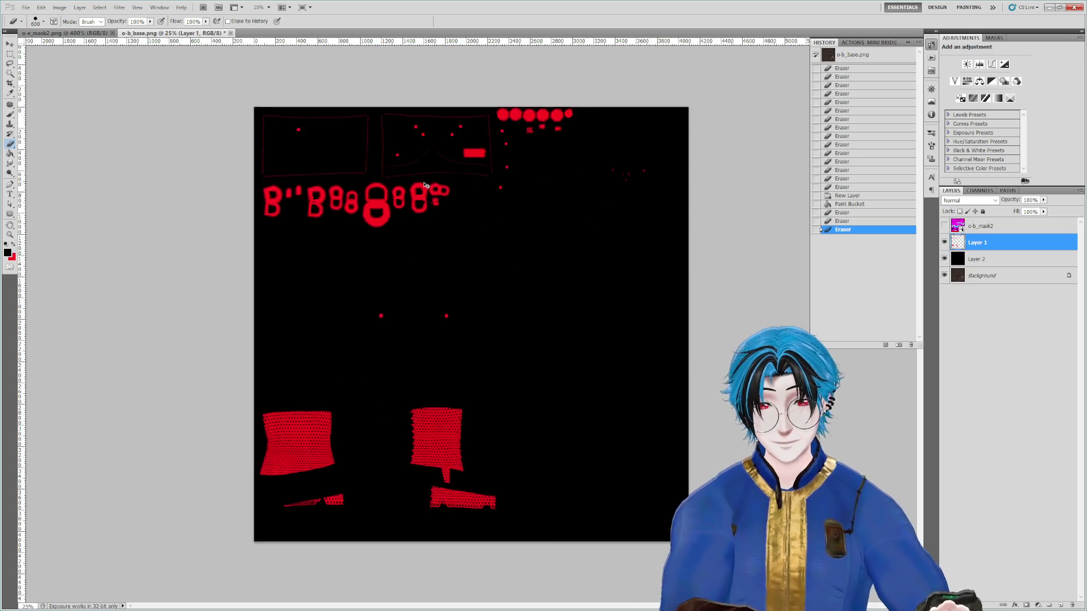
scroll(582, 492, up, 5)
scroll(566, 453, up, 2)
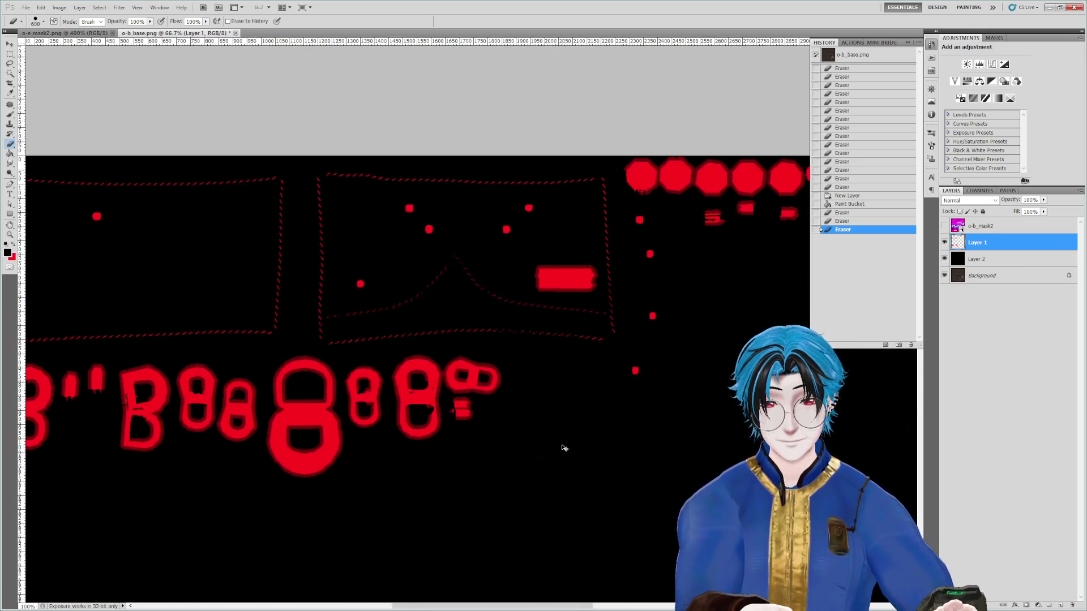
key(bracketleft)
key(bracketleft)
key(bracketleft)
mouse_move(660, 340)
mouse_down()
mouse_move(686, 299)
mouse_move(669, 110)
mouse_move(243, 111)
mouse_move(250, 305)
mouse_move(343, 336)
mouse_move(663, 320)
mouse_move(456, 238)
mouse_move(301, 308)
mouse_move(186, 293)
mouse_move(669, 323)
mouse_up()
mouse_move(644, 381)
mouse_down()
mouse_move(663, 141)
mouse_move(258, 135)
mouse_move(249, 347)
mouse_move(633, 366)
mouse_up()
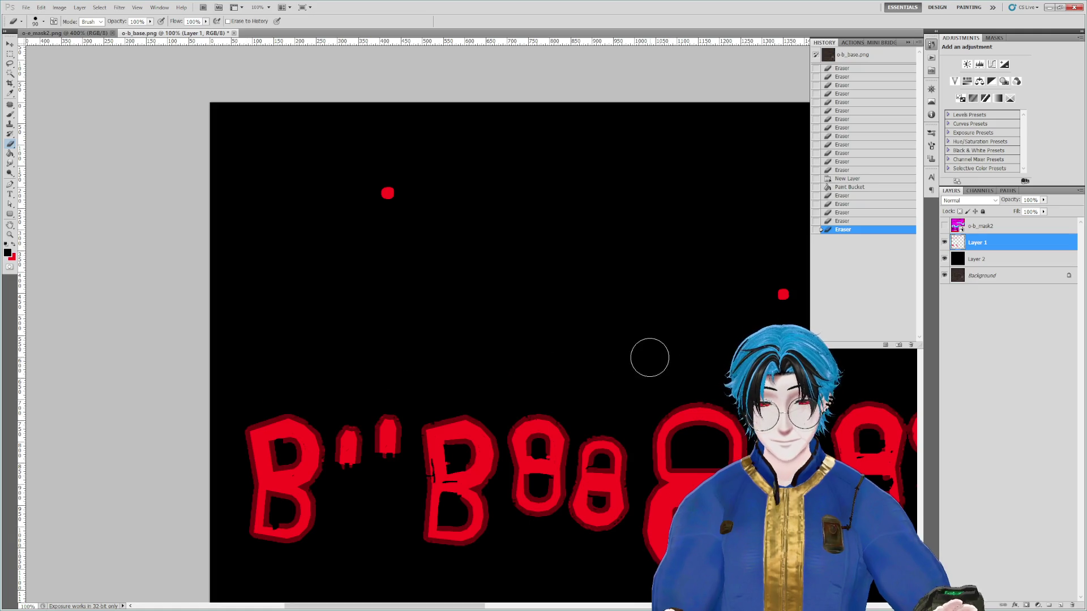
scroll(644, 354, down, 3)
drag(734, 403, 525, 277)
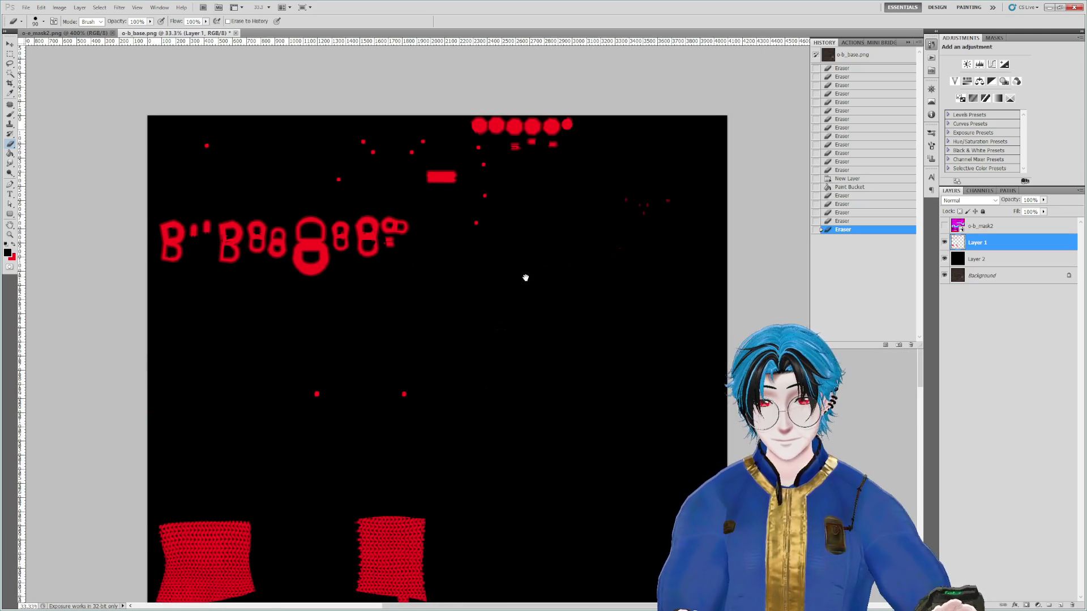
drag(539, 358, 551, 284)
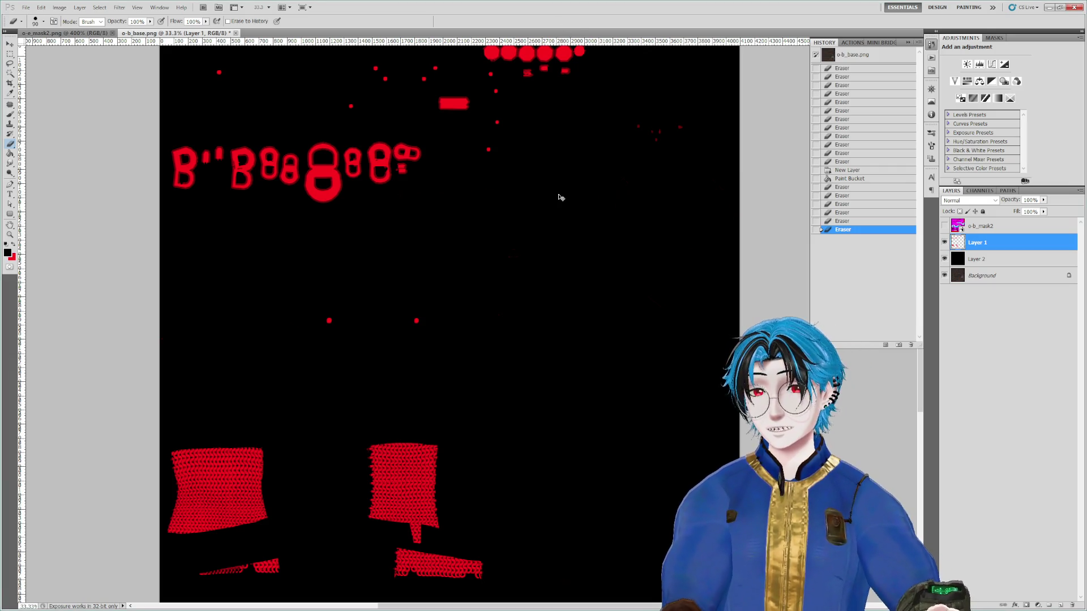
click(25, 7)
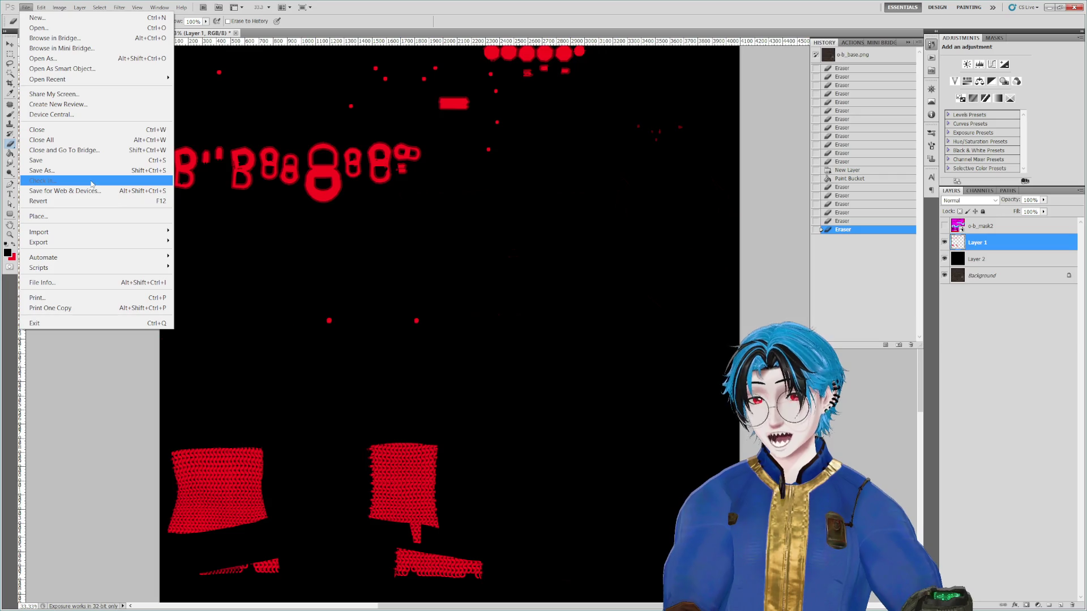
Step: Save the mask as a PNG with 'MetalM' appended to the file name, then minimise Photoshop
click(46, 171)
click(226, 431)
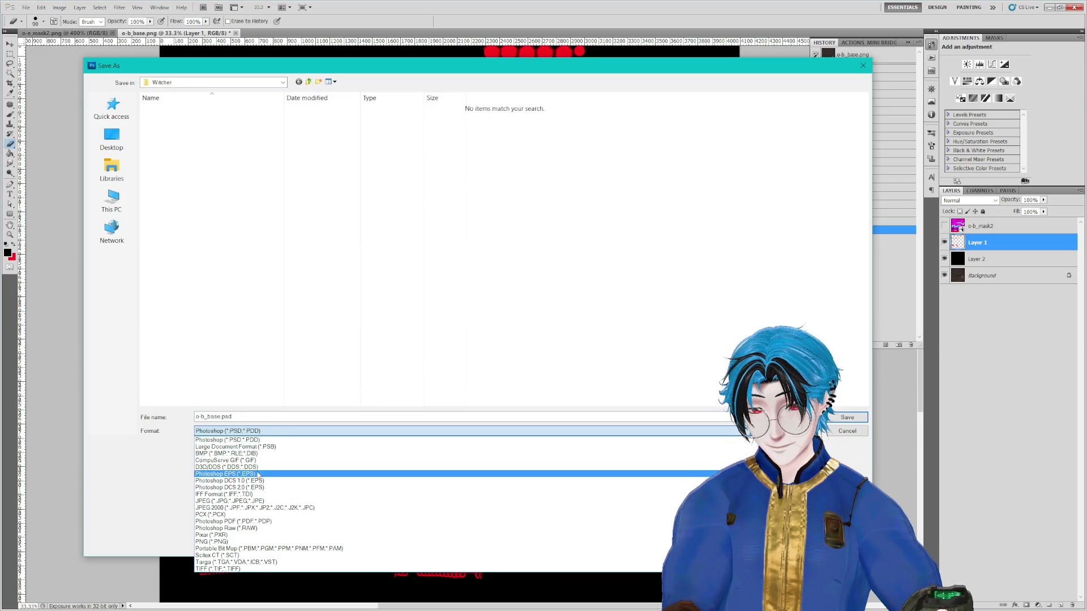
click(218, 542)
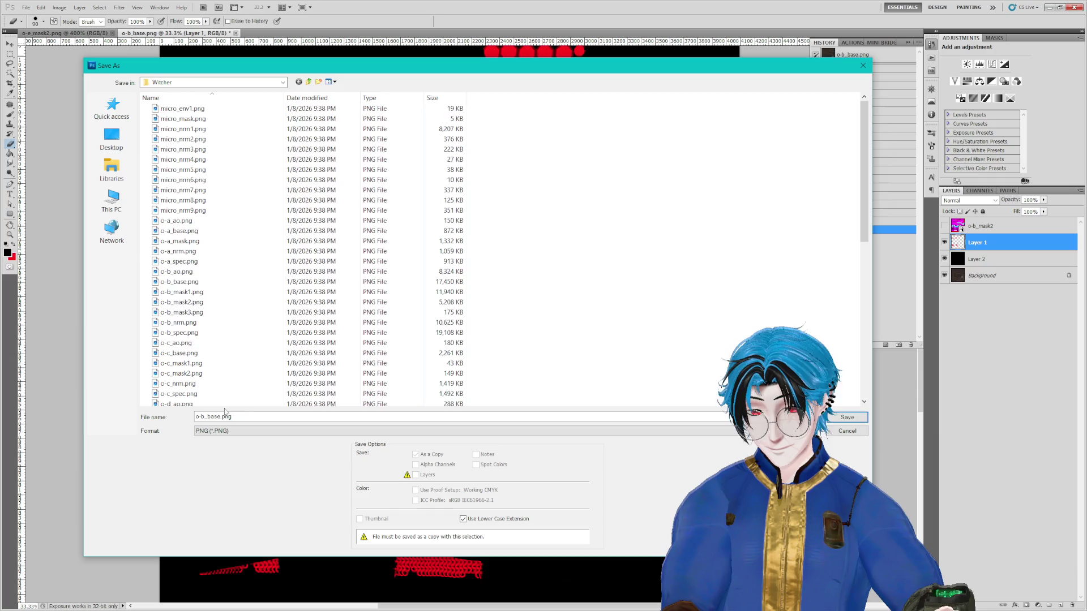
text(MetalM)
key(Return)
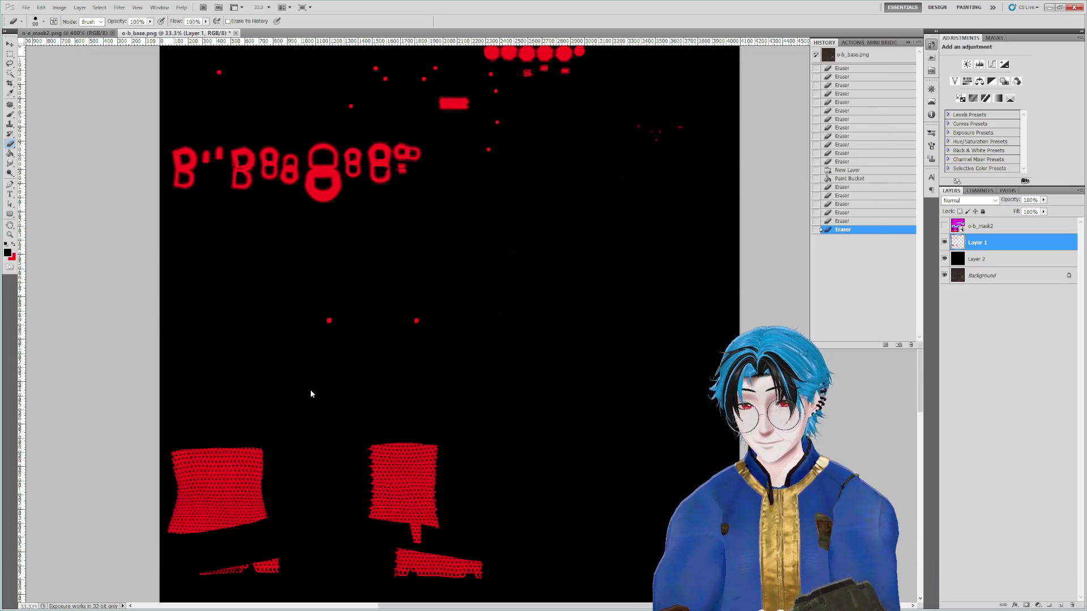
click(734, 141)
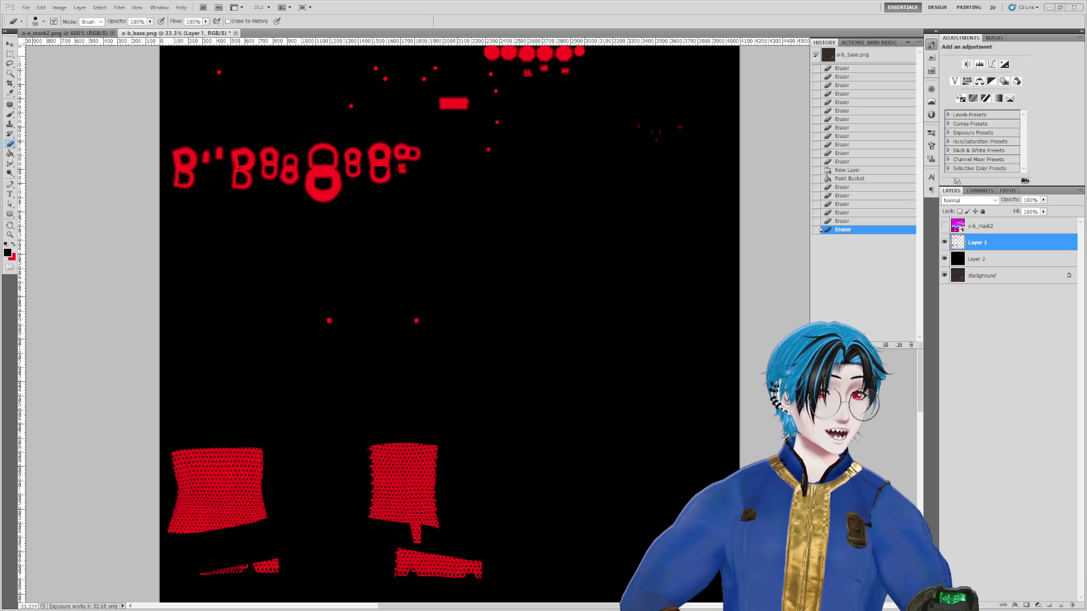
click(1049, 7)
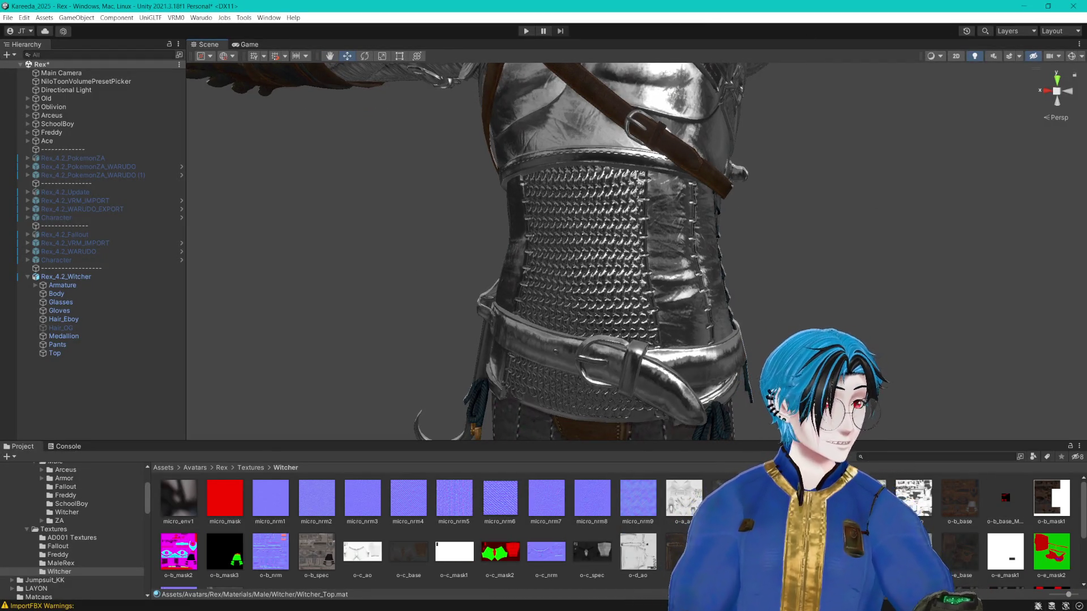
Step: Zoom and pan the Unity Scene view from the armored torso down to the boots, then return to Photoshop
scroll(483, 509, down, 1)
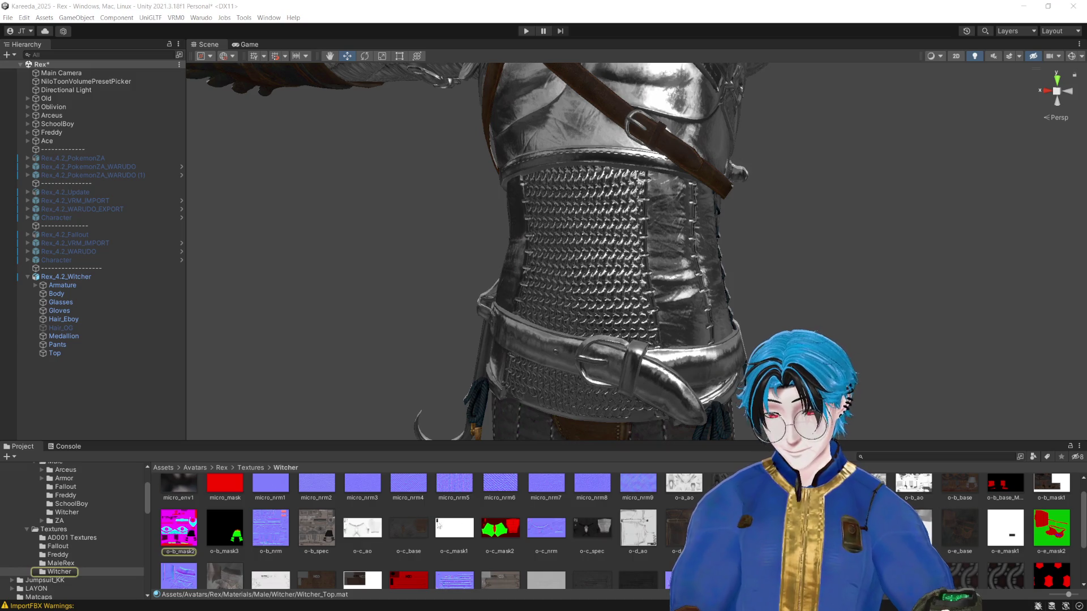
scroll(533, 515, up, 1)
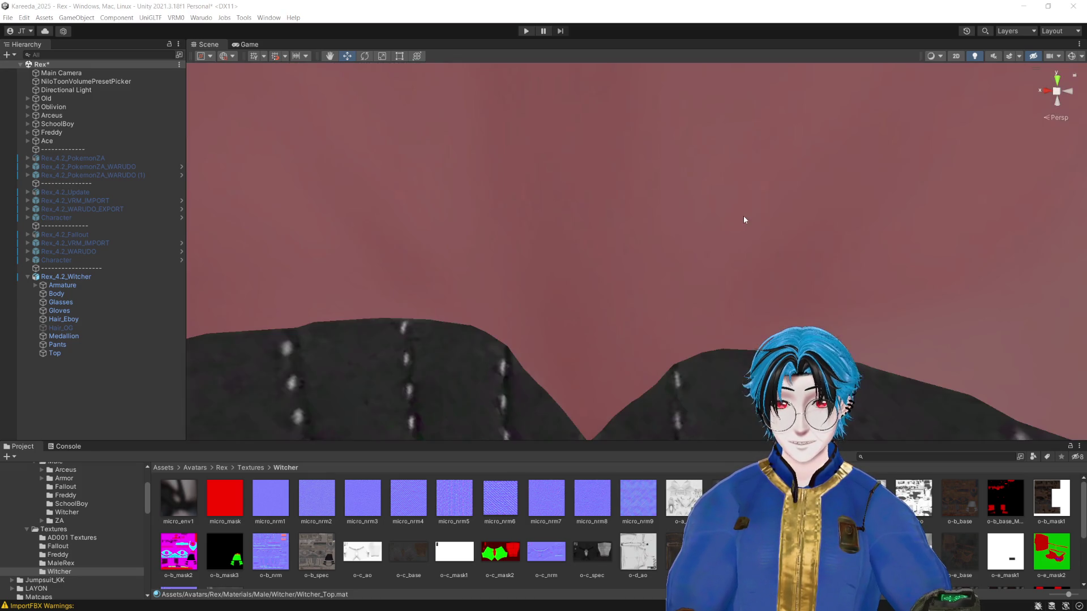
scroll(753, 220, up, 5)
scroll(766, 224, down, 10)
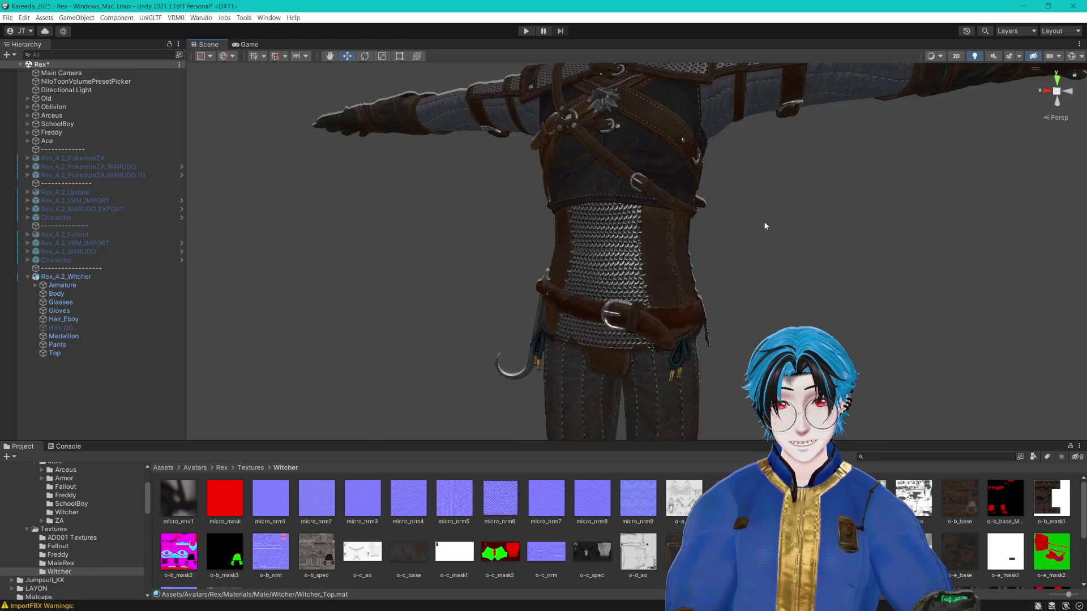
scroll(772, 238, up, 2)
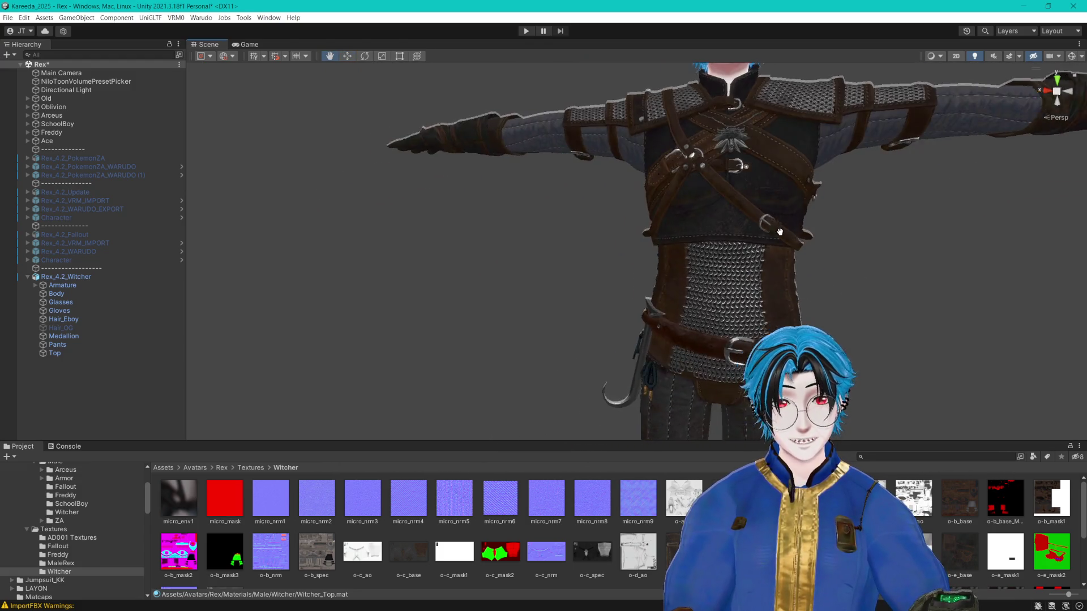
key(Right)
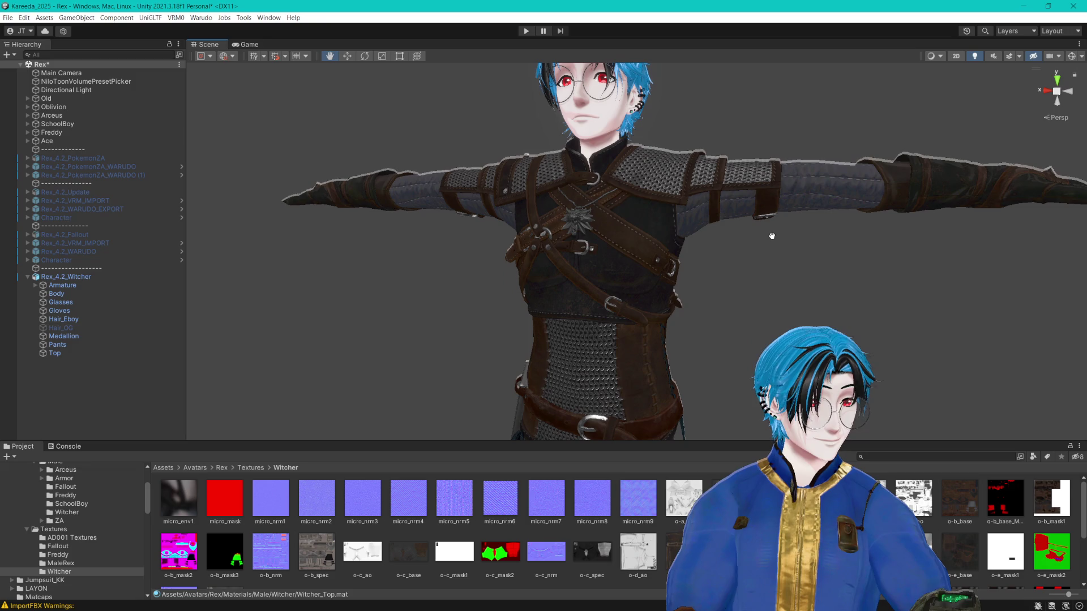
key(Left)
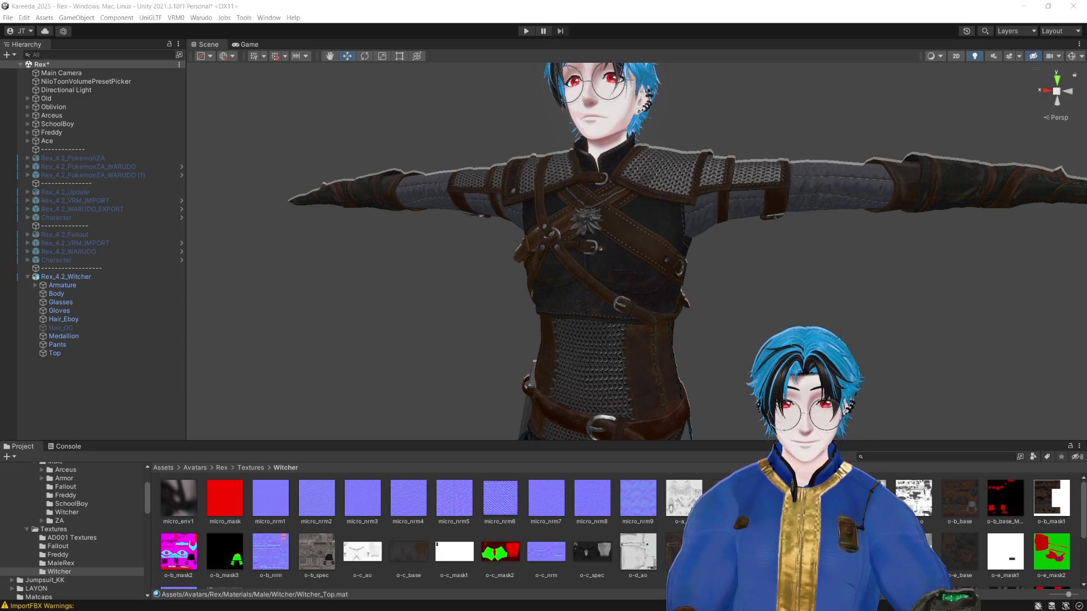
mouse_move(1044, 139)
mouse_down()
mouse_move(842, 168)
mouse_move(856, 126)
mouse_move(843, 132)
mouse_move(845, 156)
mouse_up()
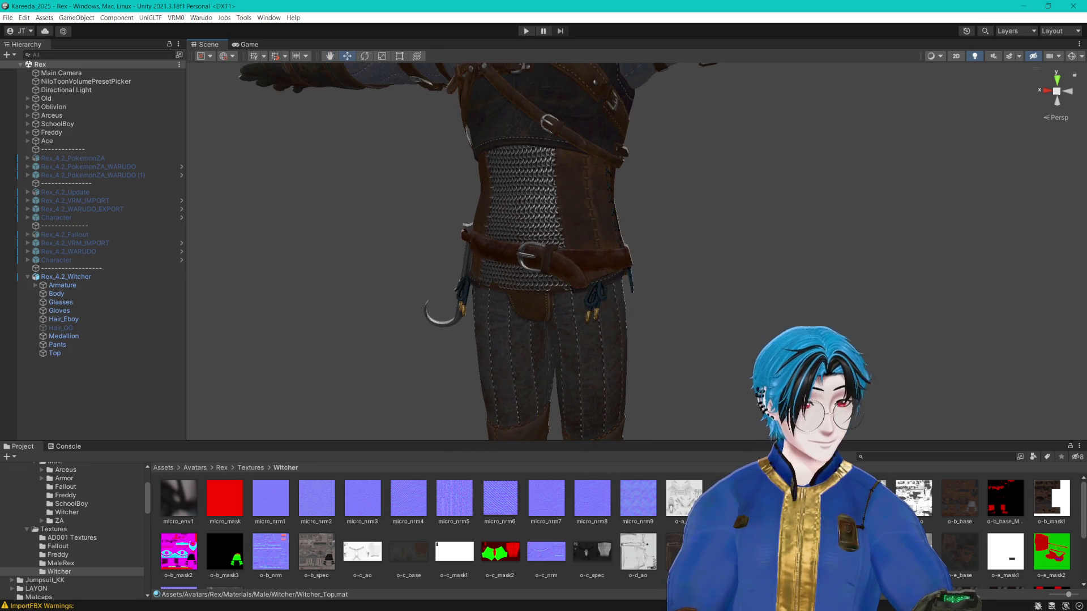
key(alt+Tab)
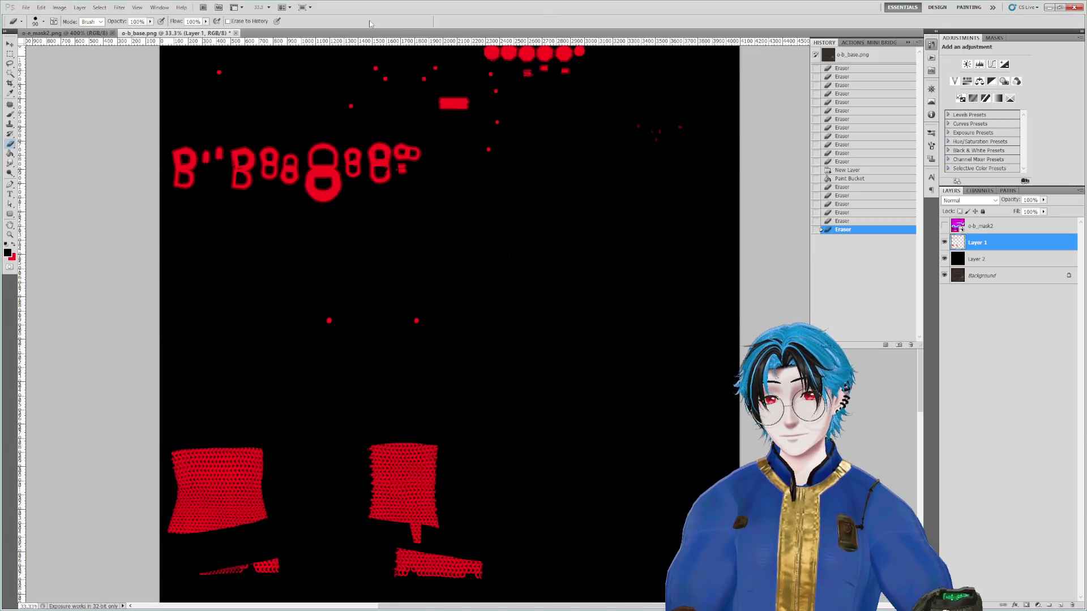
Step: Delete the o-b_mask2, Layer 1 and Layer 2 mask layers
shift+click(961, 230)
shift+click(983, 259)
key(Delete)
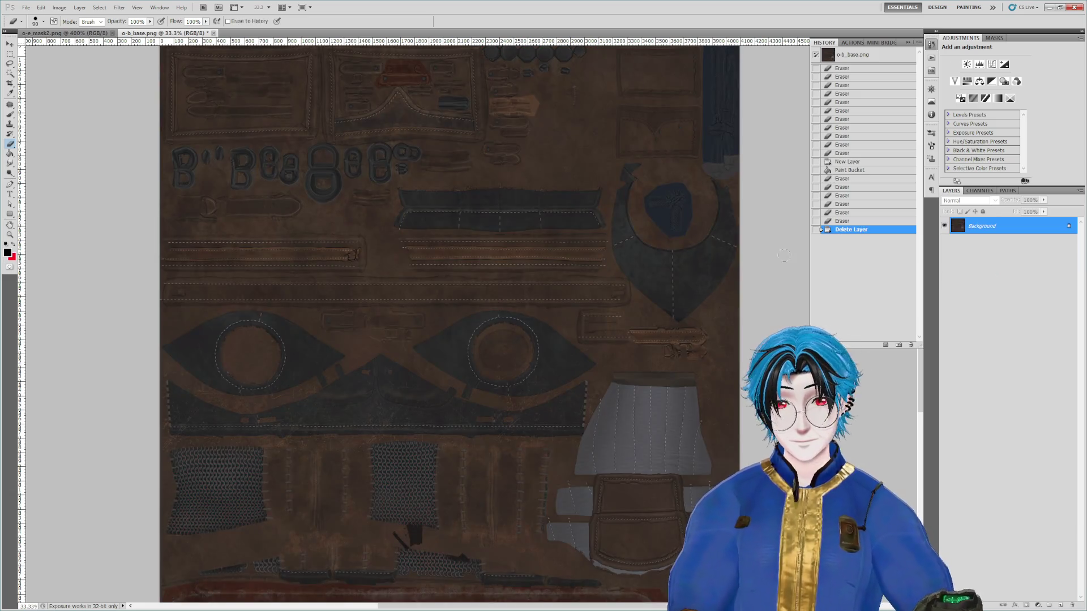
Step: Apply Filter > Noise > Reduce Noise to the o-b_base texture, then switch to Unity
click(123, 9)
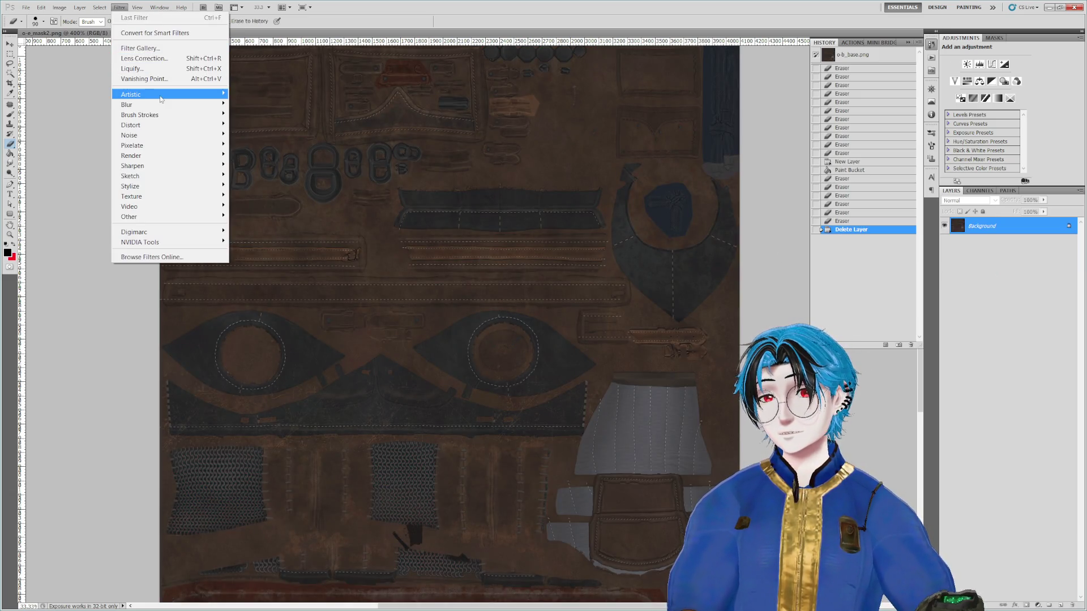
mouse_move(164, 106)
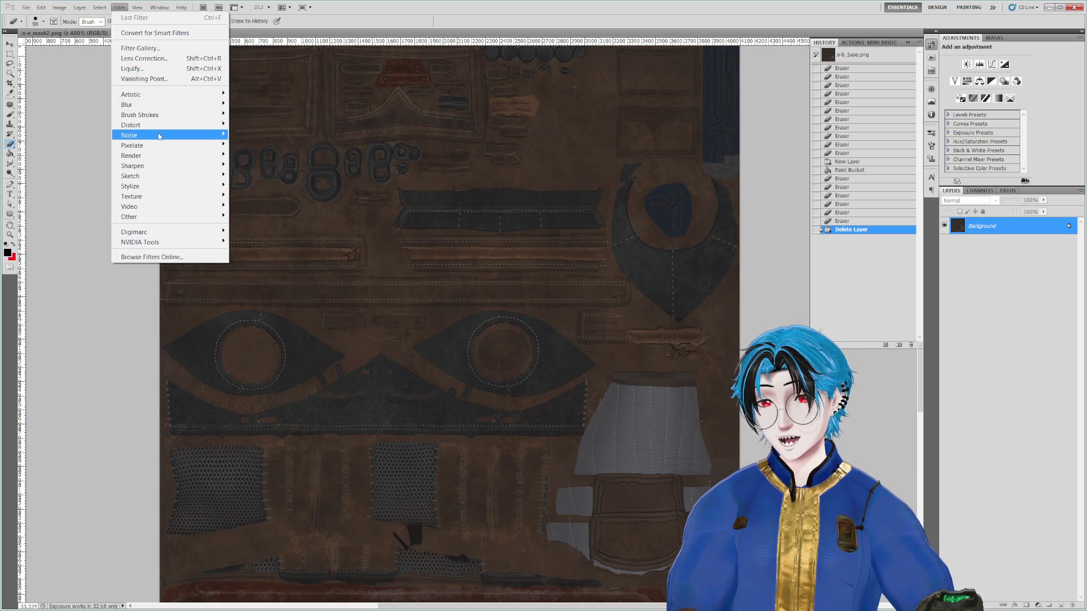
mouse_move(161, 136)
click(279, 178)
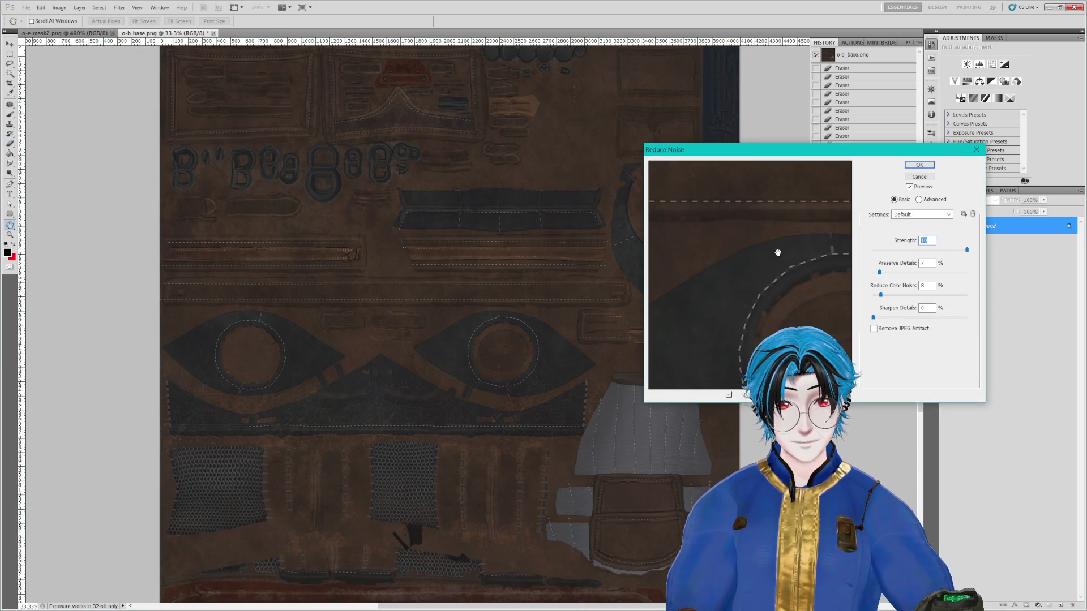
drag(807, 279, 731, 230)
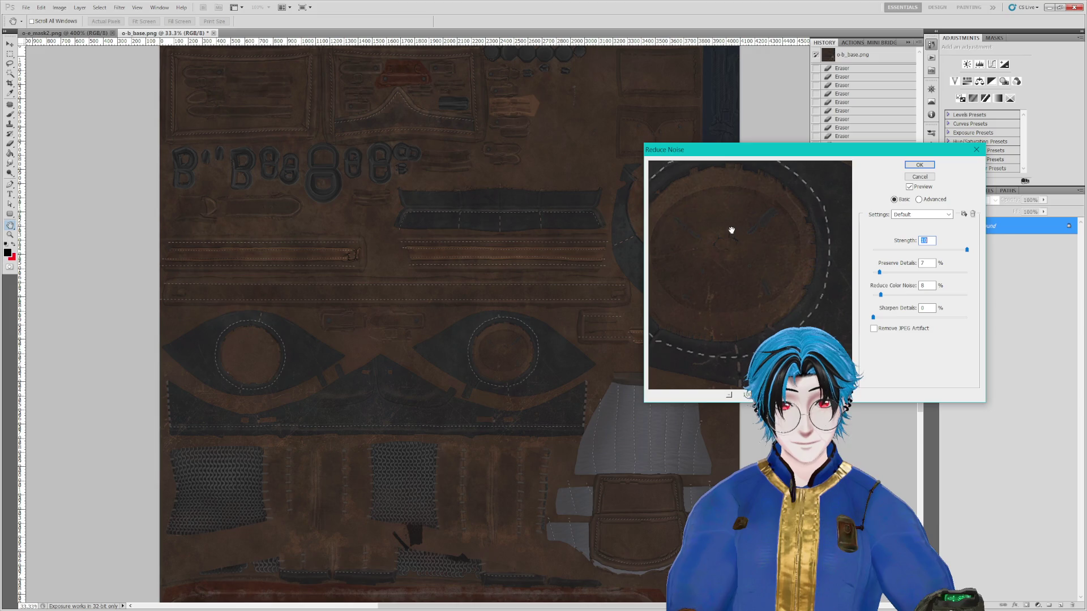
click(918, 166)
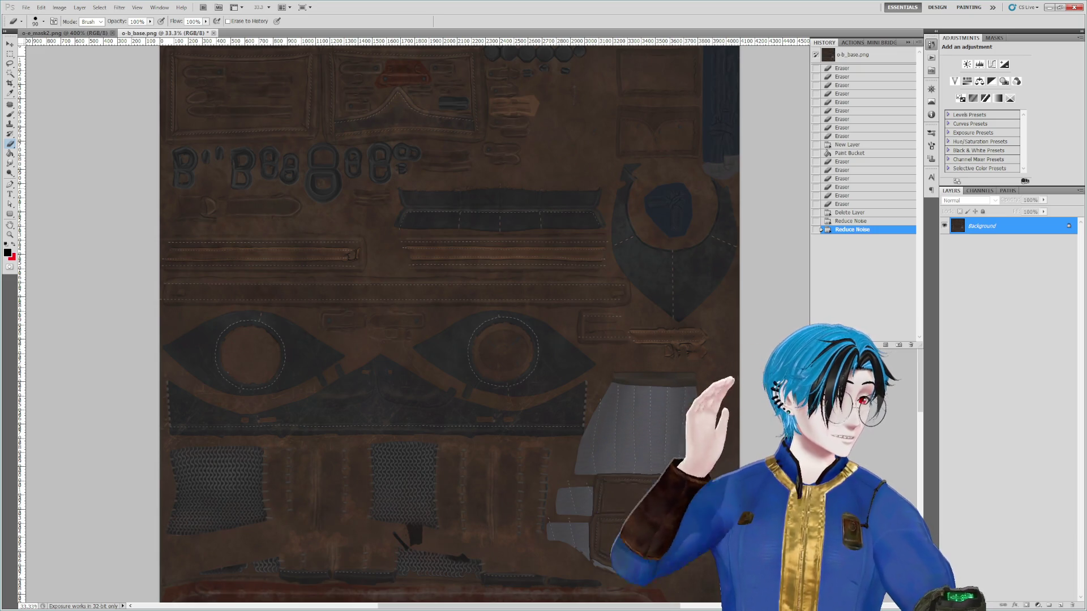
key(alt+Tab)
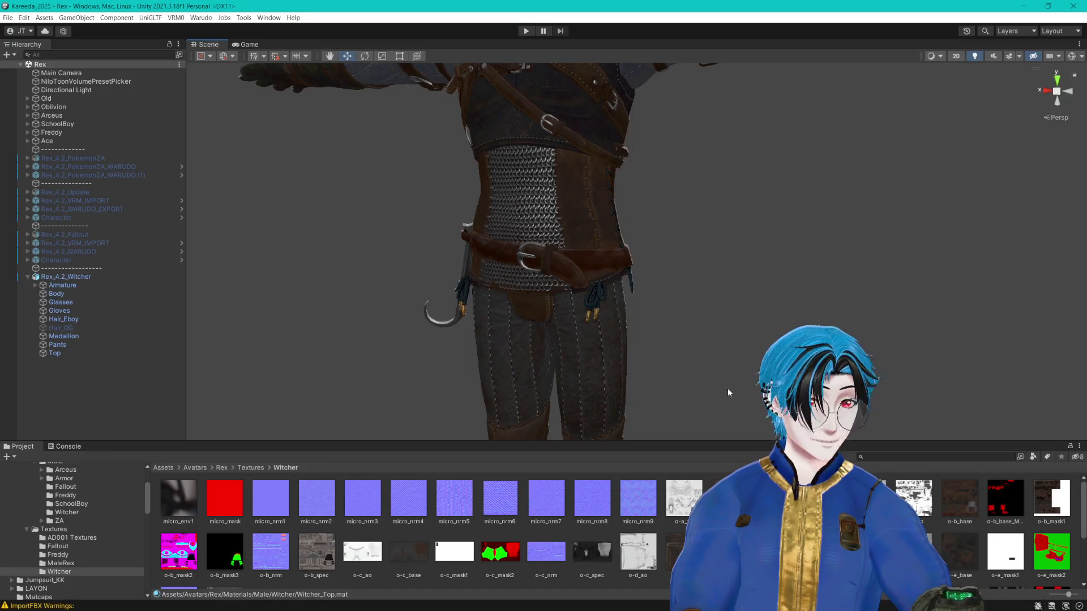
scroll(653, 199, down, 2)
scroll(653, 198, up, 5)
scroll(653, 198, down, 3)
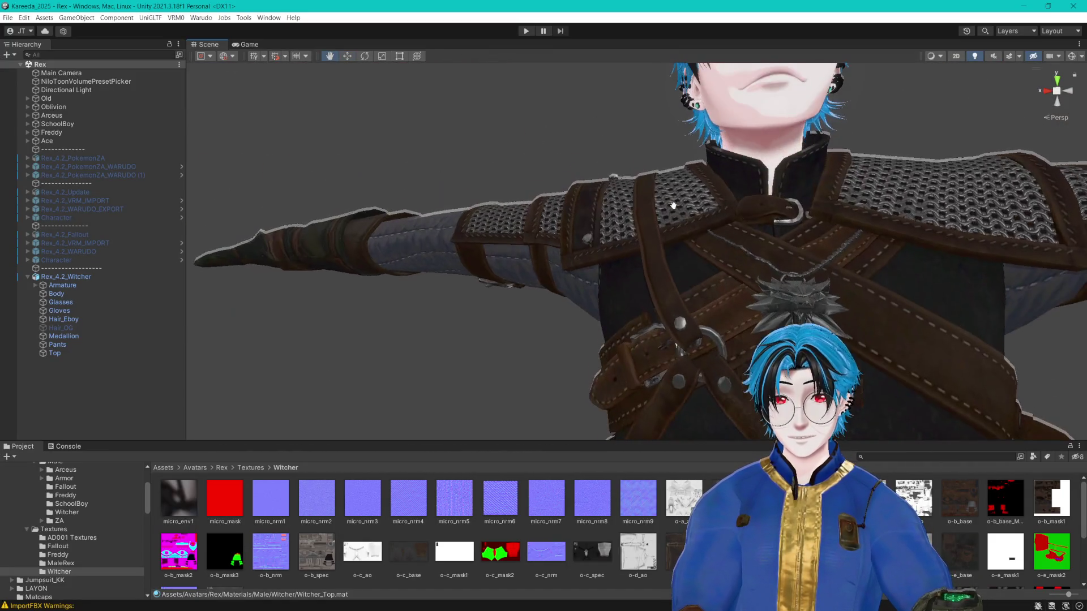
scroll(667, 203, up, 4)
scroll(711, 275, down, 5)
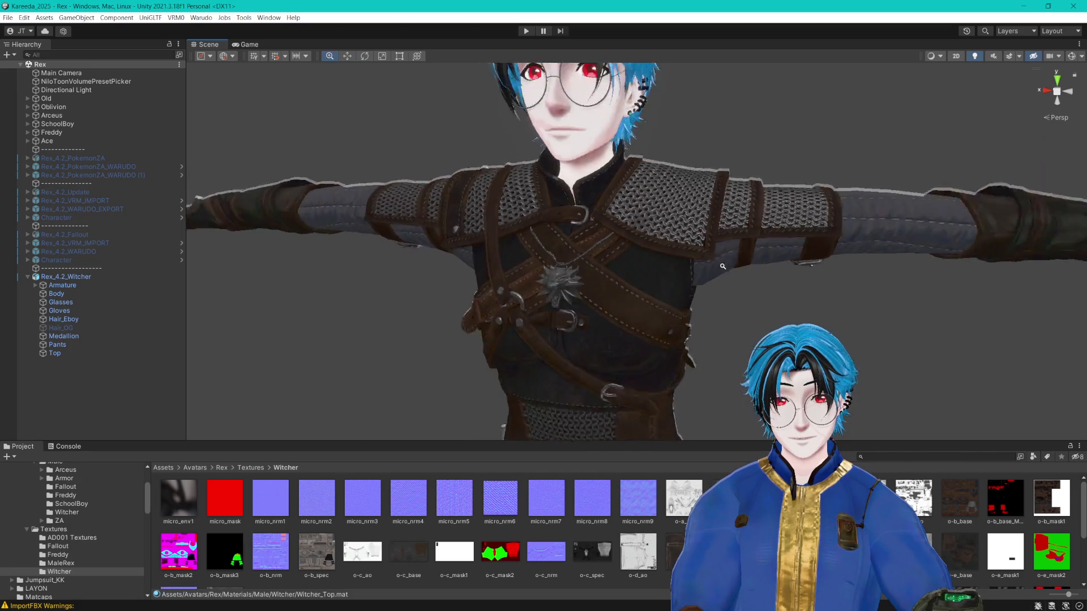
scroll(718, 249, up, 5)
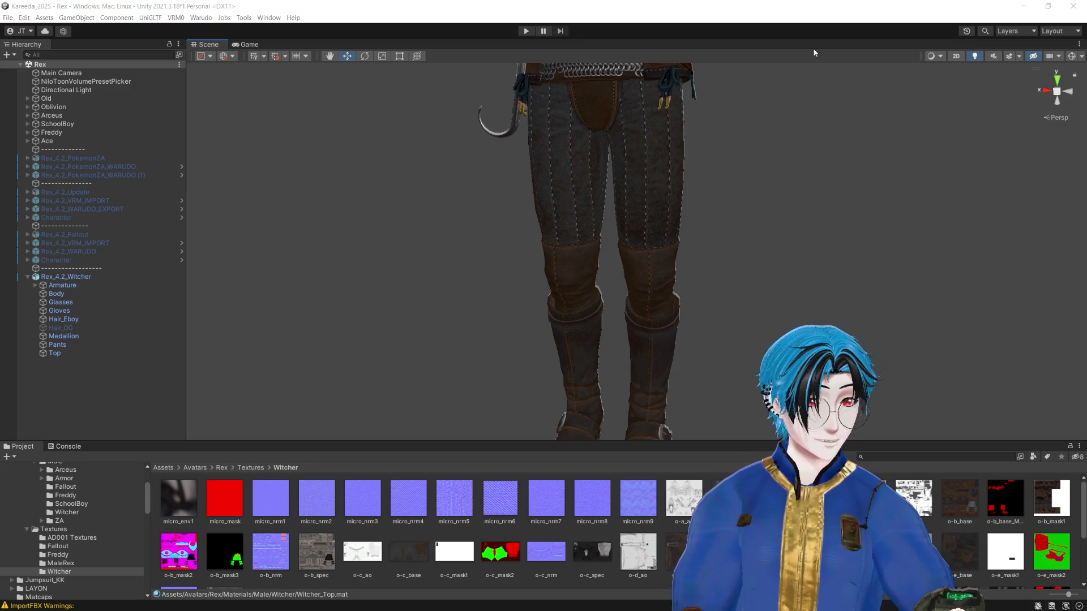
click(795, 17)
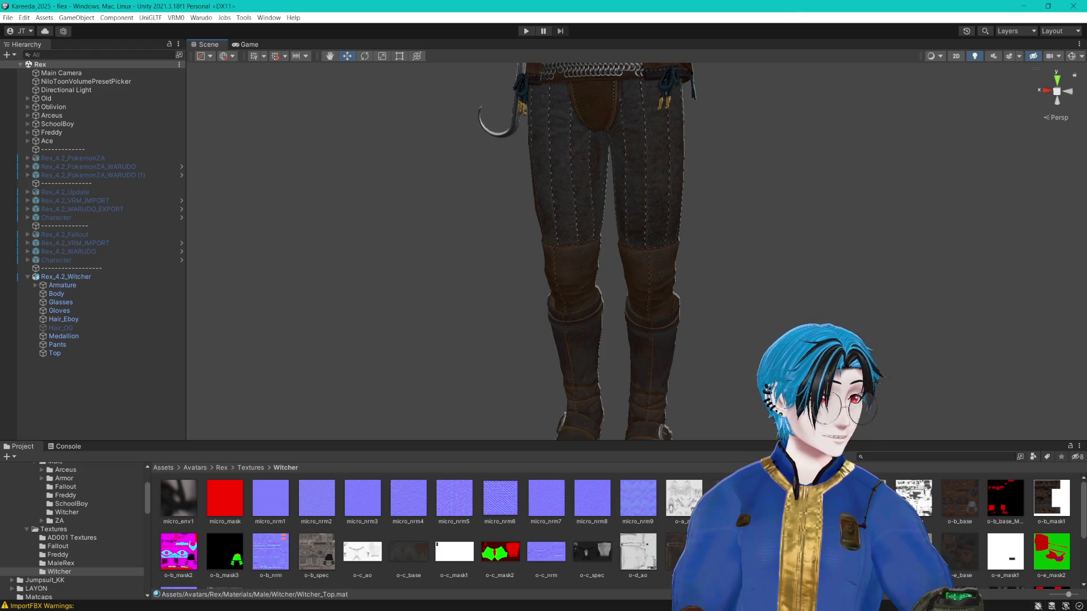
drag(831, 77, 736, 144)
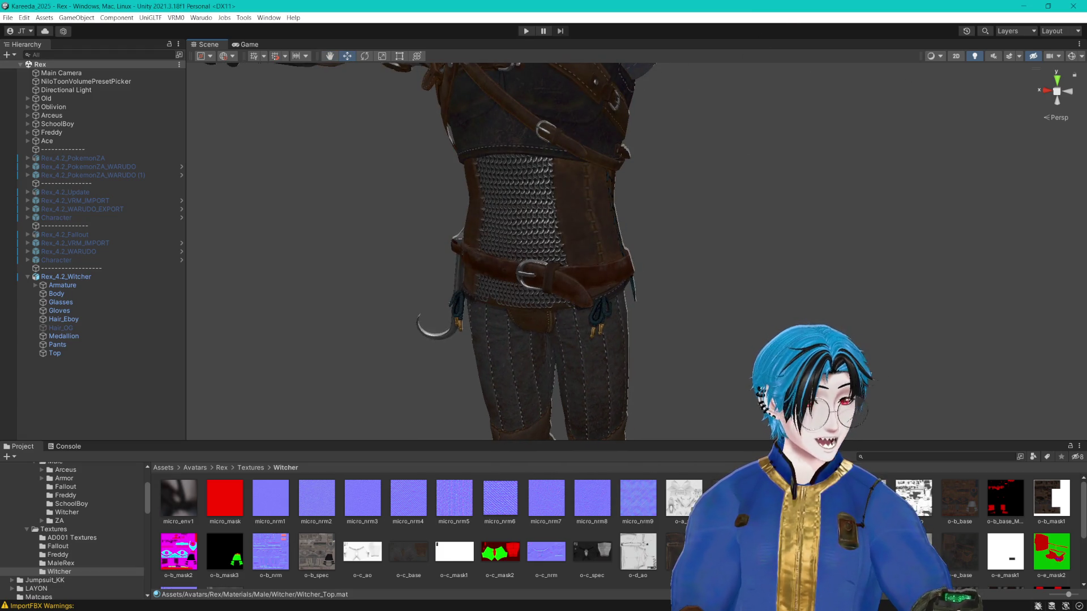
click(1023, 6)
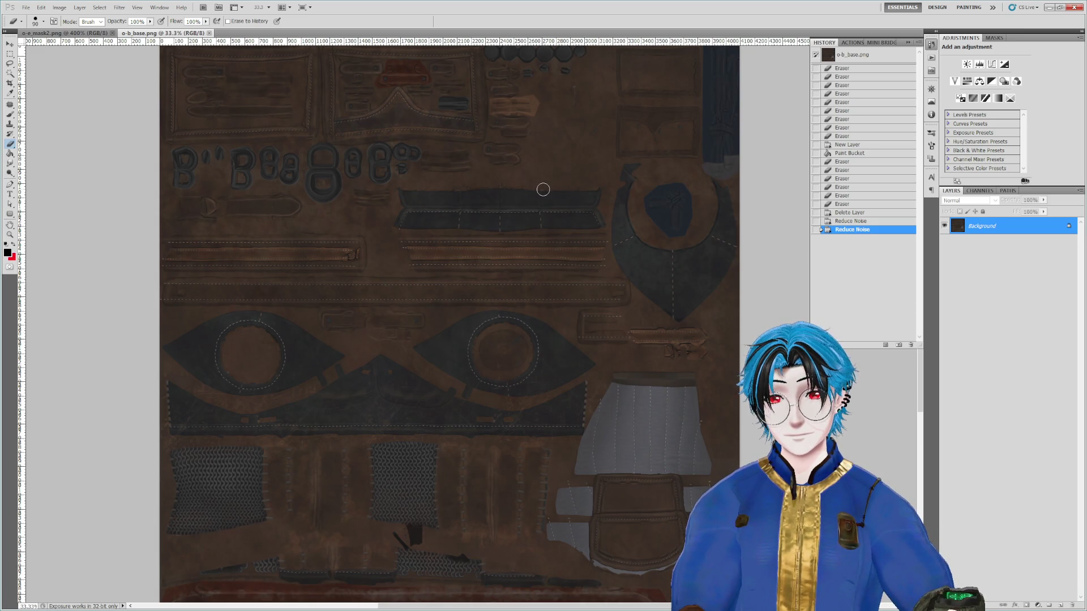
click(1050, 8)
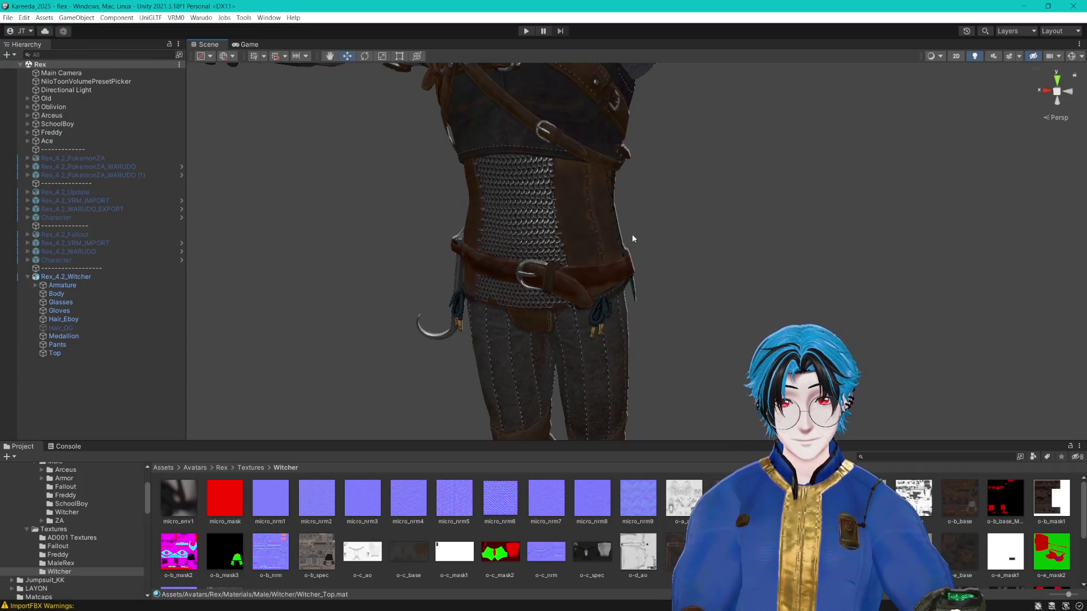
scroll(632, 233, down, 3)
scroll(667, 179, up, 3)
scroll(667, 179, up, 5)
mouse_move(704, 187)
mouse_down()
mouse_move(723, 202)
mouse_move(725, 238)
mouse_move(729, 227)
mouse_up()
scroll(728, 243, down, 5)
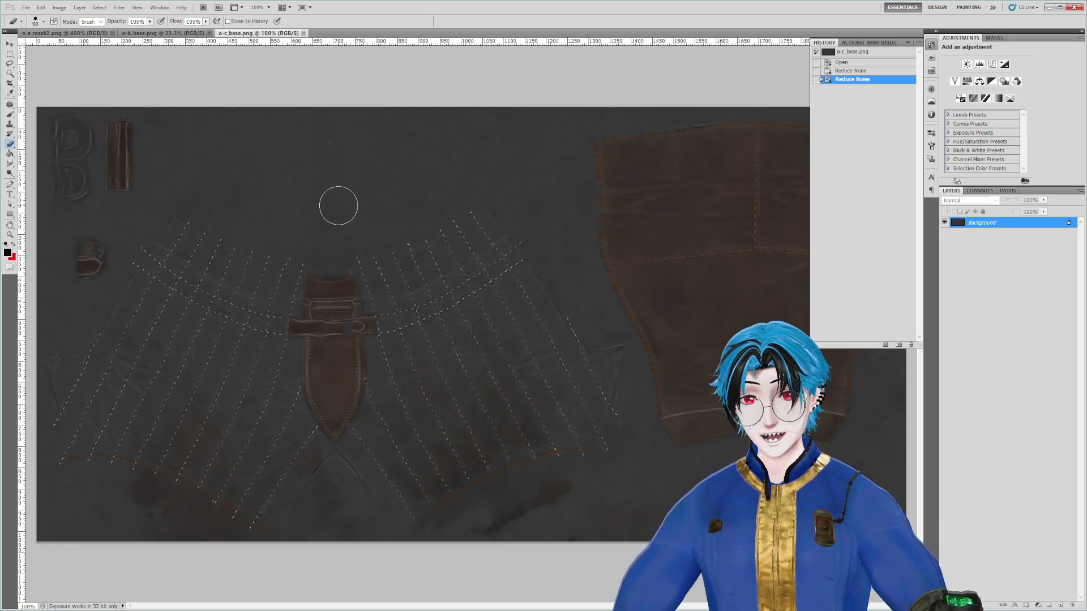
Step: Pan the Unity view down to check the boots, then return to o-c_base in Photoshop
click(1048, 8)
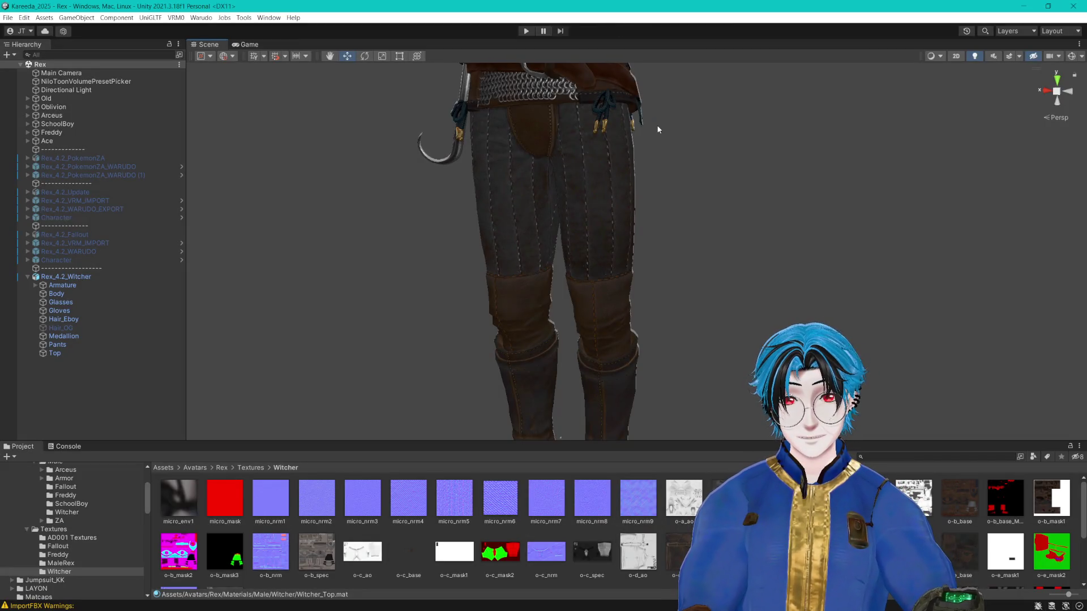
drag(657, 129, 657, 112)
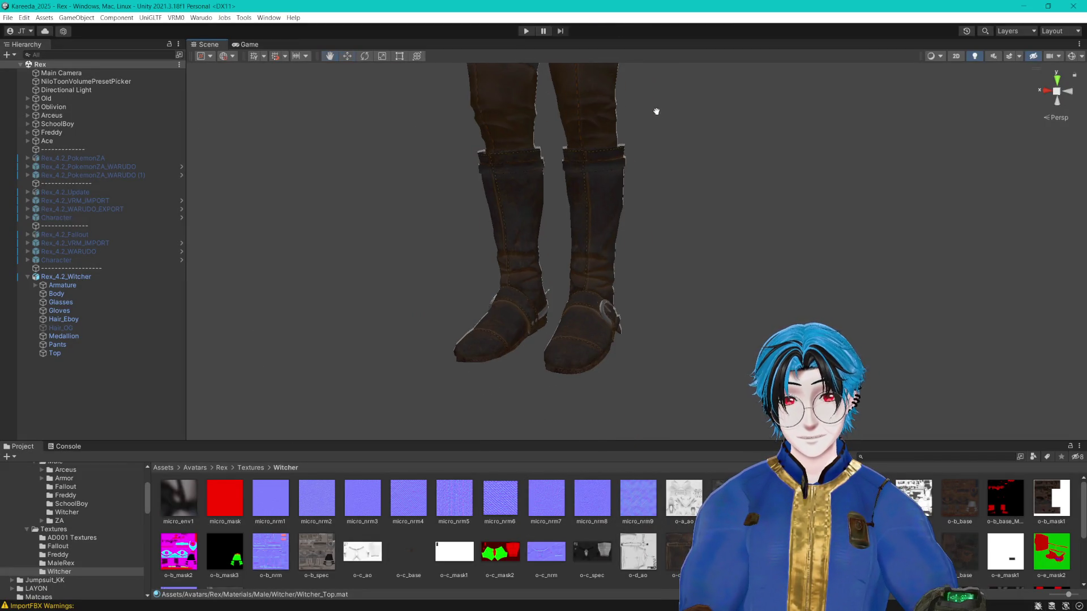
key(alt+Tab)
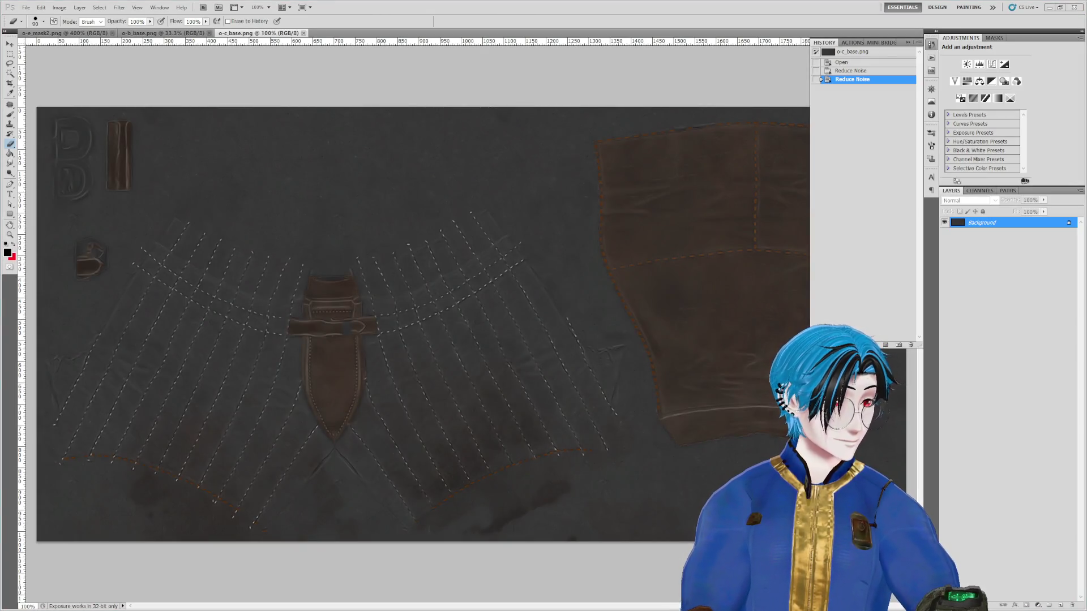
Step: Denoise o-d_base.png and o-e_base.png with Reduce Noise, save them, and load o-g_base.png
mouse_move(911, 102)
mouse_down()
mouse_move(794, 28)
mouse_move(793, 40)
mouse_up()
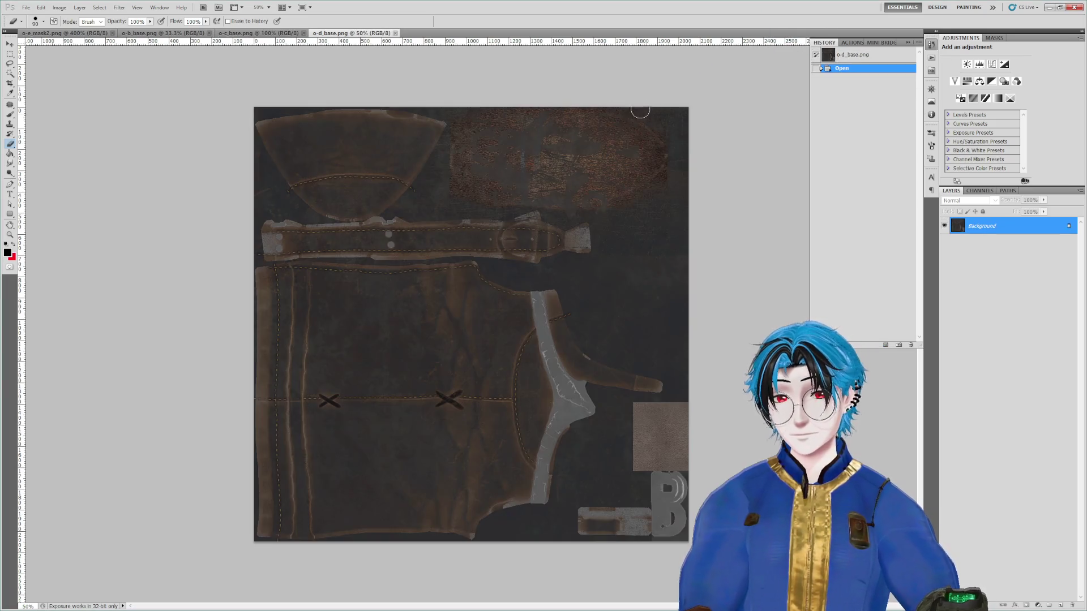
key(ctrl+f)
key(ctrl+f)
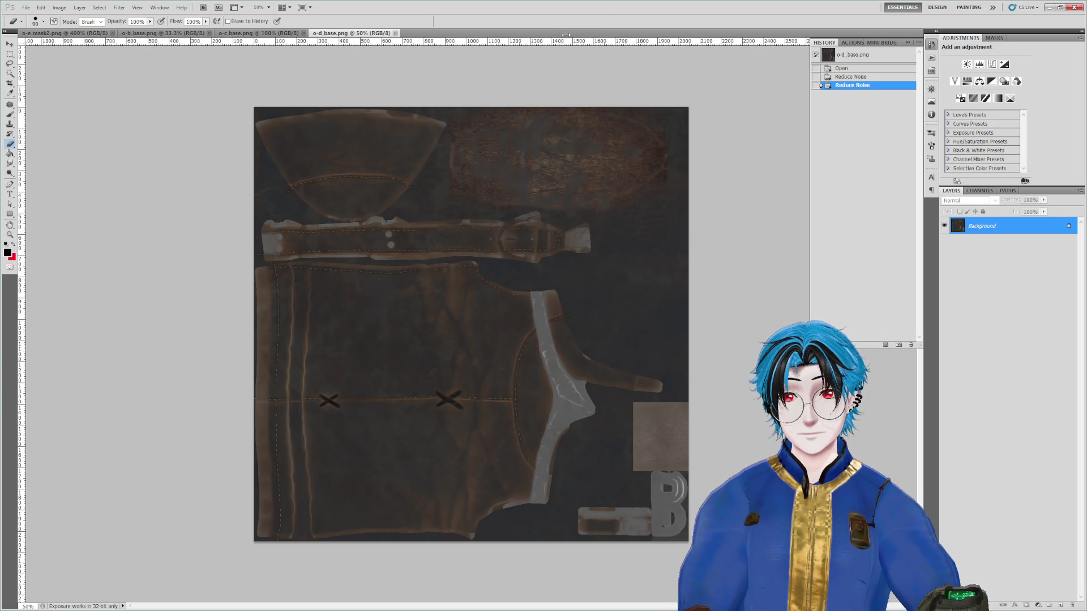
key(ctrl+f)
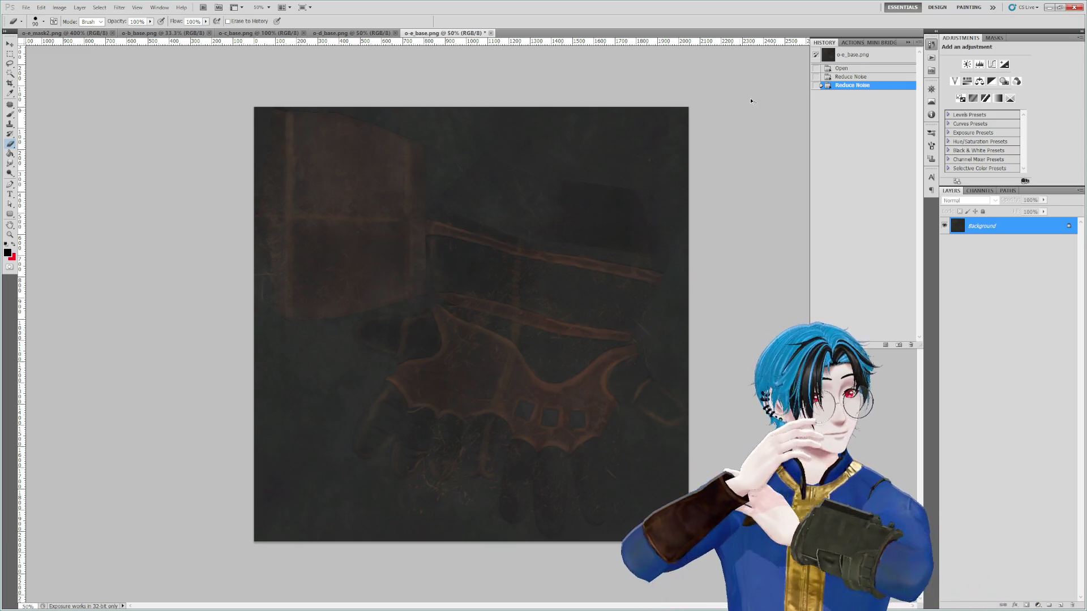
key(ctrl+s)
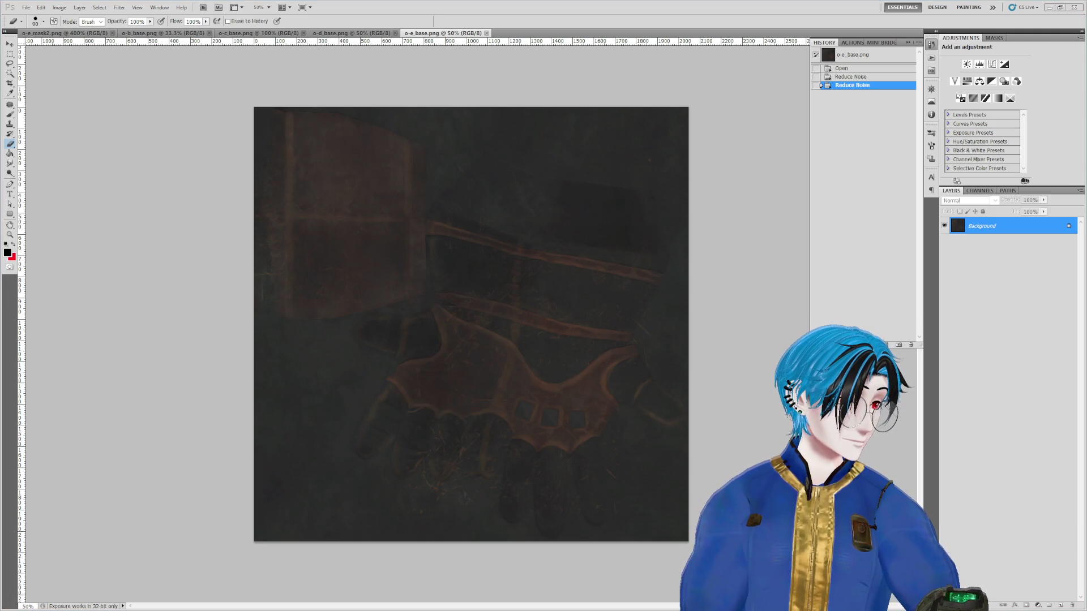
drag(577, 6, 583, 34)
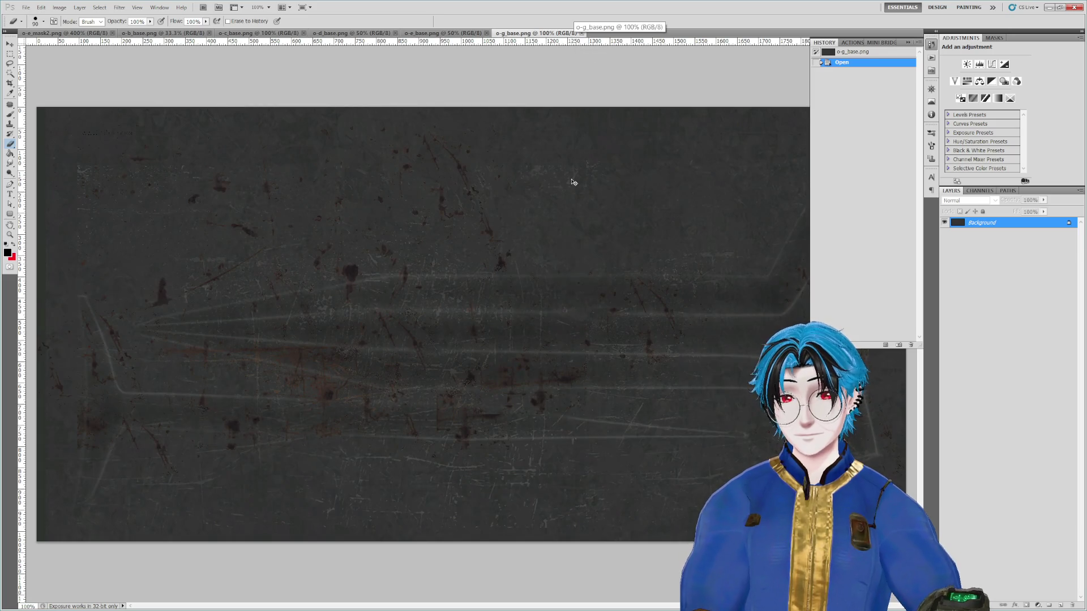
Step: Apply Reduce Noise to o-g_base.png and o-f_base.png, save both, and minimise Photoshop
key(ctrl+f)
key(ctrl+f)
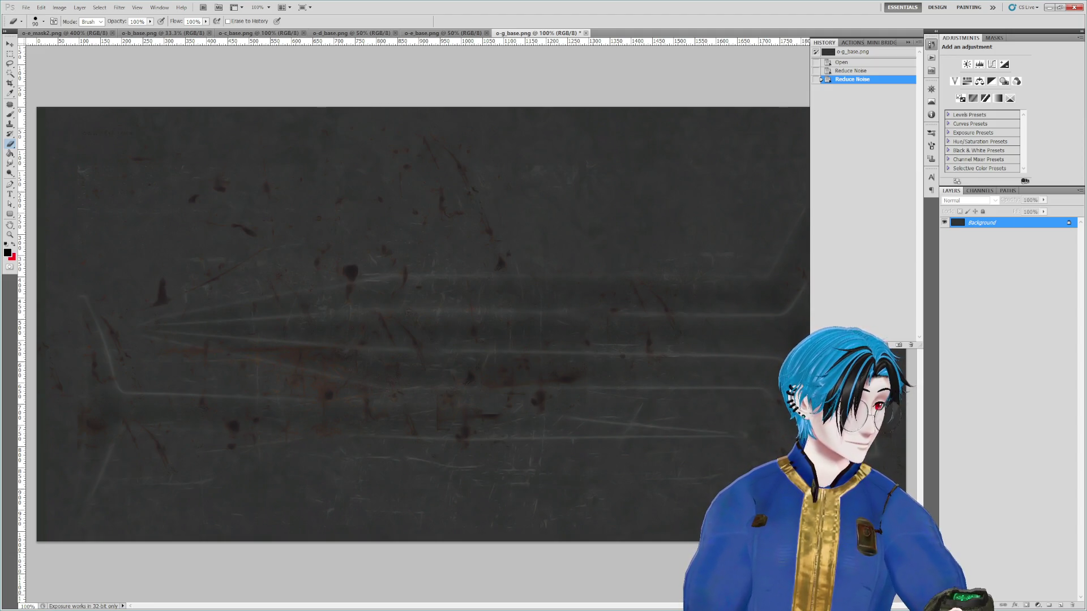
key(ctrl+s)
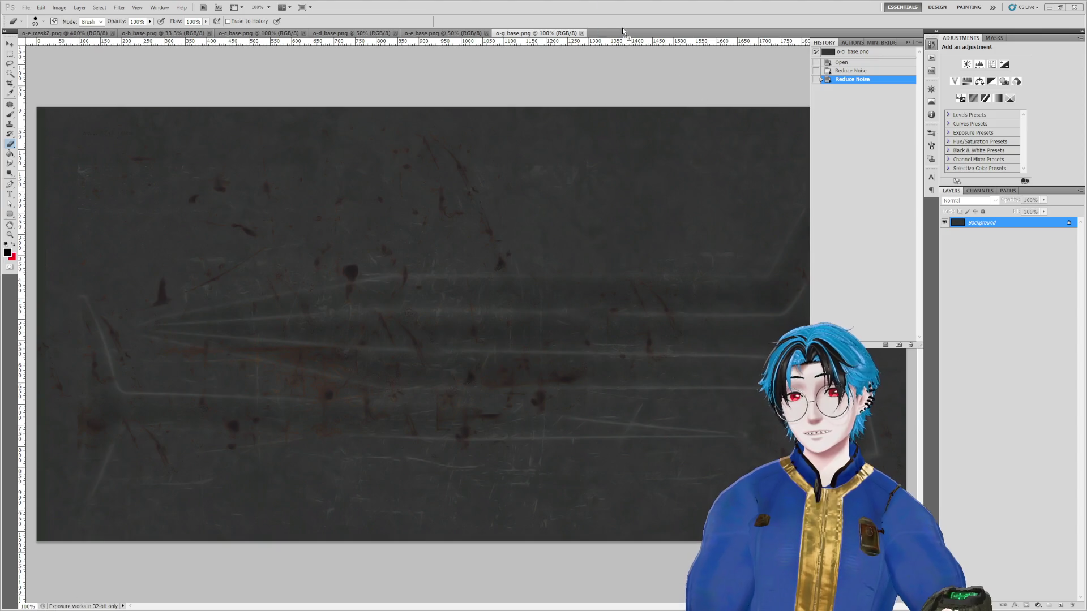
key(ctrl+f)
key(ctrl+f)
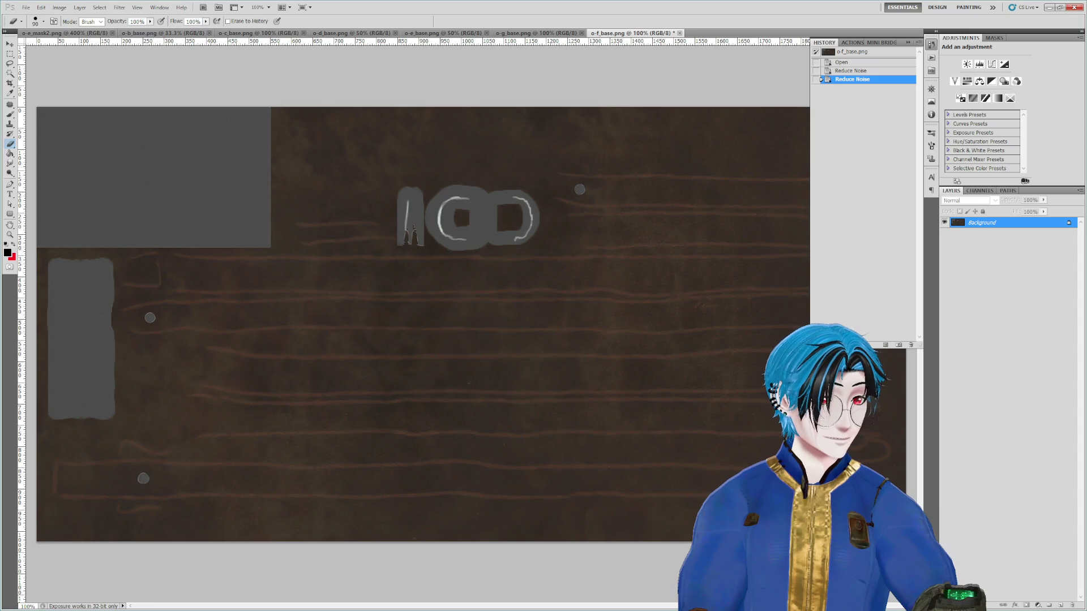
key(ctrl+s)
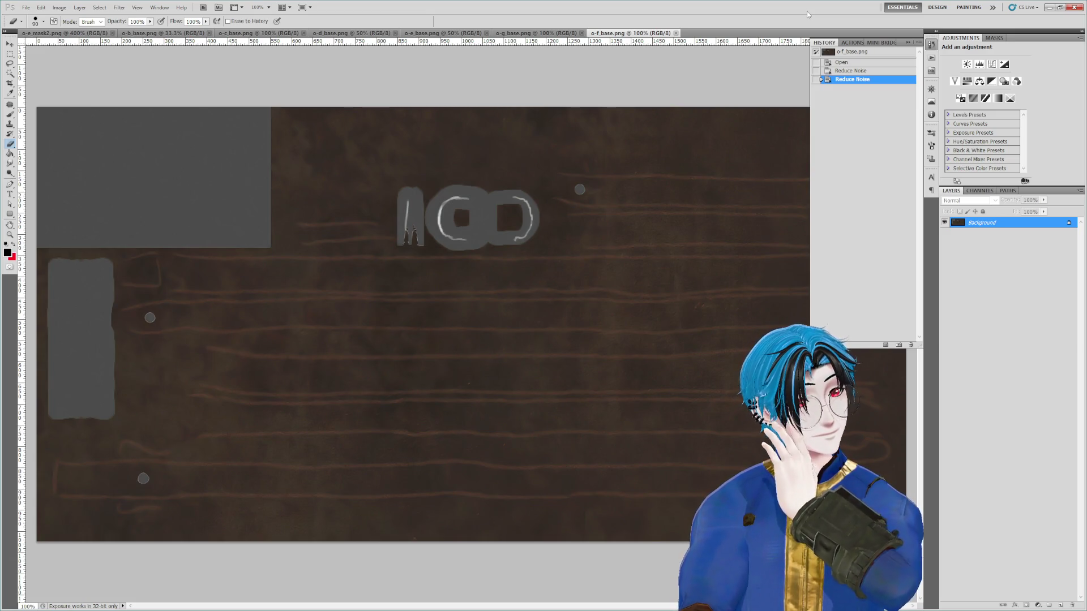
click(1055, 8)
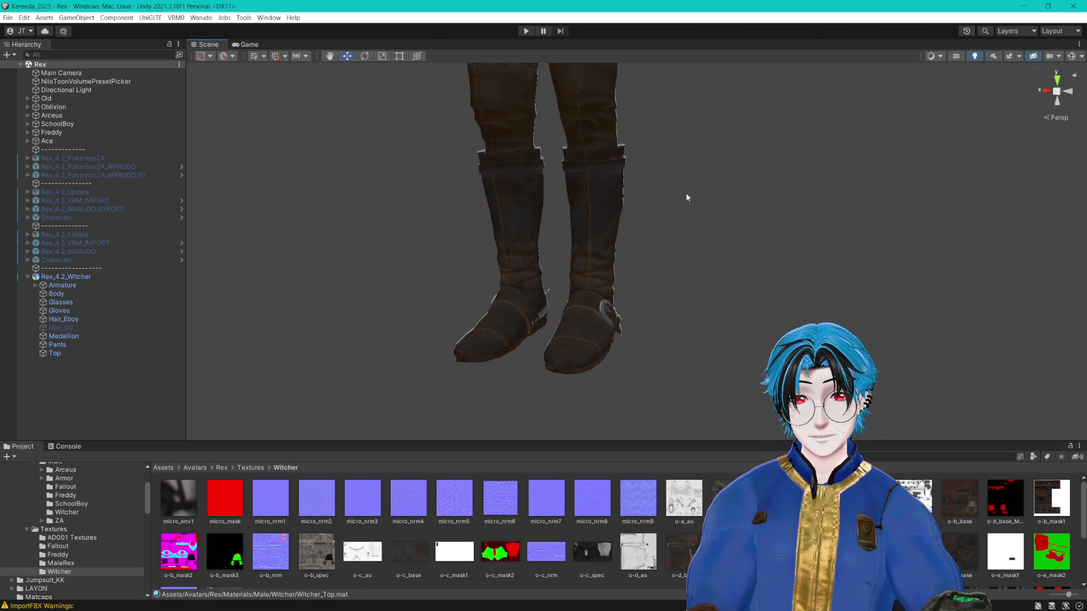
mouse_move(700, 196)
mouse_down()
mouse_move(672, 237)
mouse_move(679, 177)
mouse_move(681, 281)
mouse_move(698, 274)
mouse_move(742, 320)
mouse_move(724, 309)
mouse_move(728, 245)
mouse_move(732, 282)
mouse_move(614, 264)
mouse_move(733, 262)
mouse_move(796, 276)
mouse_up()
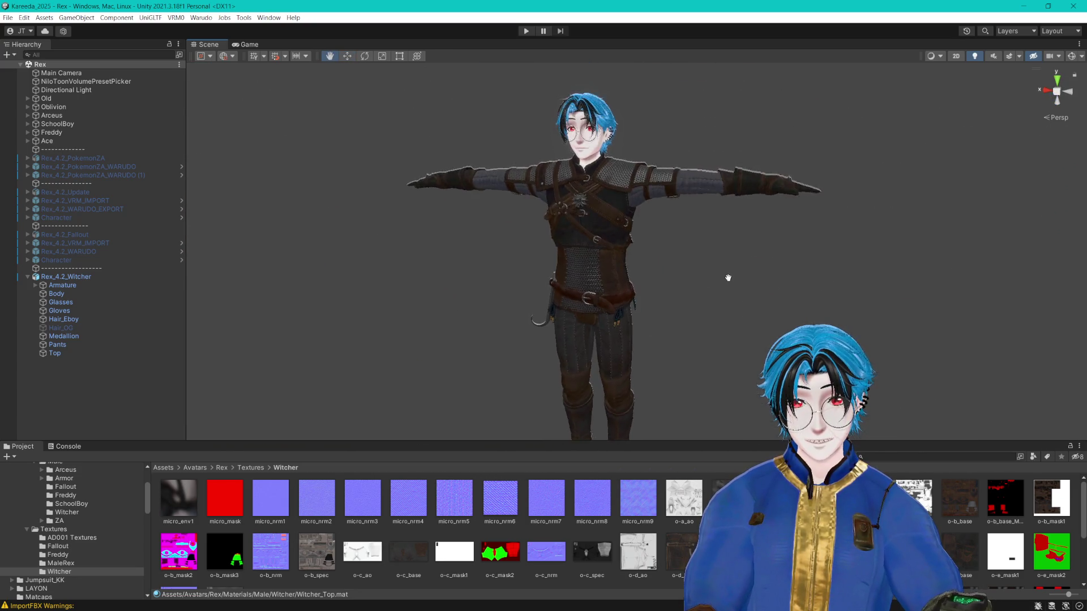
scroll(729, 289, up, 5)
scroll(752, 272, down, 5)
scroll(798, 271, up, 3)
scroll(801, 277, down, 2)
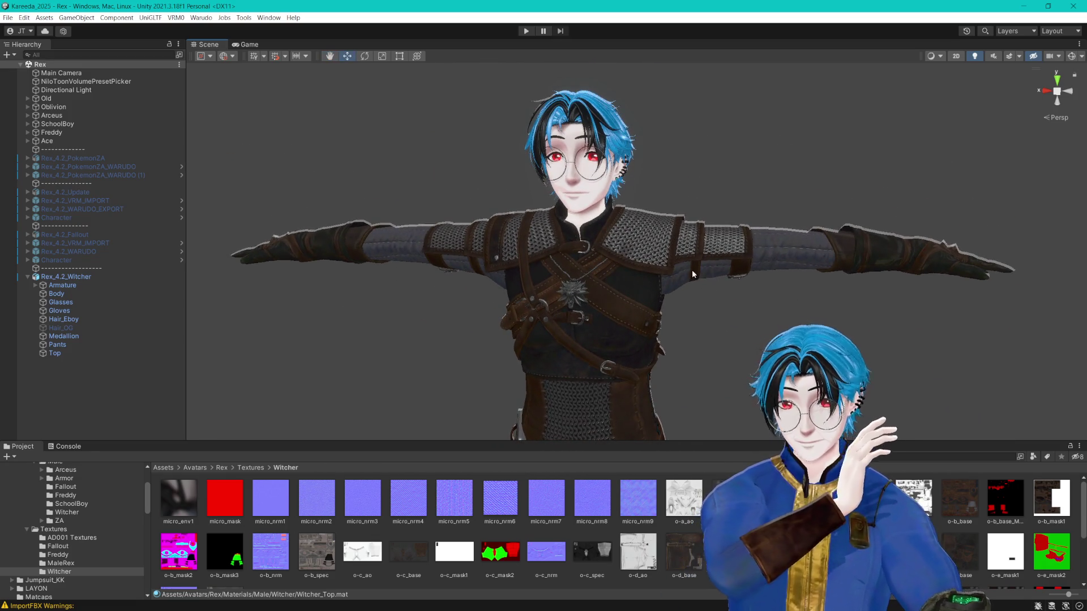
scroll(638, 290, up, 3)
drag(638, 290, 681, 277)
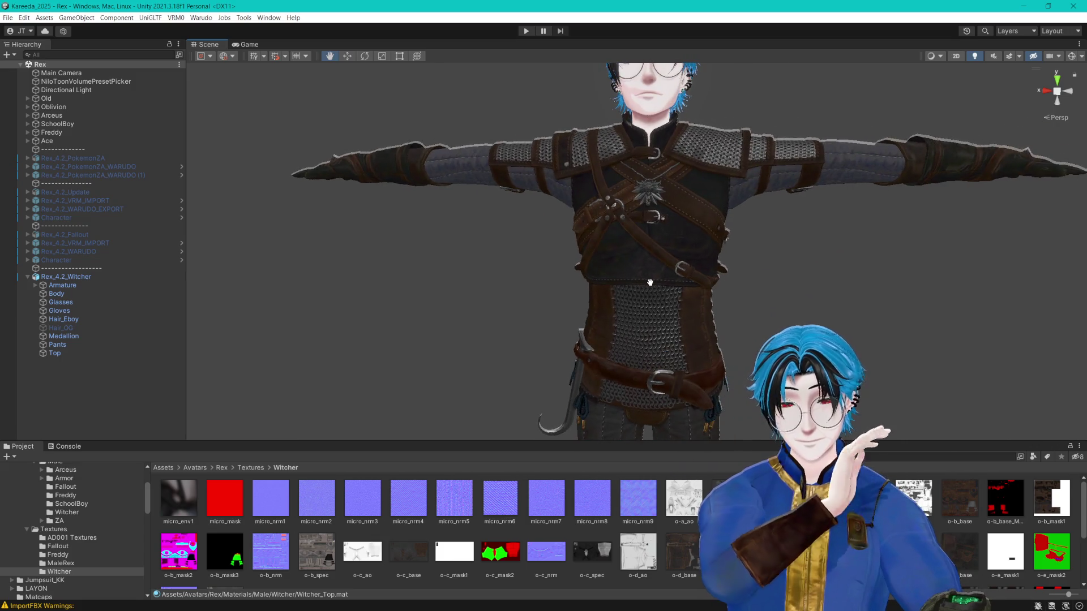
click(79, 293)
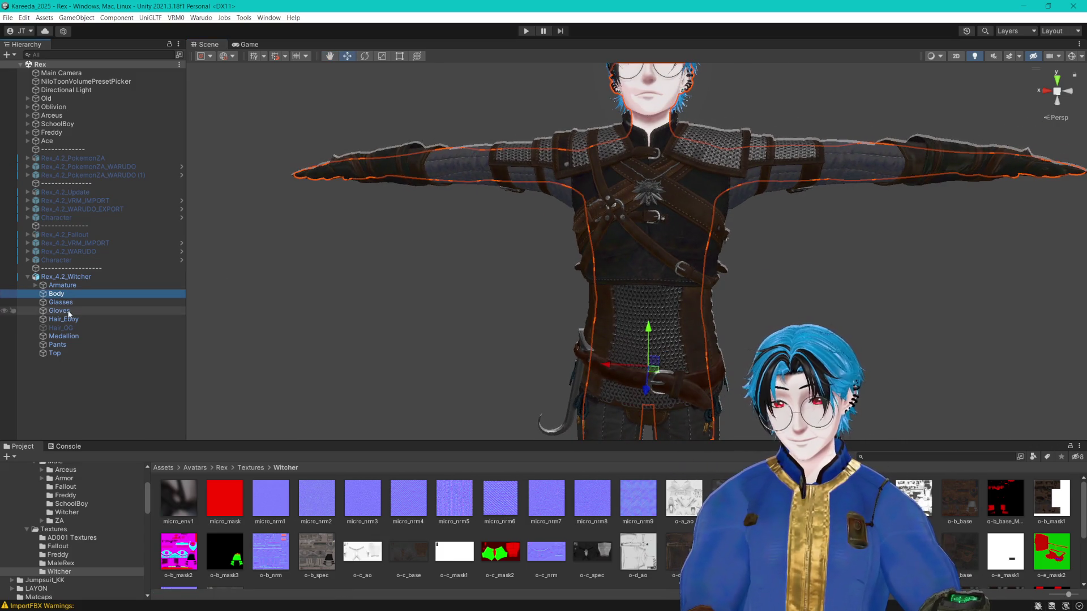
Step: Toggle the Top garment off and on, then deactivate Gloves to reveal the bare hands
click(68, 354)
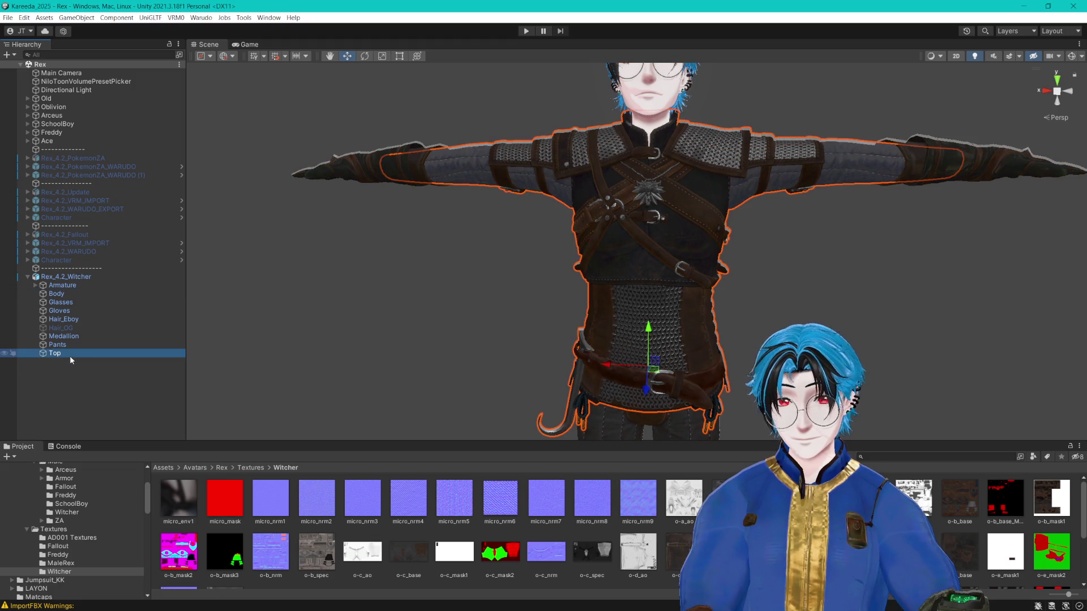
key(alt+shift+a)
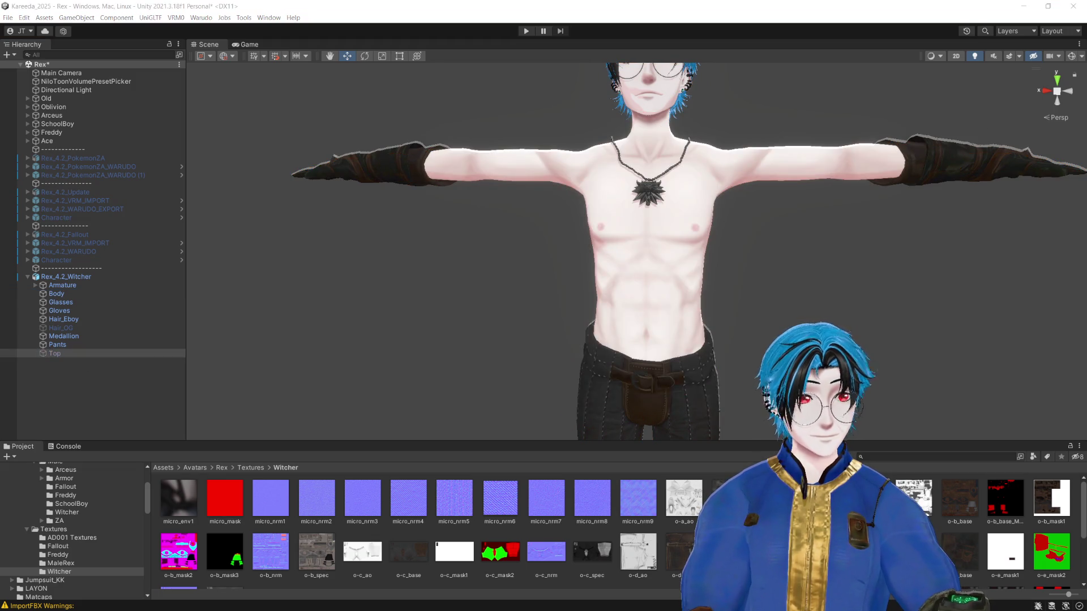
key(alt+shift+a)
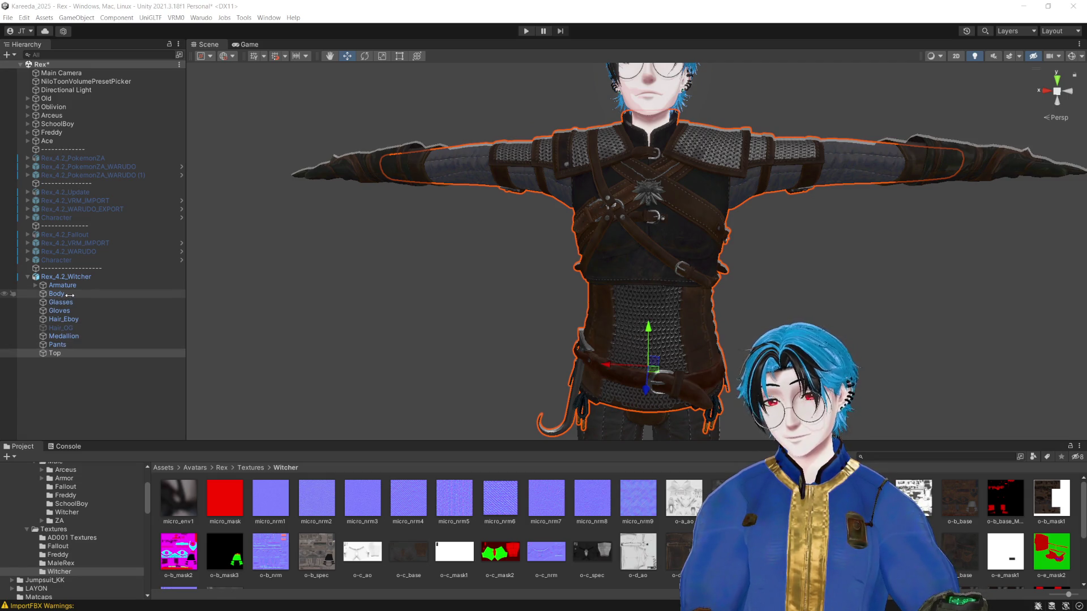
click(59, 311)
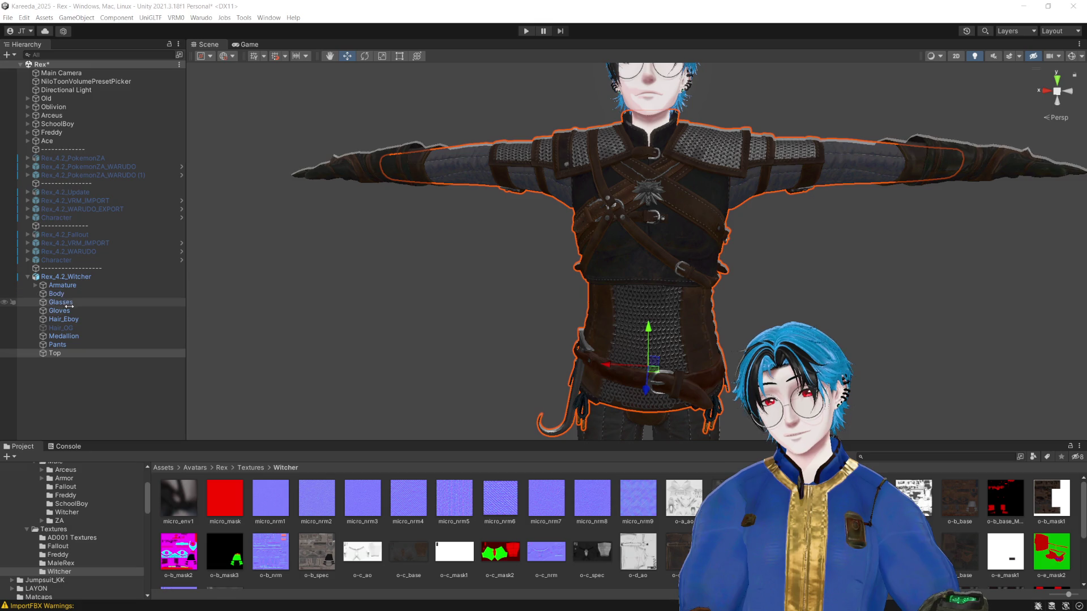
key(alt+shift+a)
scroll(872, 138, up, 10)
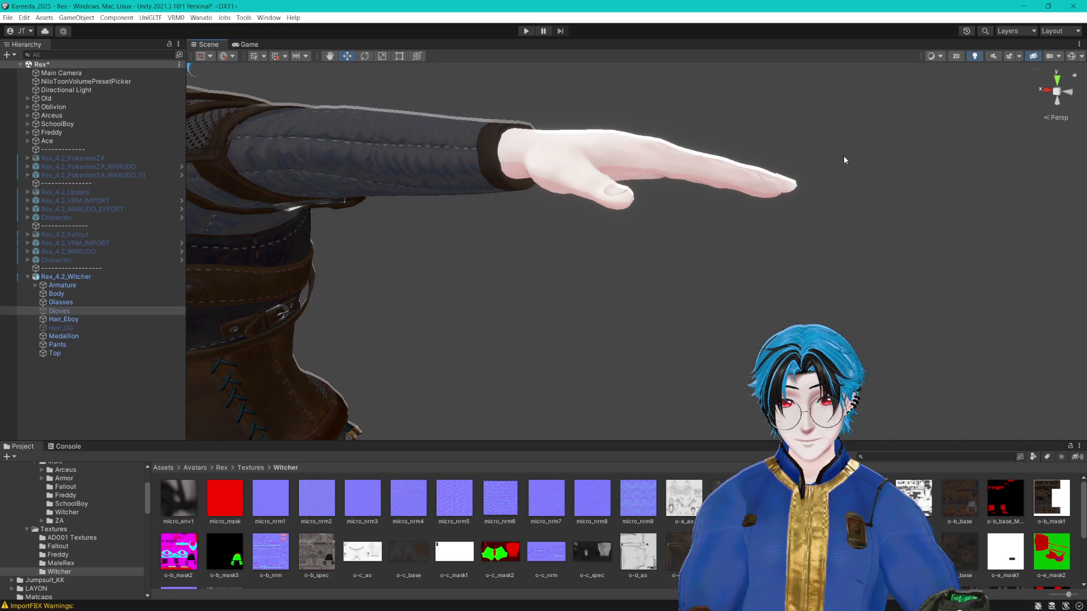
click(71, 294)
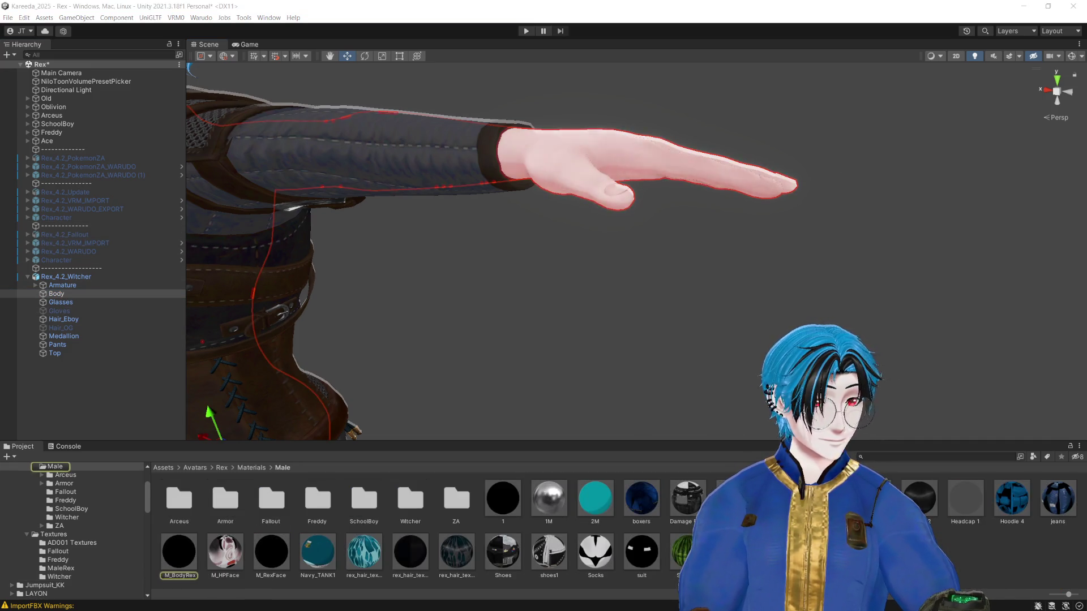
Step: Open the Materials/Male folder to find the M_BodyRex body material
click(181, 550)
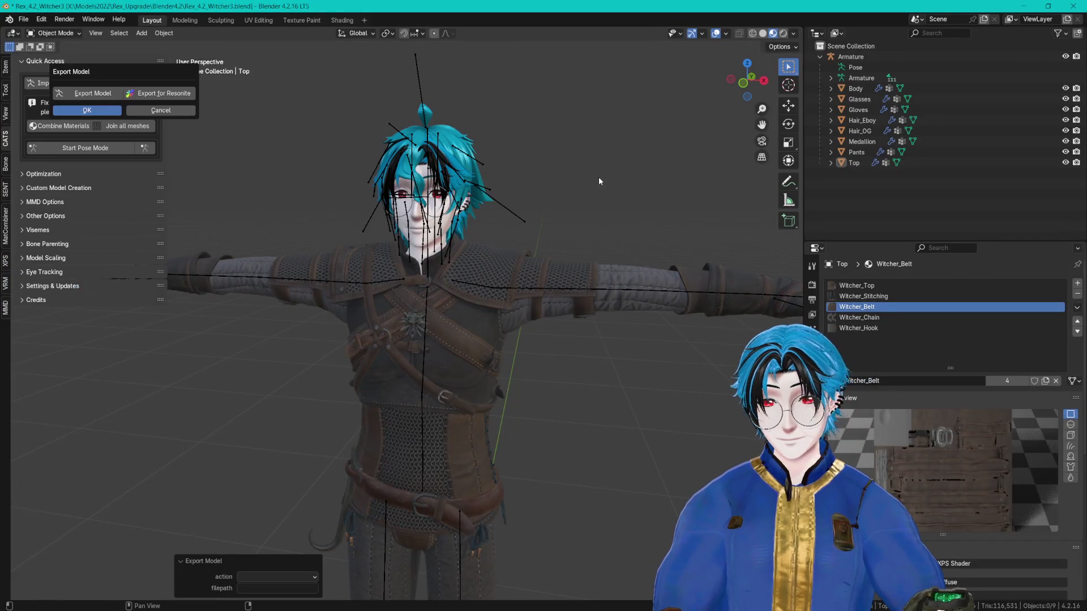
Step: Dismiss the Export Model prompt and select the Body mesh to browse its vertex groups
click(598, 180)
mouse_move(587, 189)
mouse_down()
mouse_move(594, 200)
mouse_move(538, 237)
mouse_up()
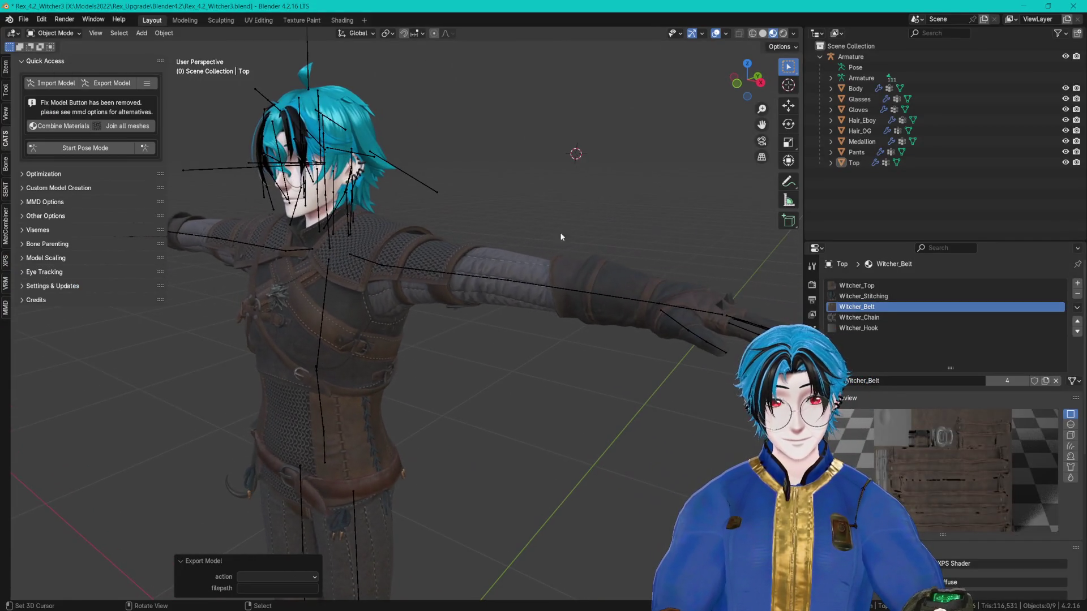
click(858, 97)
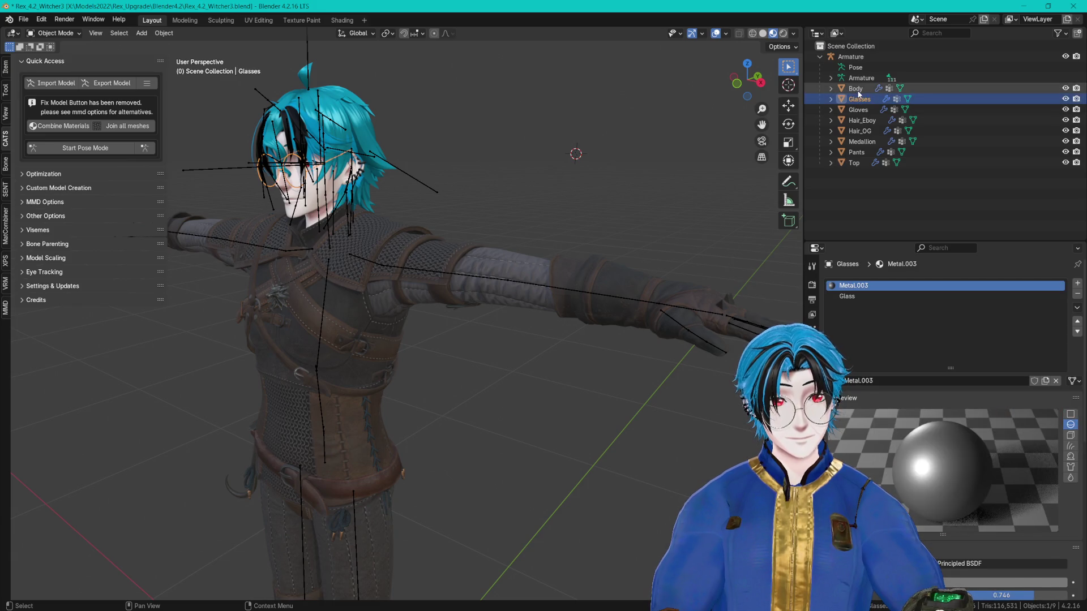
click(857, 89)
ctrl+scroll(973, 447, up, 1)
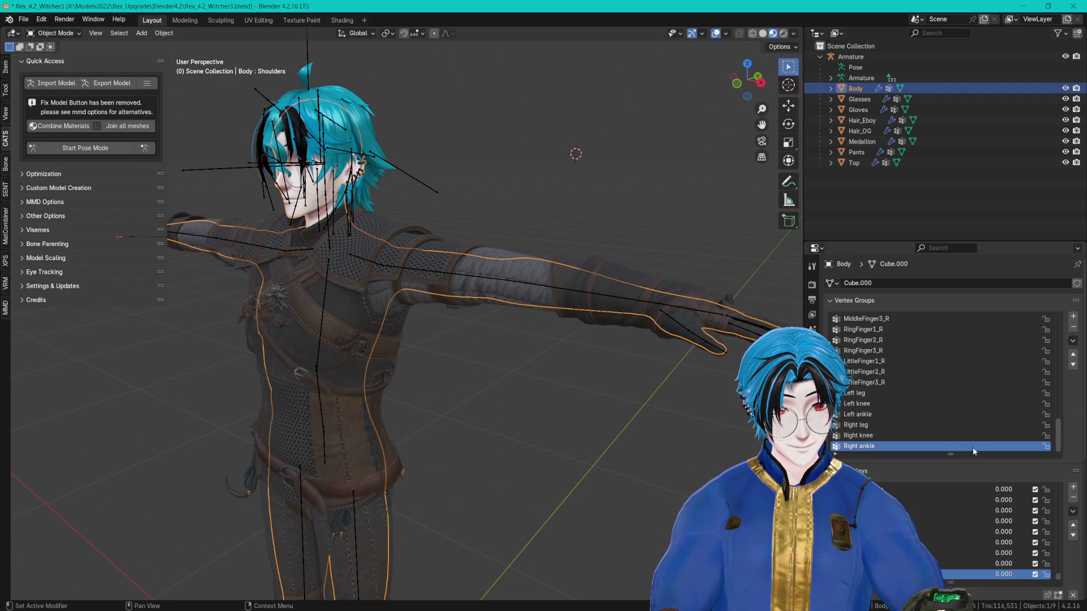
scroll(951, 532, up, 1)
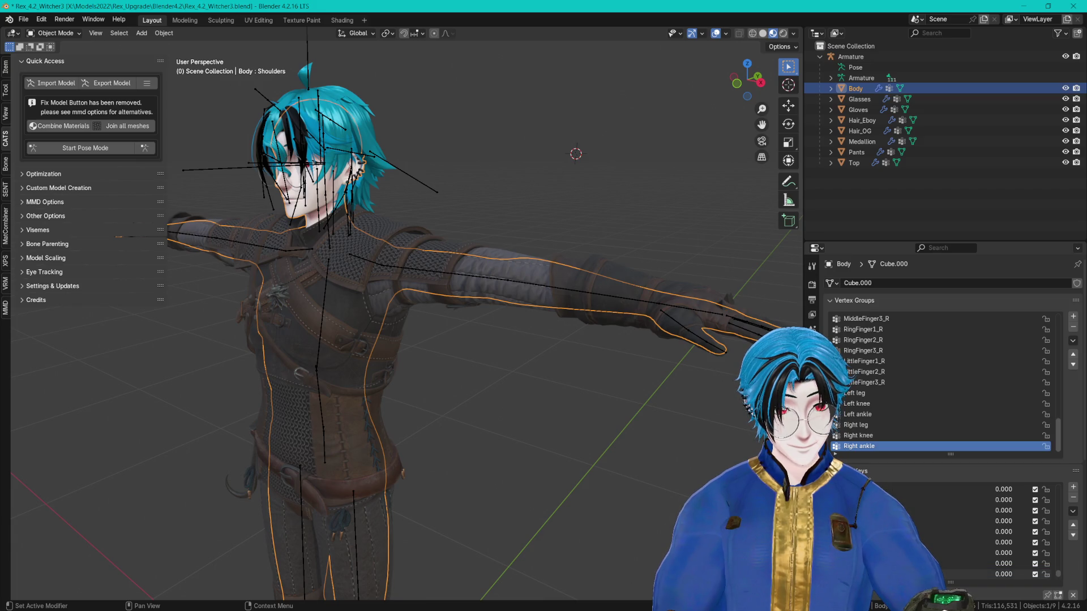
scroll(928, 552, up, 2)
scroll(926, 541, up, 3)
scroll(925, 529, up, 3)
scroll(925, 513, down, 4)
scroll(980, 525, down, 4)
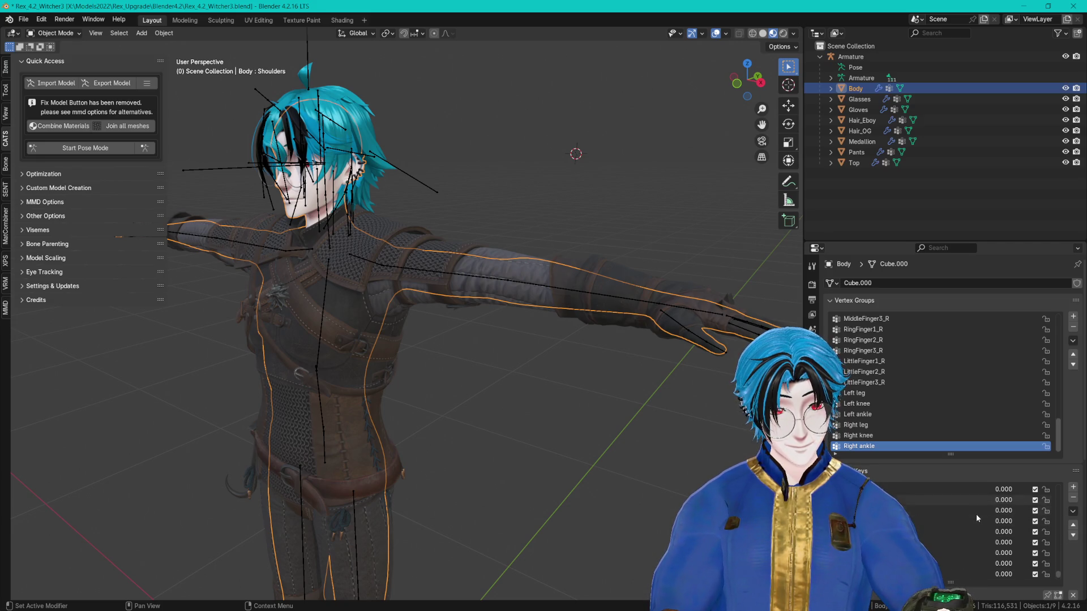
key(Down)
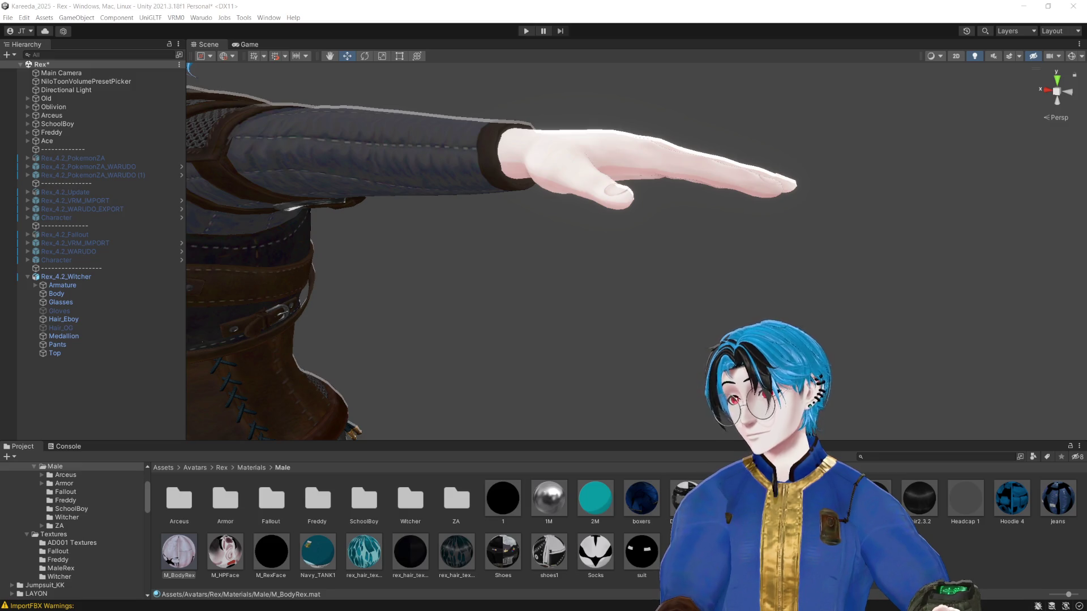
Step: Orbit and zoom Unity's Scene view around the avatar's arm, then return to Blender
key(alt+Tab)
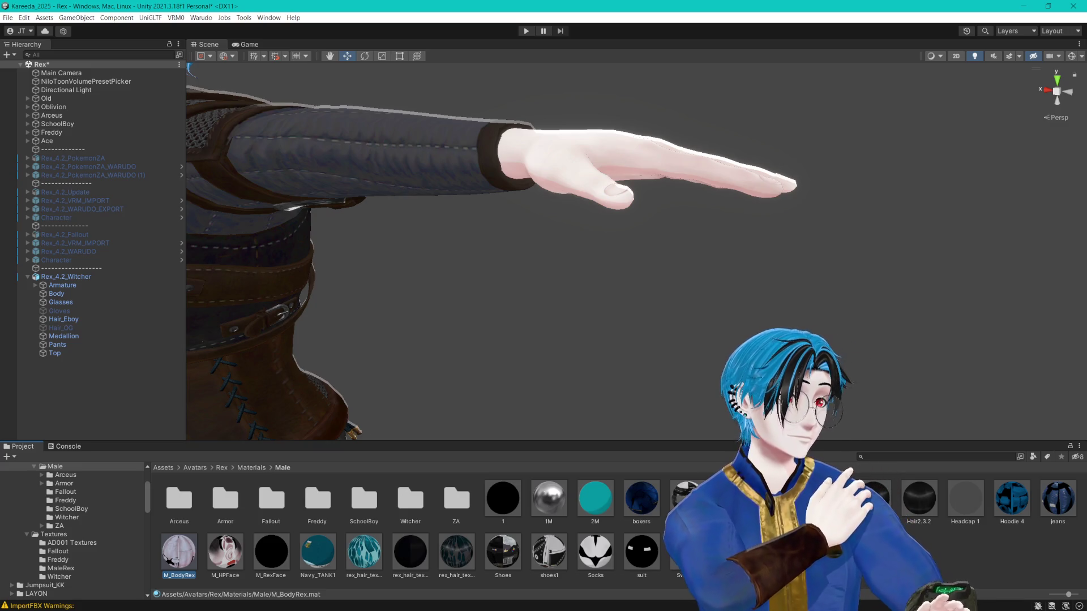
key(alt+Tab)
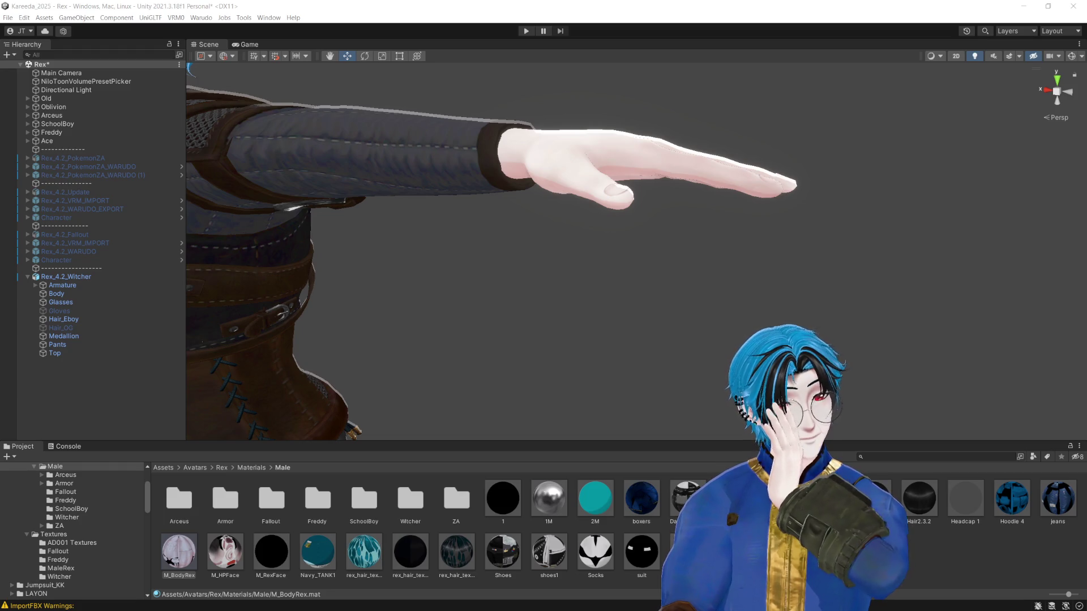
mouse_move(306, 106)
mouse_down()
mouse_move(487, 121)
mouse_move(500, 133)
mouse_up()
scroll(501, 132, down, 5)
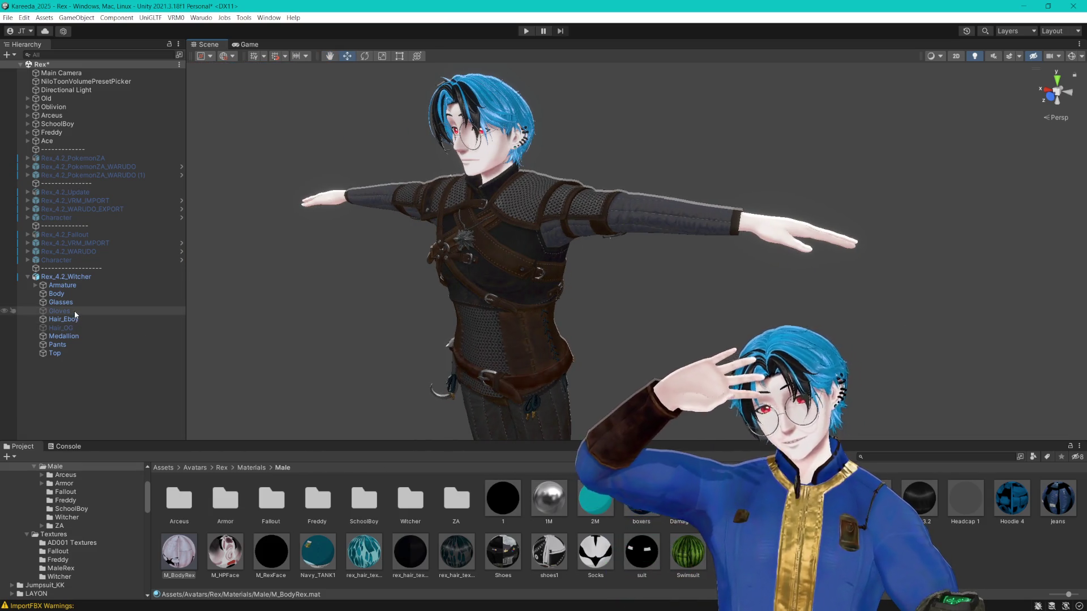
key(alt+Tab)
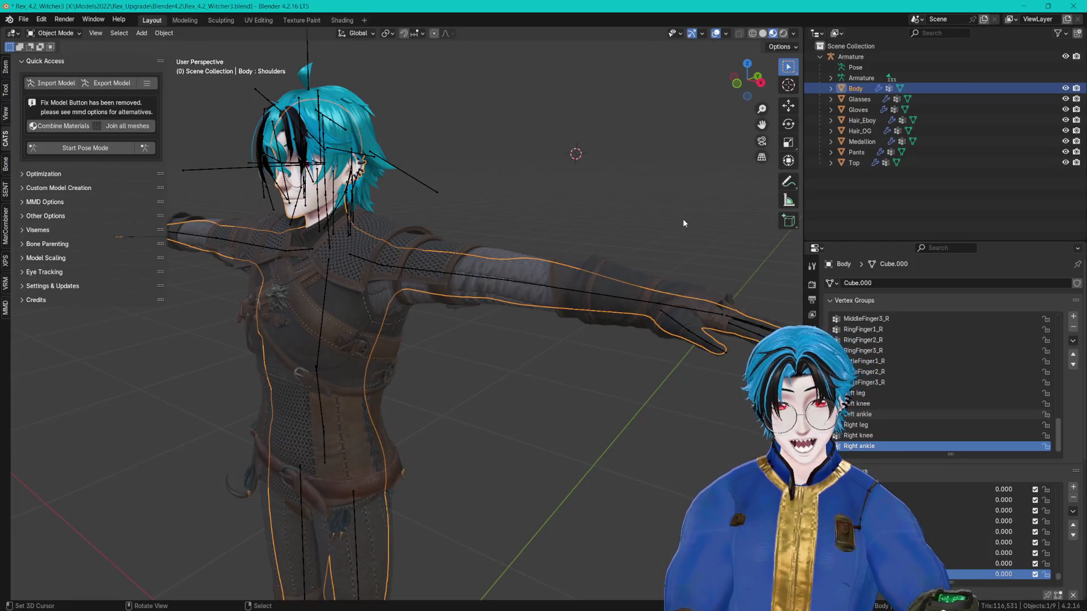
Step: Hide the Gloves and add a body shape key named 'Gloves'
click(1066, 109)
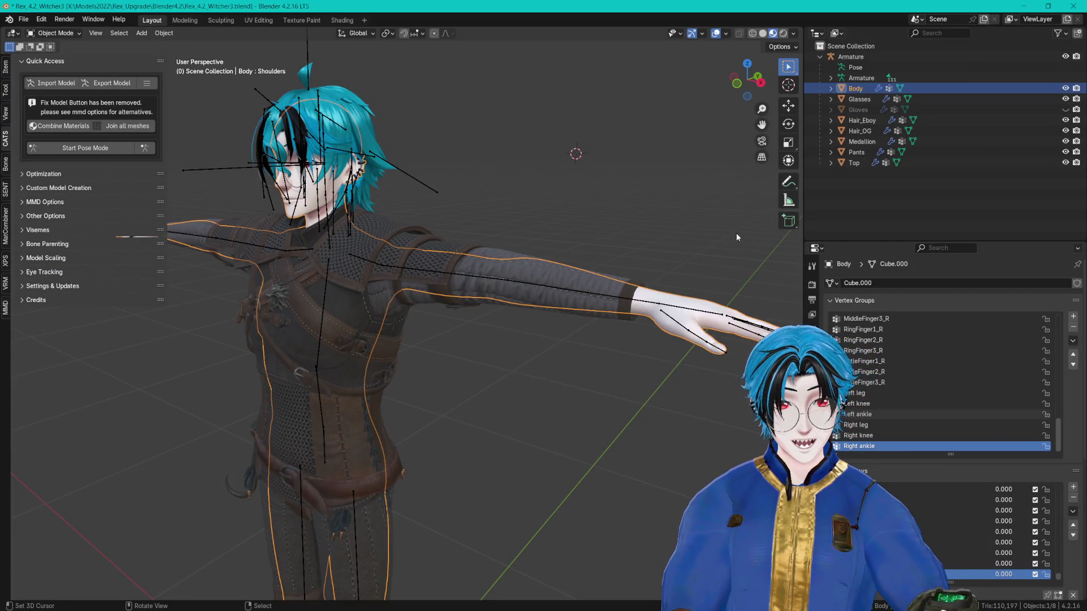
click(1073, 488)
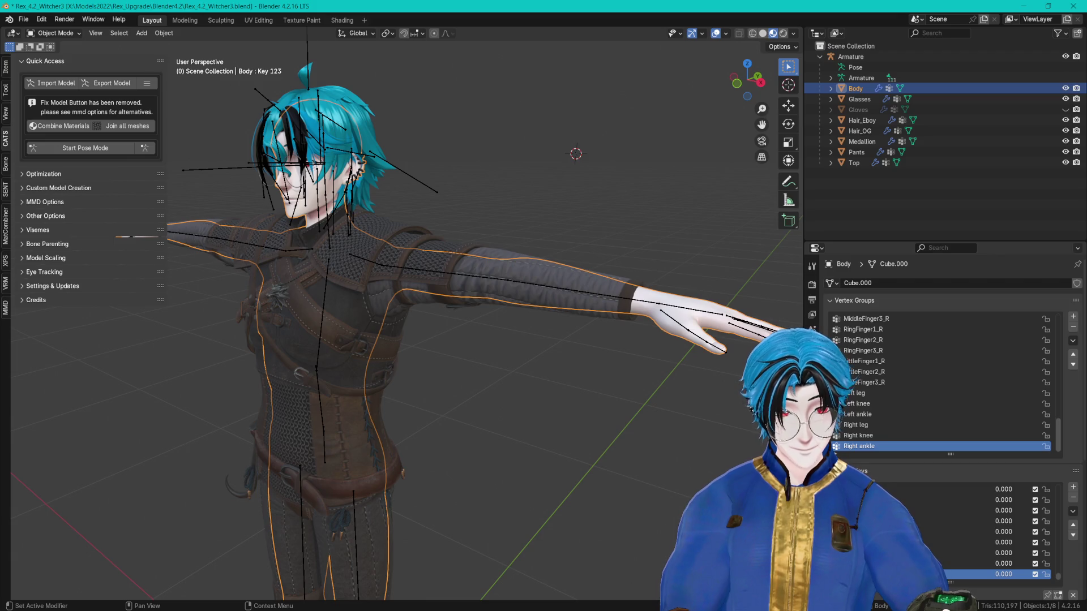
double_click(906, 573)
text(Gloves)
key(Return)
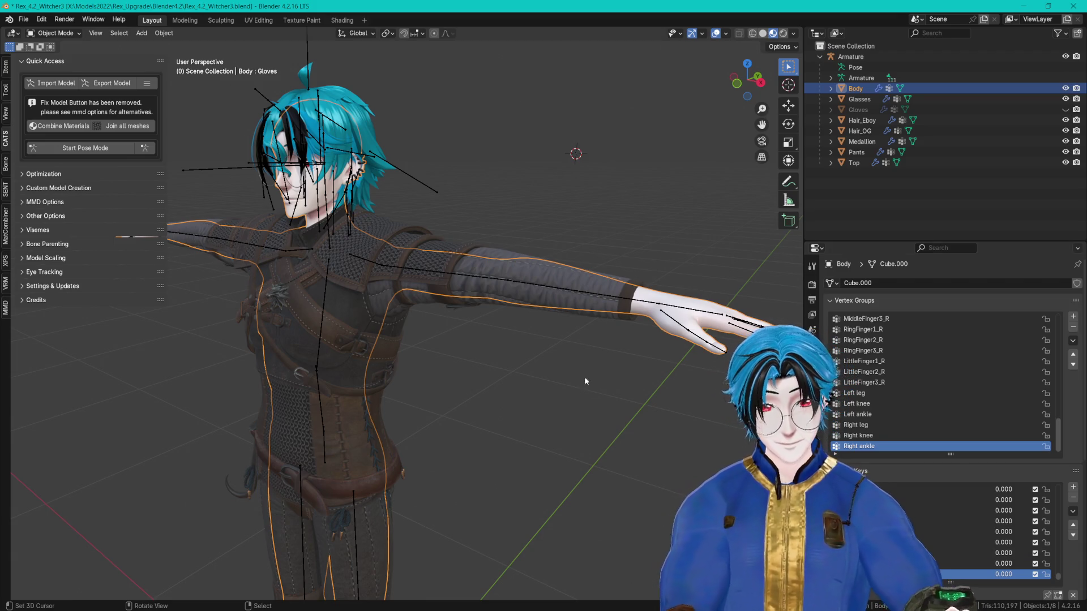
Step: Enter Edit Mode on the Body, frame the fingertip, and circle-select its vertices
scroll(596, 386, up, 4)
key(Tab)
click(636, 364)
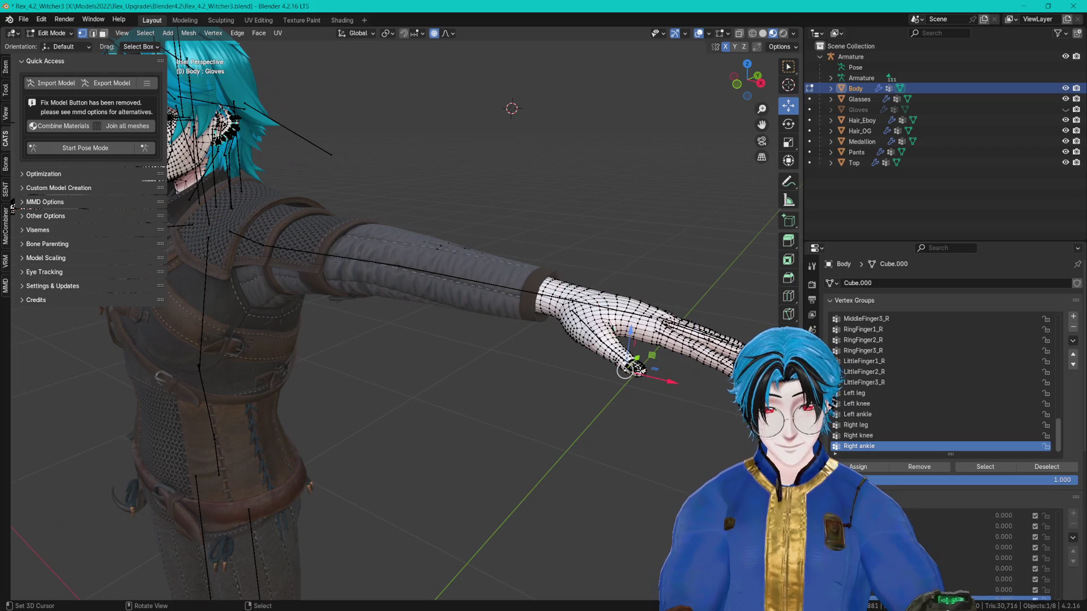
key(KP_Decimal)
scroll(543, 204, down, 5)
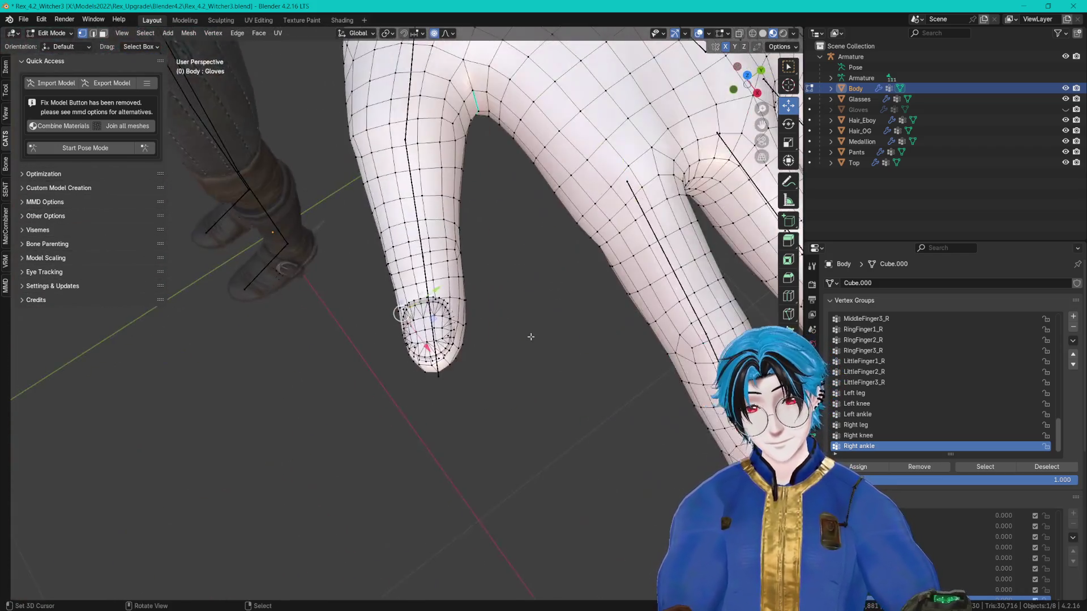
scroll(481, 226, up, 2)
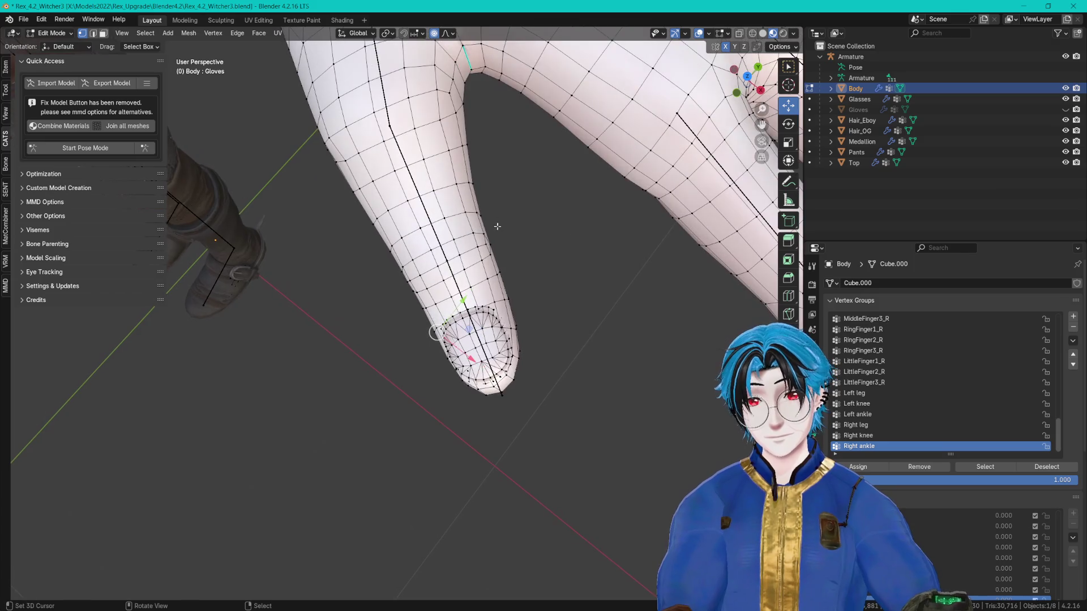
click(592, 300)
key(c)
click(474, 352)
key(Escape)
Step: Check the proportional falloff options and test-move the fingertip, cancelling the move
click(448, 33)
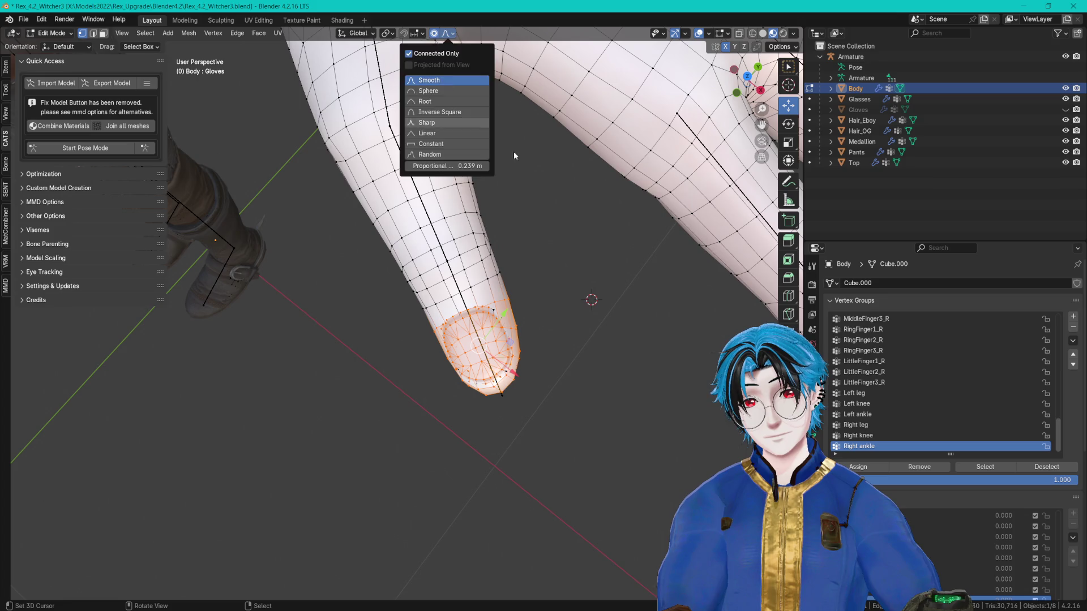
click(571, 215)
key(g)
key(Escape)
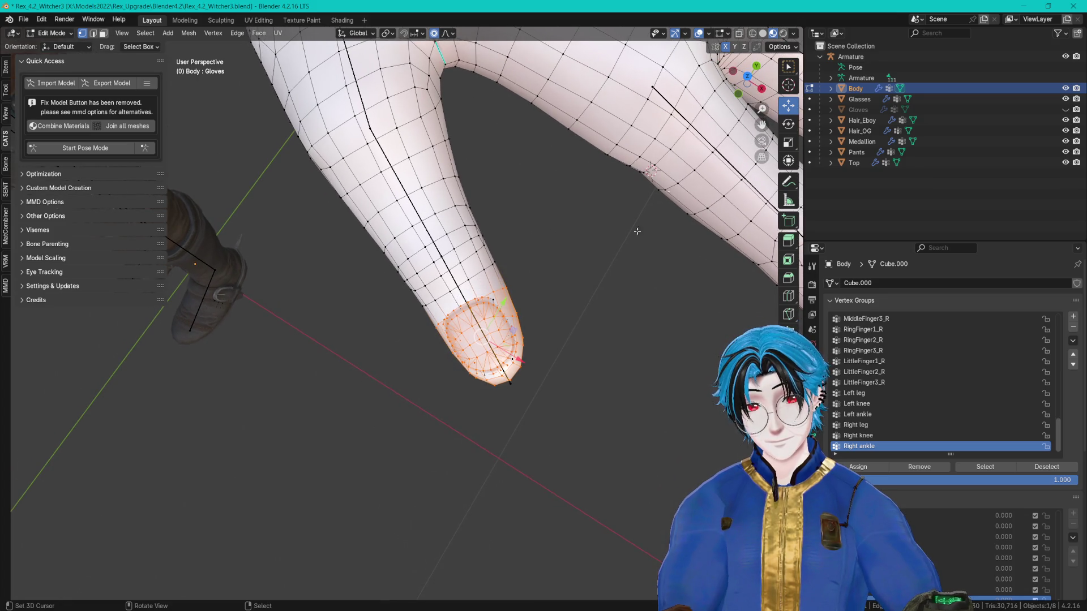
Step: Enable X-ray and extend the circle selection further up the fingertip
click(740, 33)
key(c)
key(Escape)
key(c)
drag(510, 312, 476, 335)
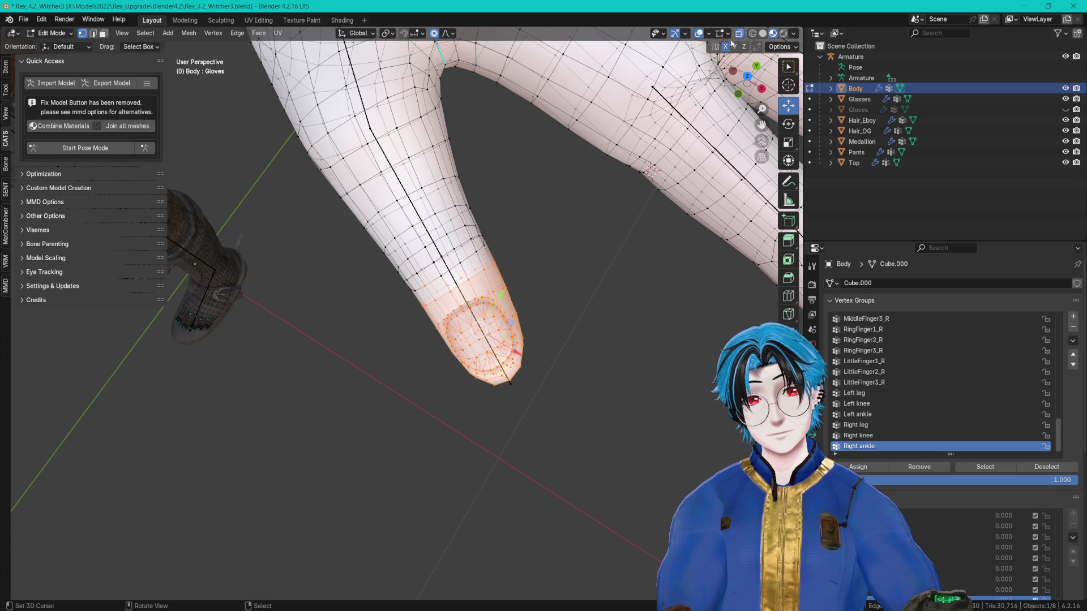
key(c)
key(Escape)
Step: Set proportional falloff to Smooth and slightly scale the fingertip
click(448, 33)
click(450, 78)
shift+right_click(560, 274)
key(s)
scroll(526, 303, up, 10)
click(526, 300)
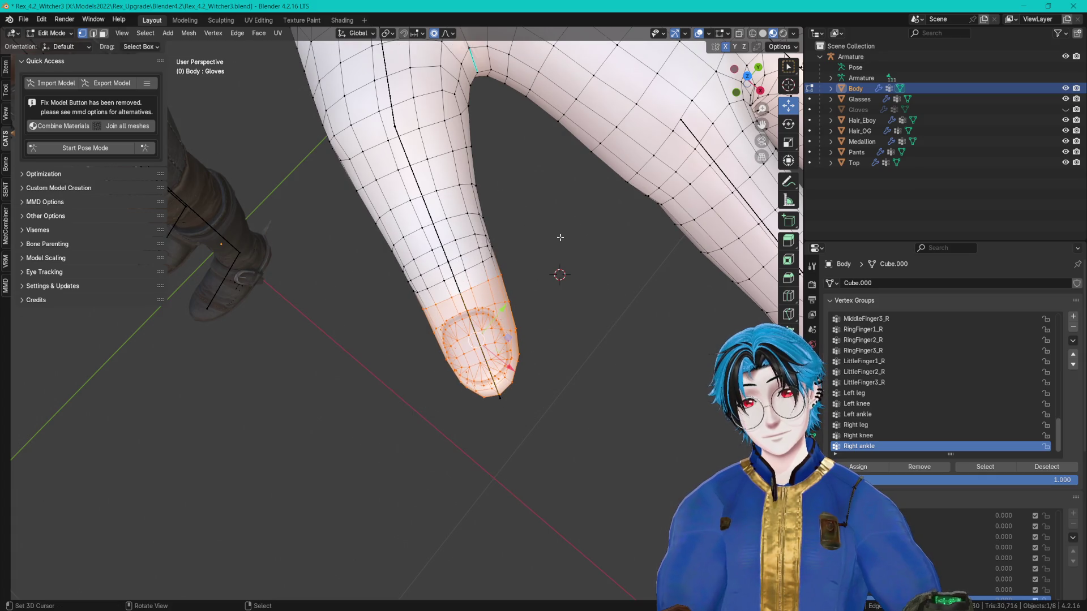
Step: Try scaling the fingertip several more times, cancelling each attempt
key(s)
right_click(525, 264)
key(s)
right_click(523, 296)
key(s)
right_click(521, 296)
scroll(536, 301, up, 2)
click(356, 33)
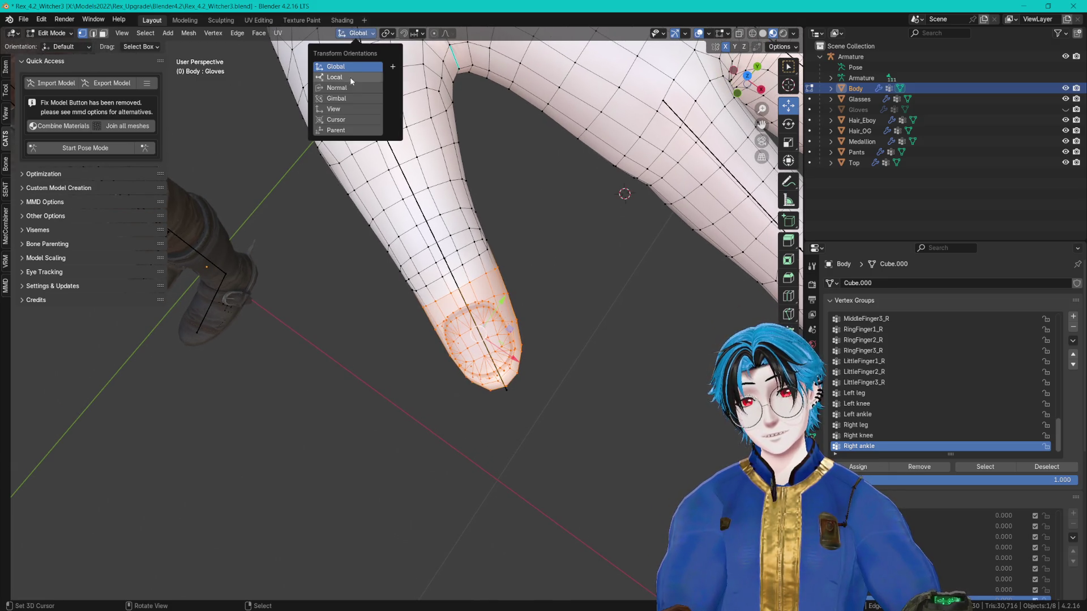
Step: Scale the fingertip to 0.371 along normal Y and 0.433 along normal Z
key(s)
key(z)
key(y)
click(511, 304)
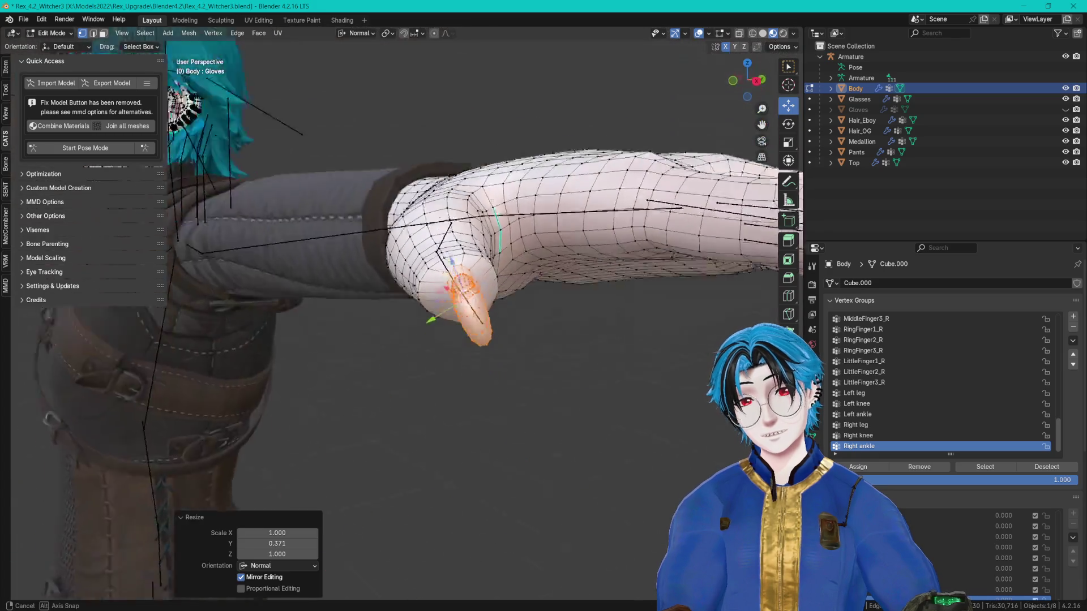
key(s)
key(z)
key(z)
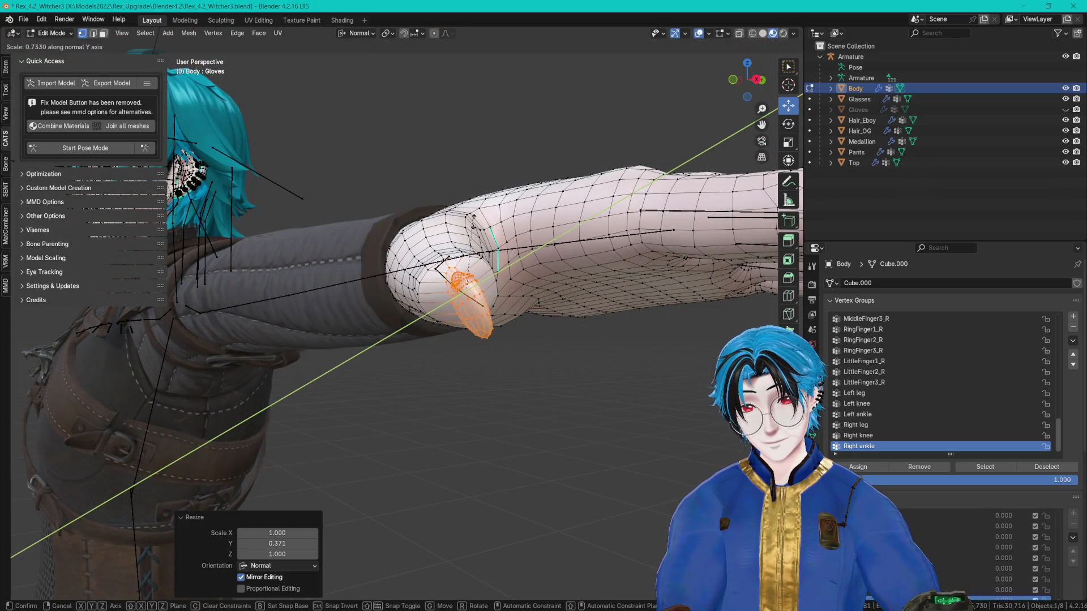
click(501, 341)
Step: Clear the selection and circle-select a ring of faces around the finger section
key(alt+a)
key(c)
drag(497, 255, 456, 261)
key(c)
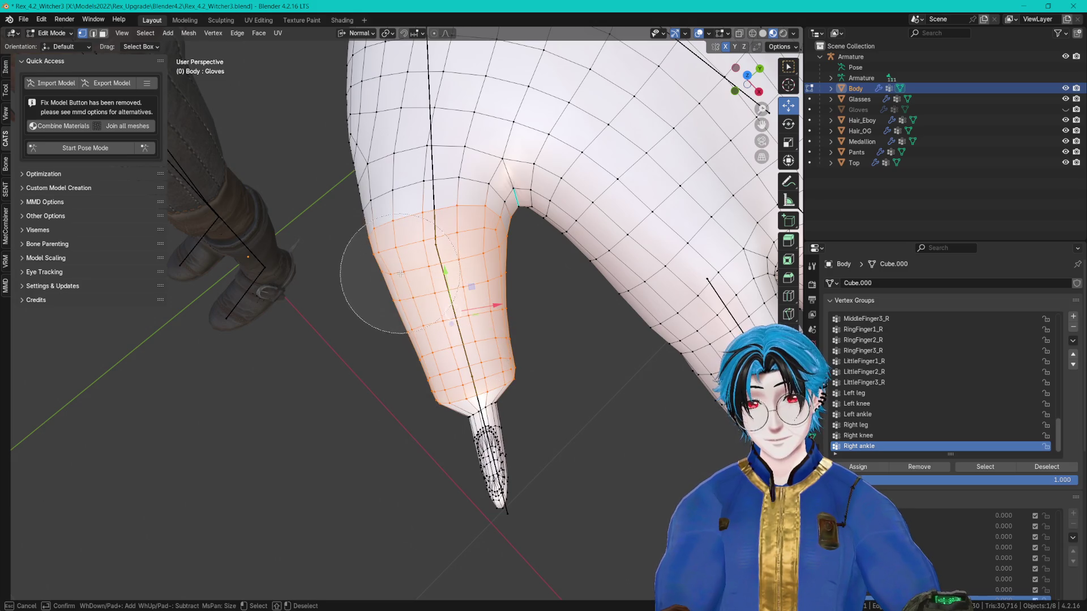
scroll(400, 274, down, 3)
scroll(412, 255, up, 4)
drag(362, 308, 329, 399)
right_click(328, 399)
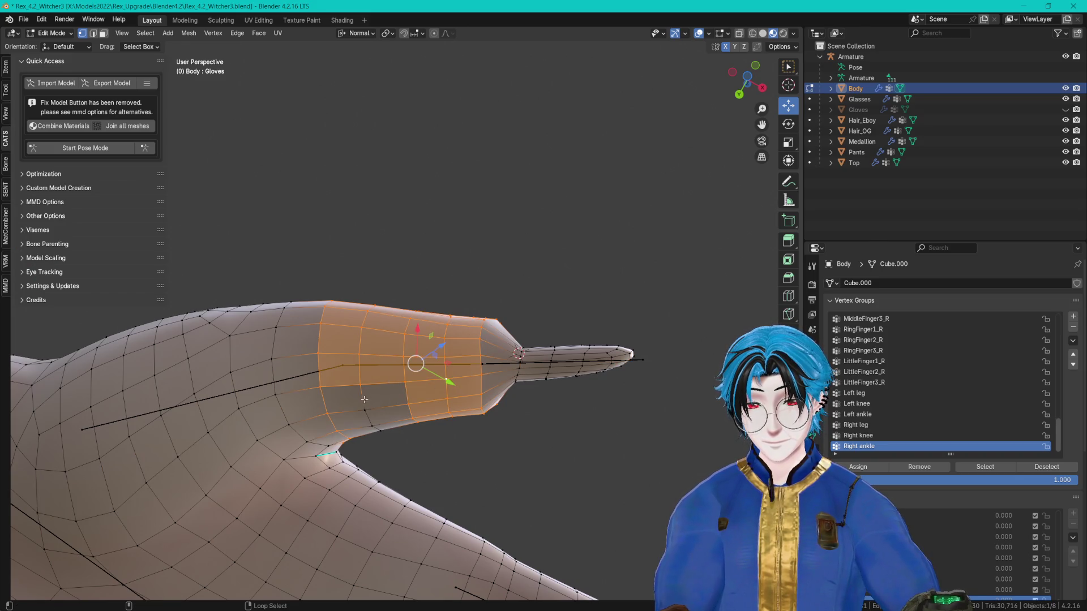
scroll(474, 225, down, 3)
scroll(223, 433, up, 3)
scroll(223, 433, down, 3)
scroll(519, 304, up, 3)
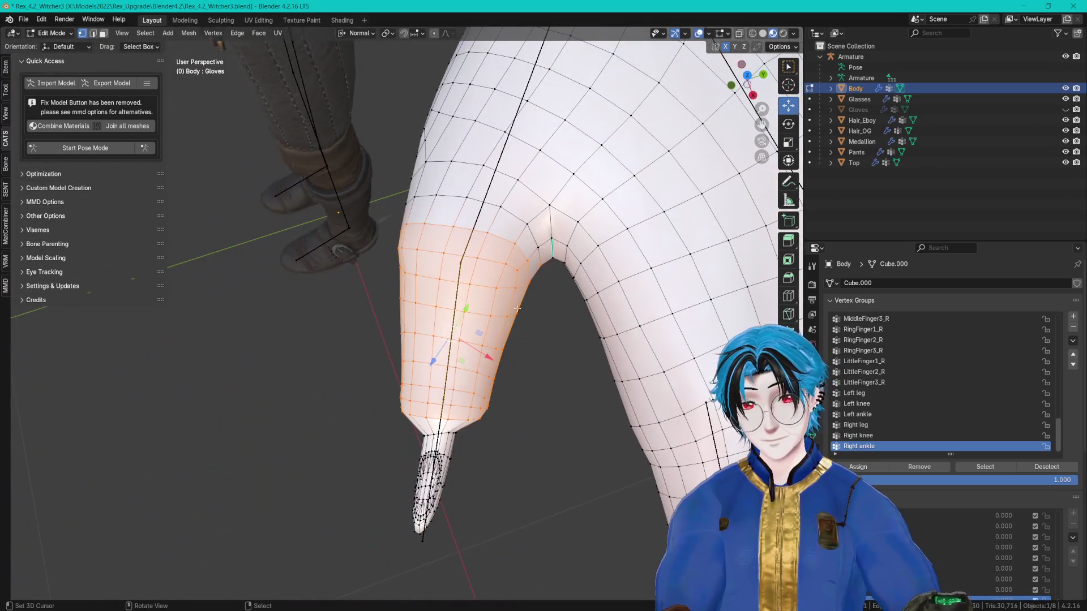
Step: Narrow the finger section to 0.442 along X and 0.520 along Y
key(s)
key(x)
key(x)
click(475, 321)
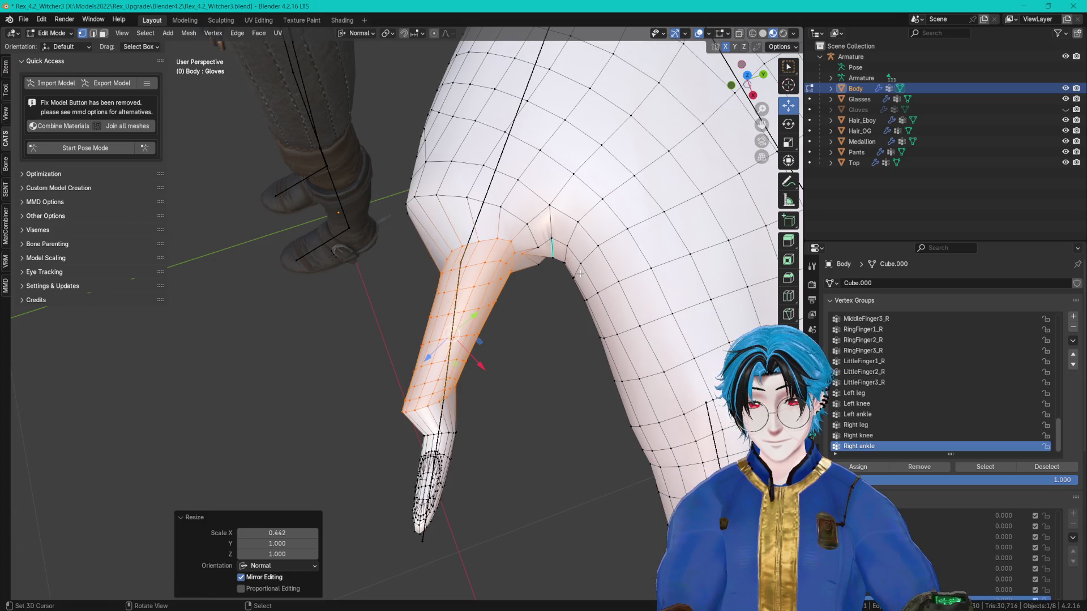
drag(507, 338, 466, 209)
key(s)
key(y)
key(y)
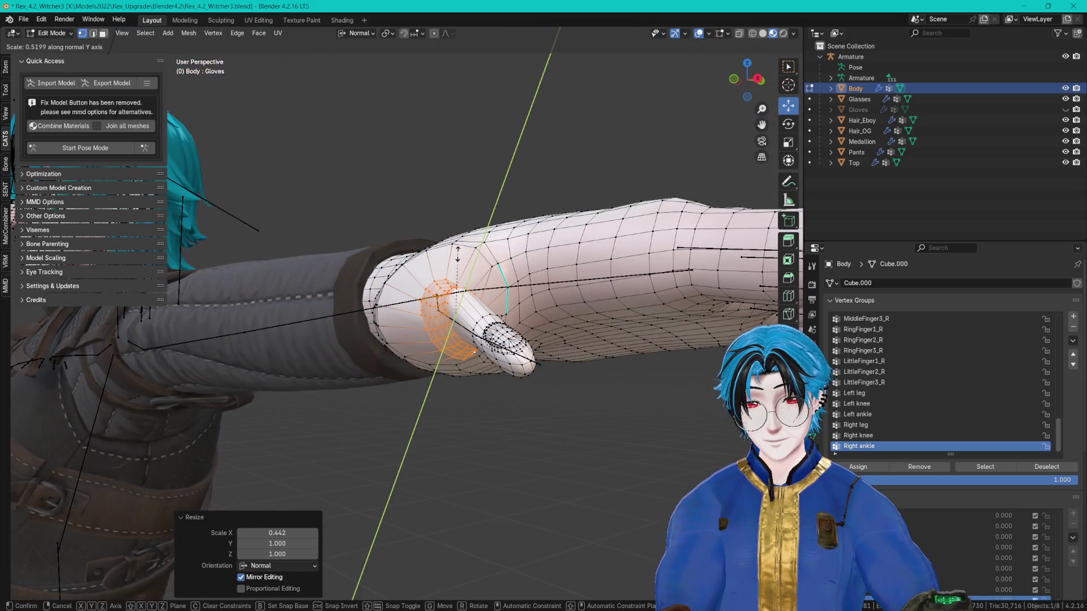
click(458, 254)
mouse_move(458, 254)
mouse_down()
mouse_move(441, 186)
mouse_move(487, 238)
mouse_move(464, 252)
mouse_move(473, 266)
mouse_up()
key(s)
key(z)
key(z)
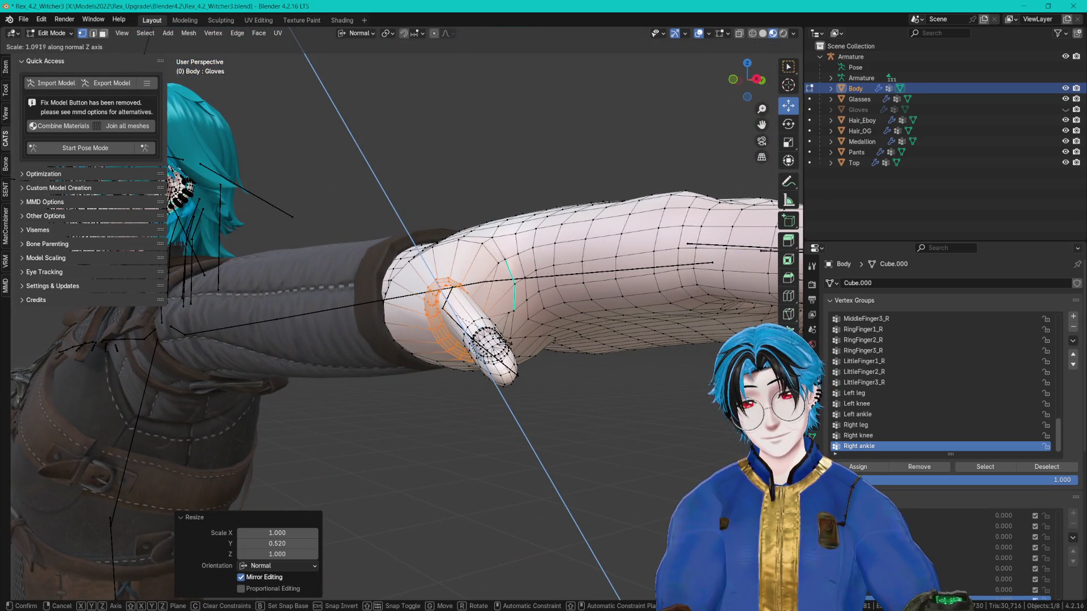
key(y)
key(Escape)
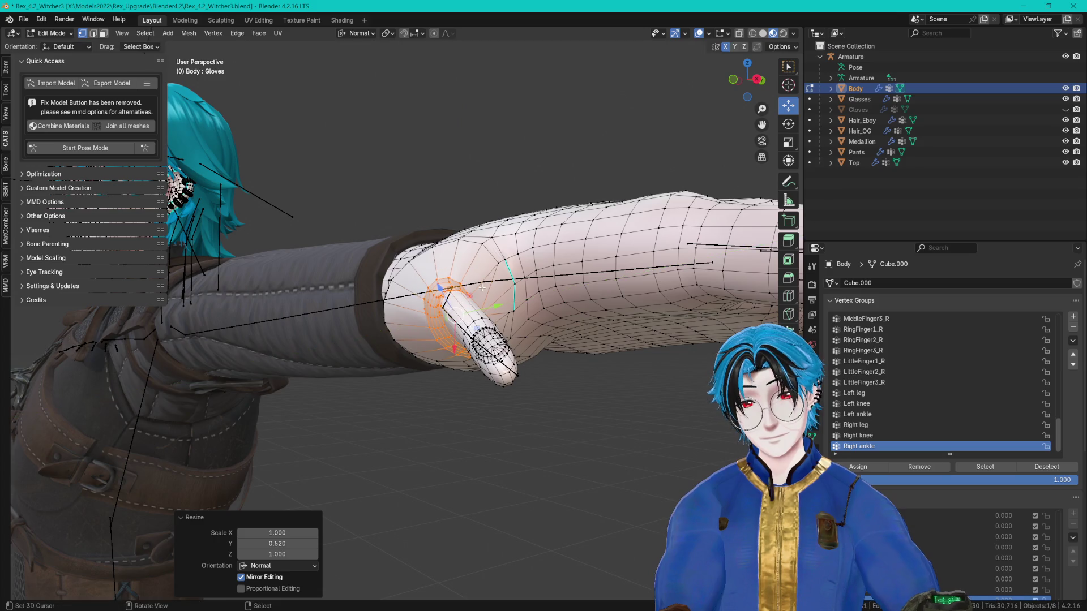
Step: Scale the finger section along normal Z, to 0.734 along X, then uniformly to 0.851
mouse_move(482, 287)
mouse_down()
mouse_move(411, 264)
mouse_move(406, 226)
mouse_up()
key(s)
key(z)
click(412, 278)
key(s)
key(x)
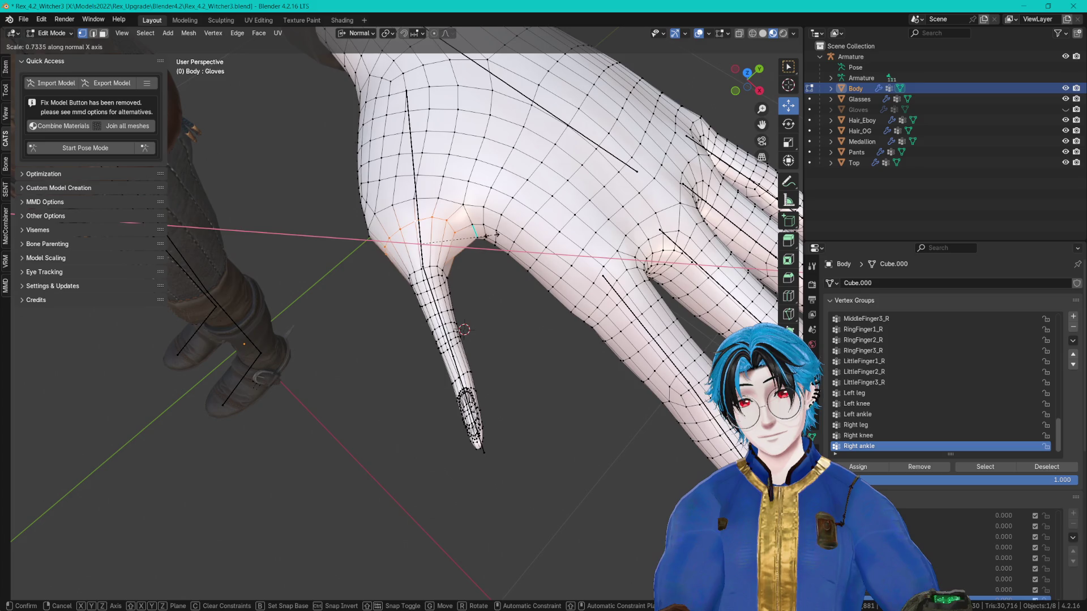
click(498, 234)
key(s)
click(454, 191)
drag(455, 192, 433, 288)
key(c)
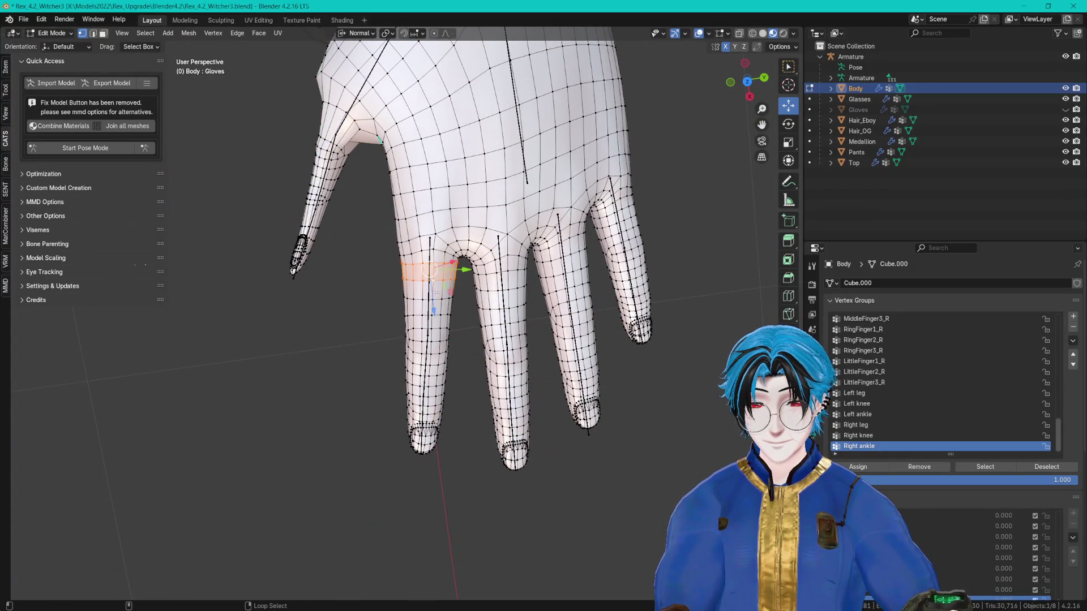
Step: Narrow the first selected finger along X and shorten its Z length in the Resize panel
drag(421, 336, 435, 452)
right_click(435, 452)
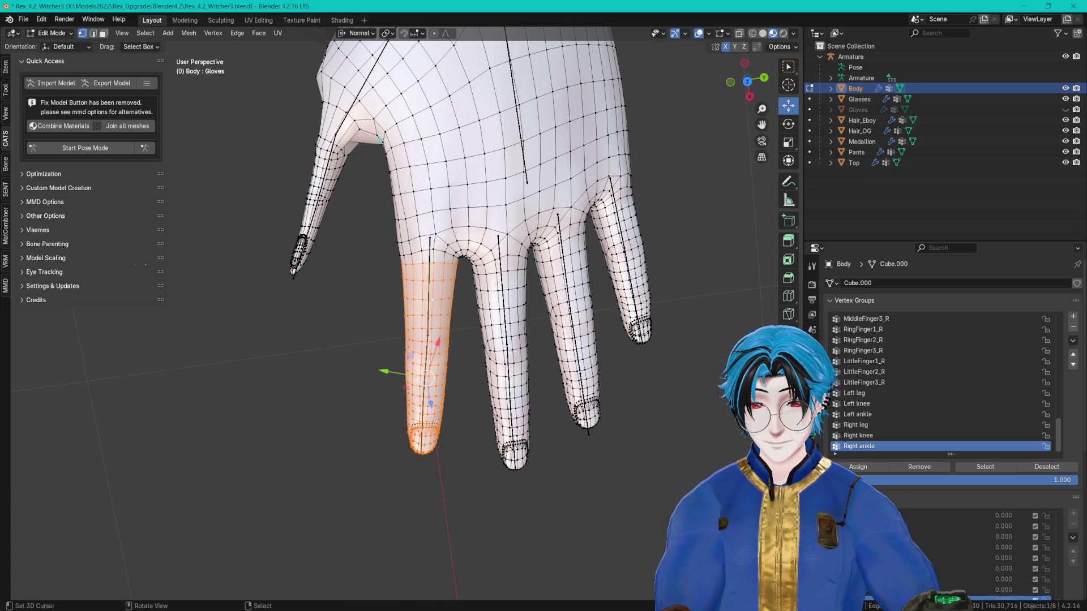
drag(633, 227, 649, 209)
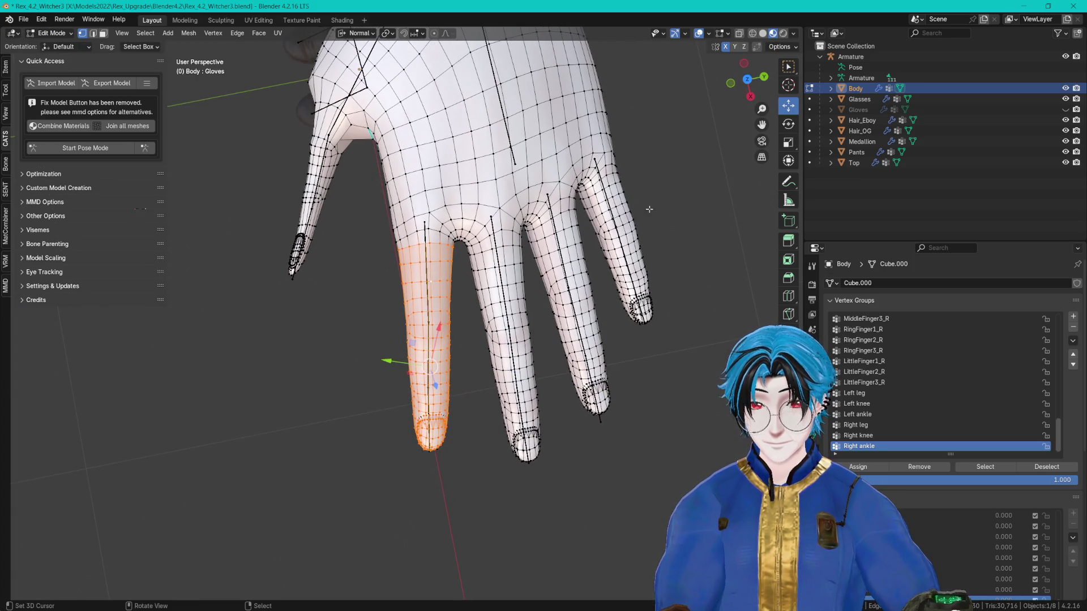
click(739, 34)
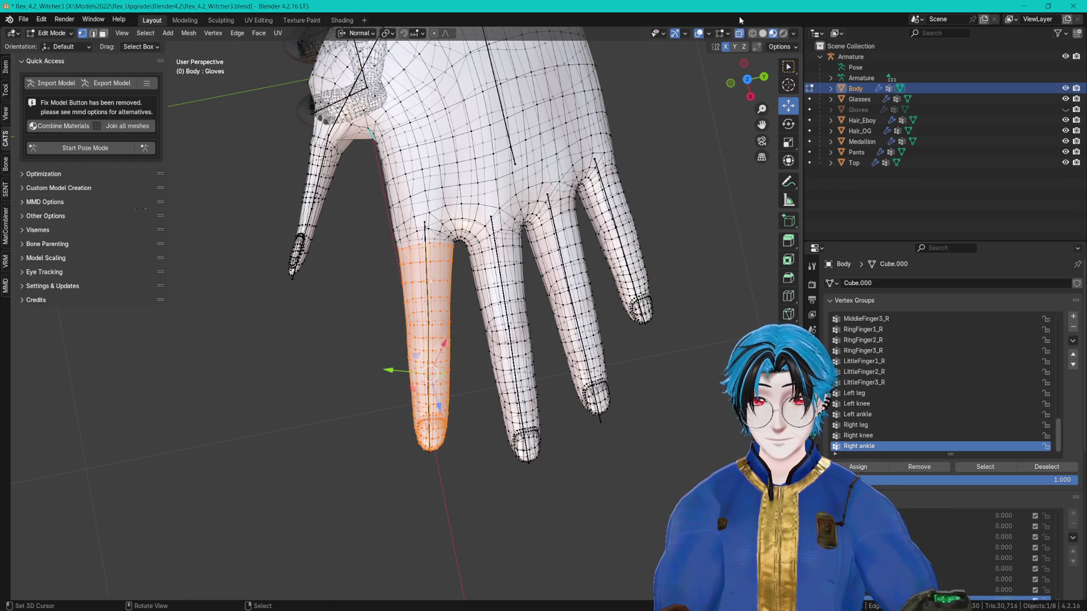
click(740, 34)
drag(526, 215, 544, 192)
click(357, 32)
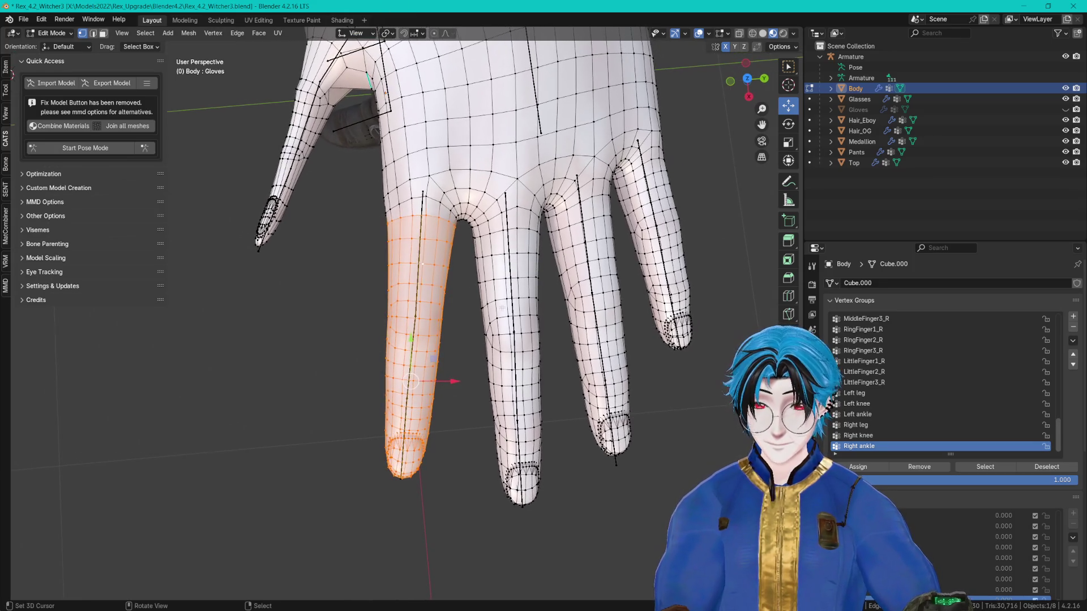
key(s)
key(x)
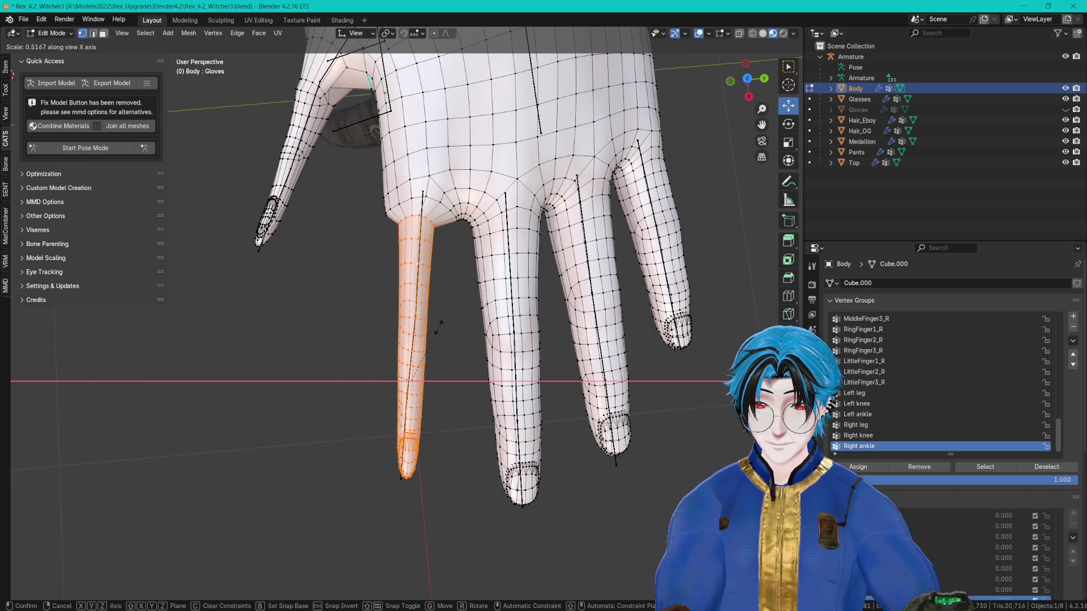
click(435, 324)
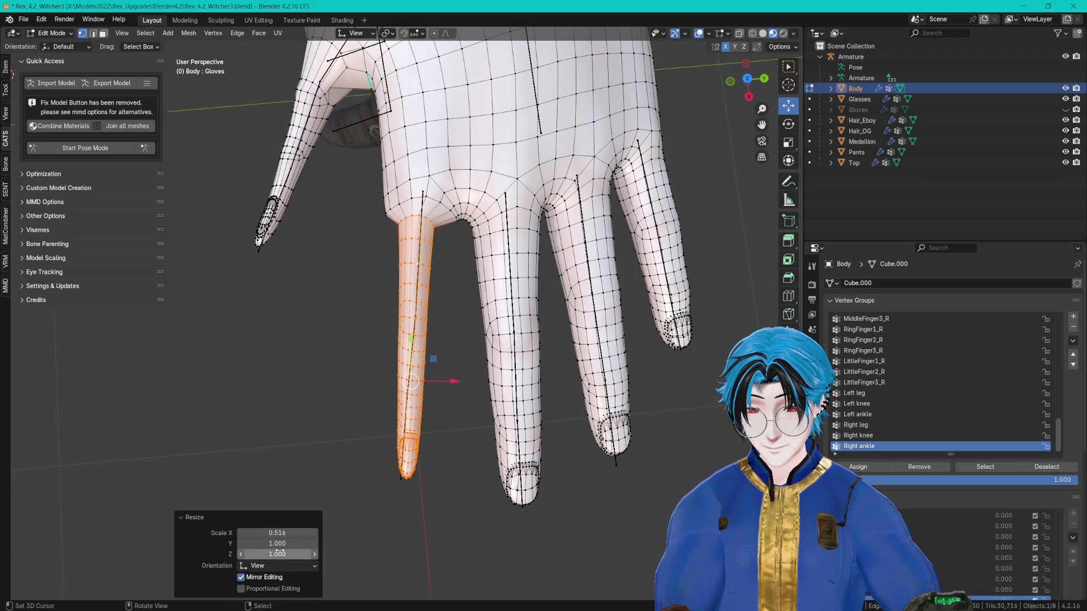
mouse_move(277, 554)
mouse_down()
mouse_move(256, 554)
mouse_move(272, 554)
mouse_up()
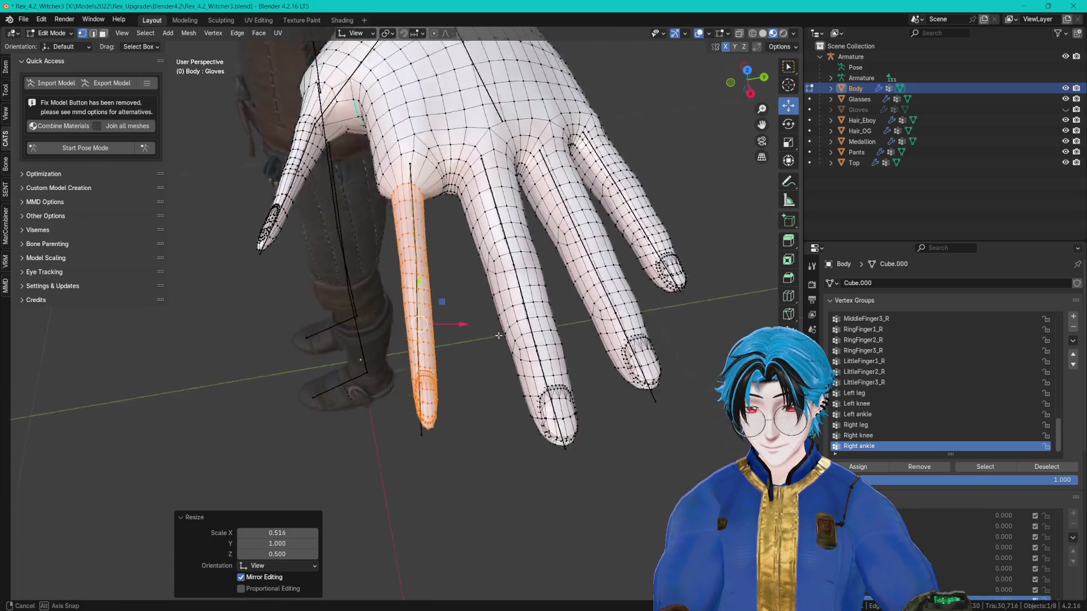
drag(448, 292, 426, 285)
Step: Select the middle finger's front and back vertices using X-ray
key(alt+a)
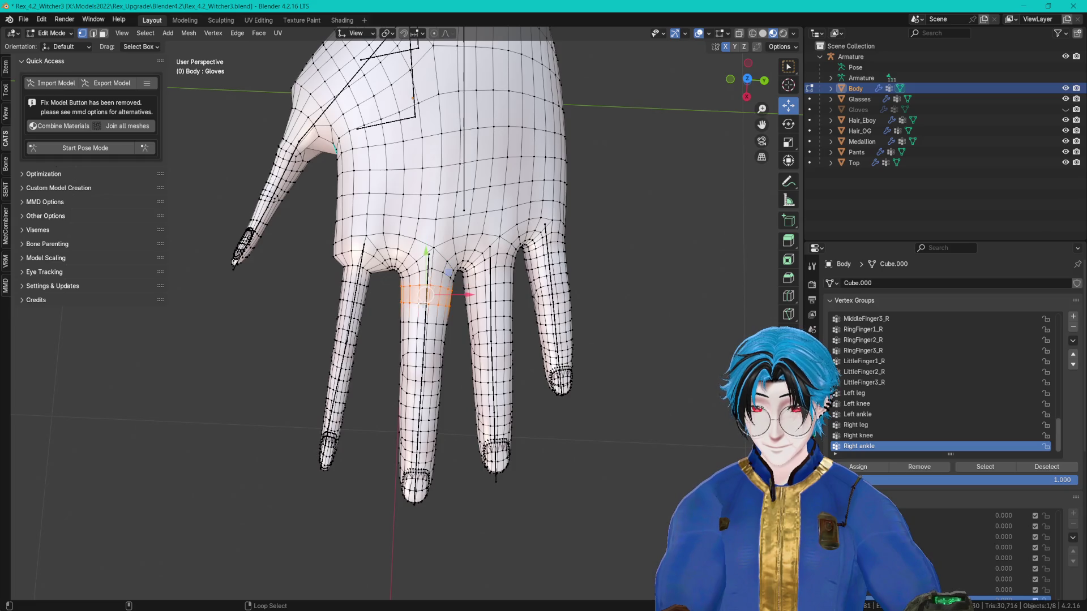
key(c)
drag(412, 368, 417, 485)
key(Escape)
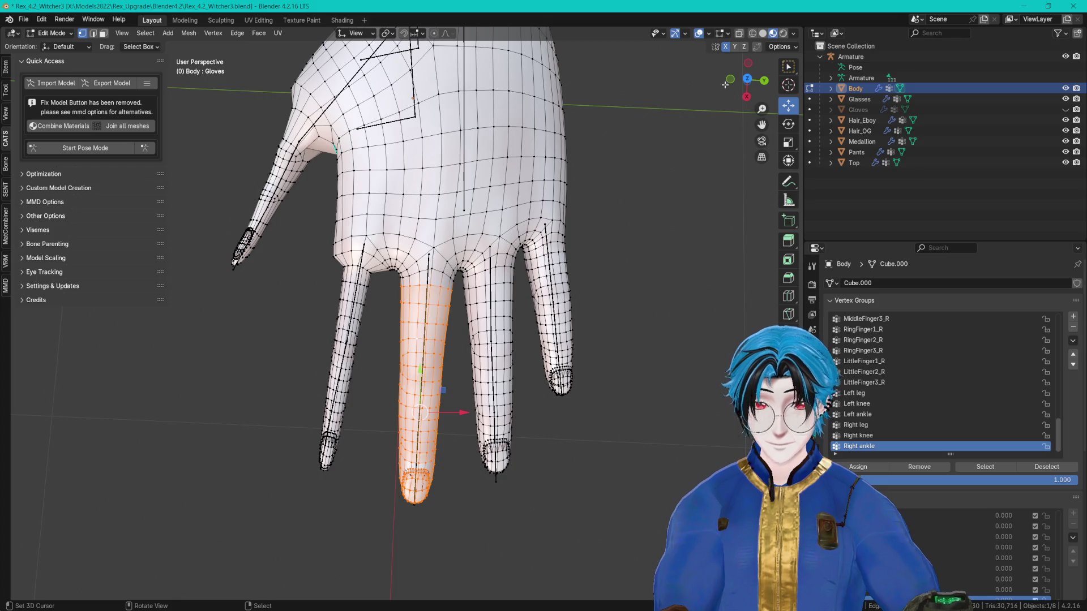
click(739, 33)
key(c)
drag(419, 336, 401, 475)
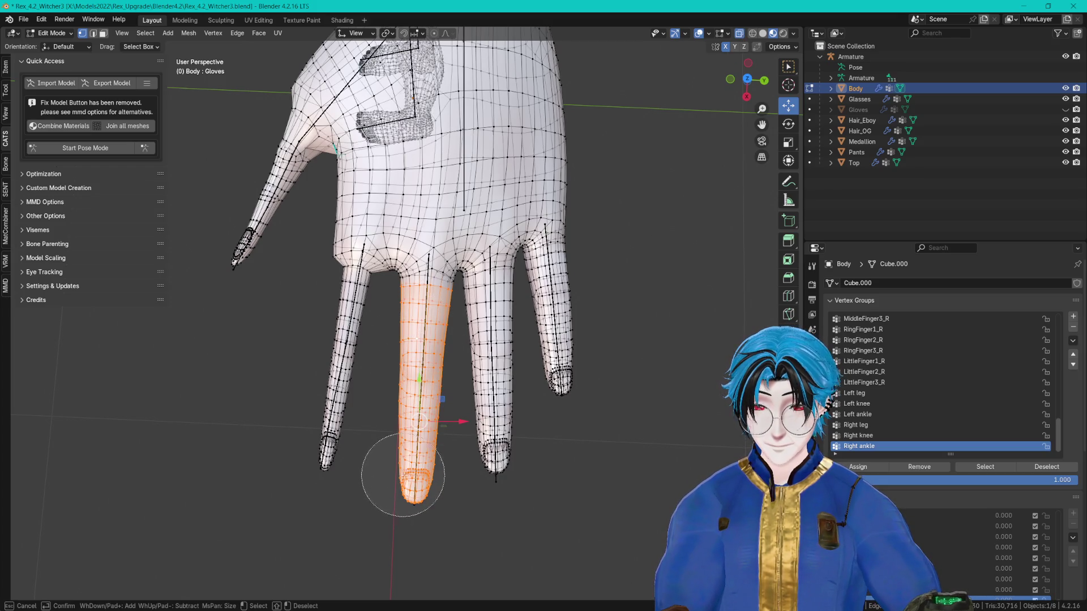
key(Escape)
Step: Scale the middle finger's width along X to 0.334
key(g)
key(x)
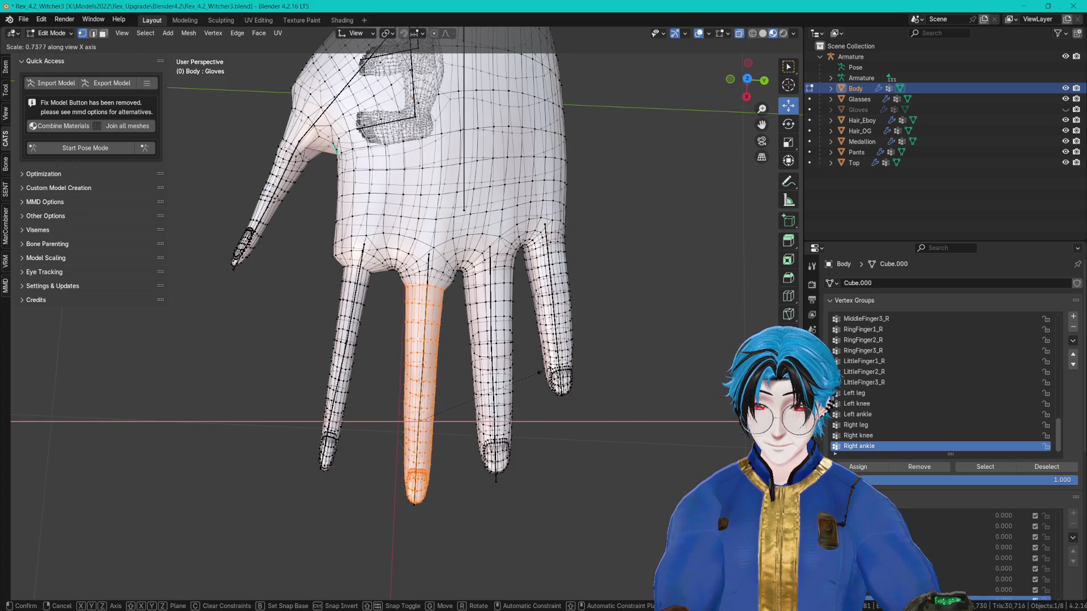
key(Escape)
scroll(543, 341, up, 1)
drag(540, 377, 543, 377)
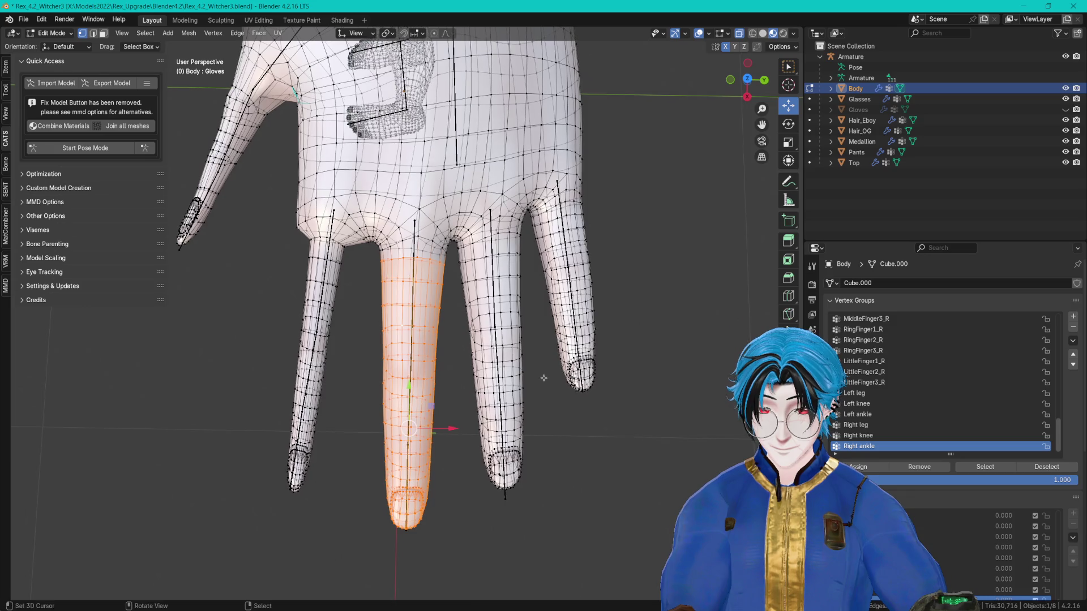
key(s)
key(x)
click(440, 392)
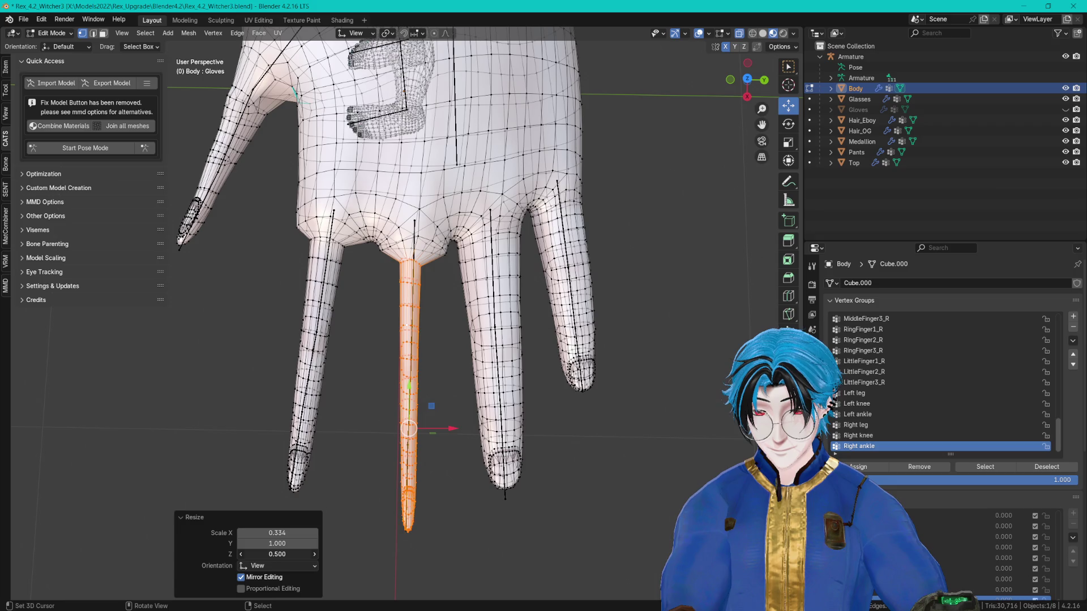
Step: Select the next finger base to tip and narrow it along X to 0.473
key(alt+a)
drag(489, 371, 432, 343)
key(c)
right_click(432, 344)
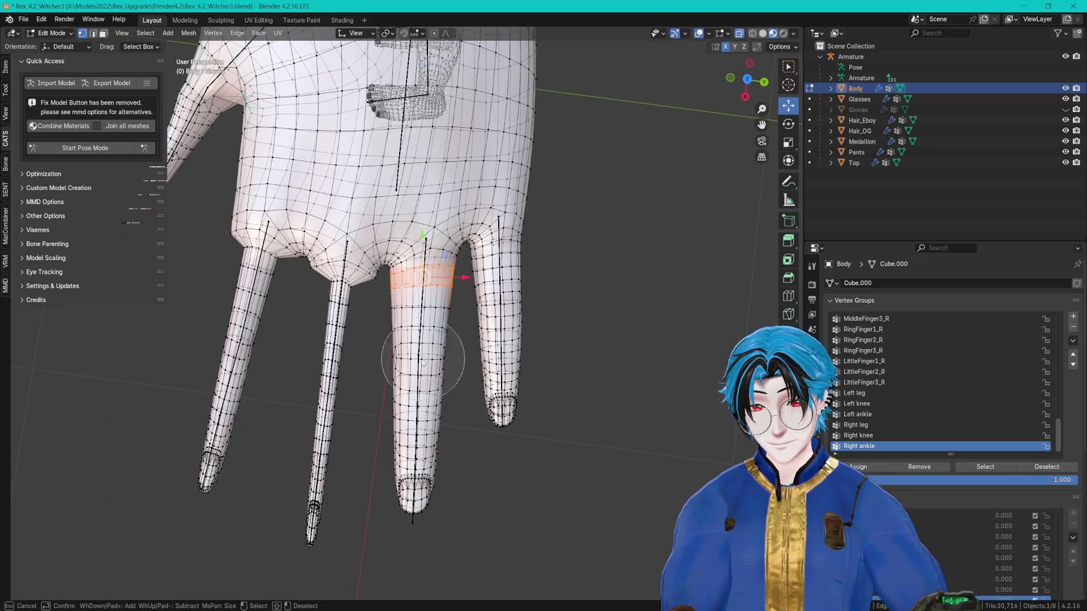
key(c)
click(423, 338)
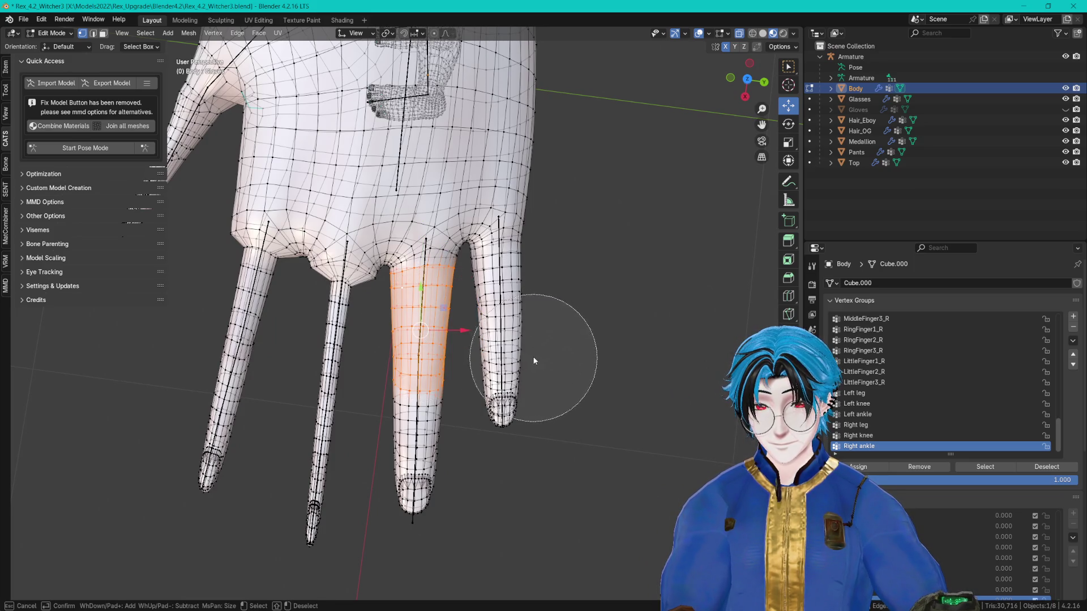
drag(408, 388, 405, 473)
right_click(419, 487)
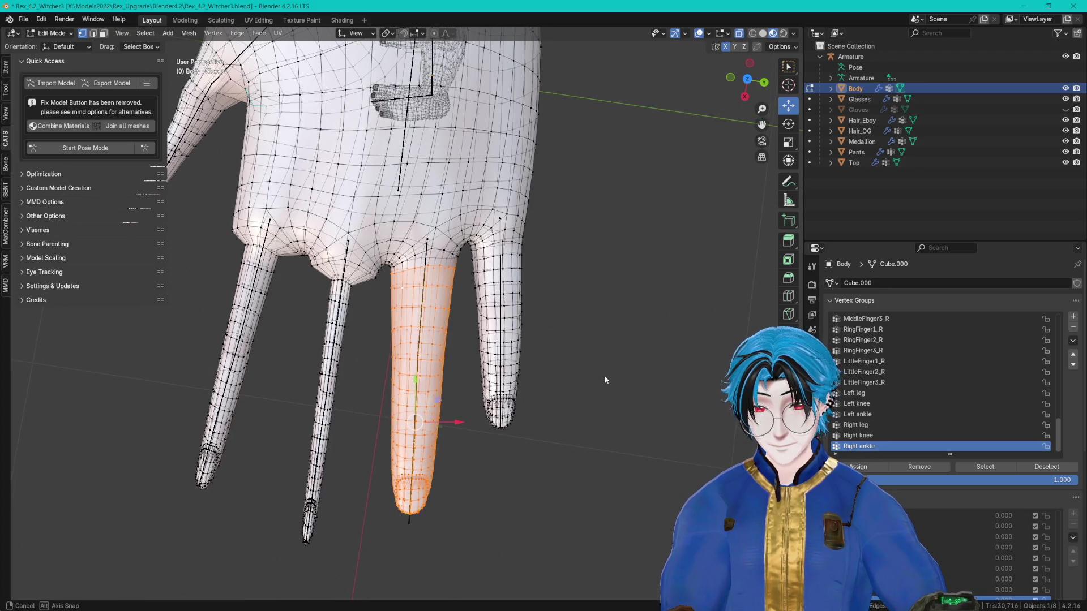
key(s)
key(x)
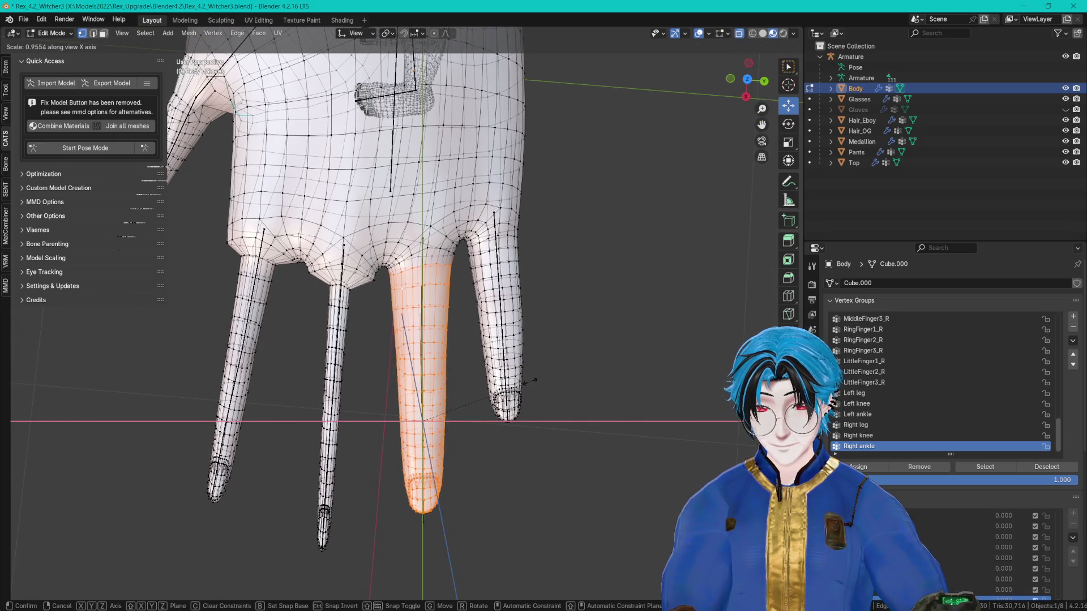
click(467, 389)
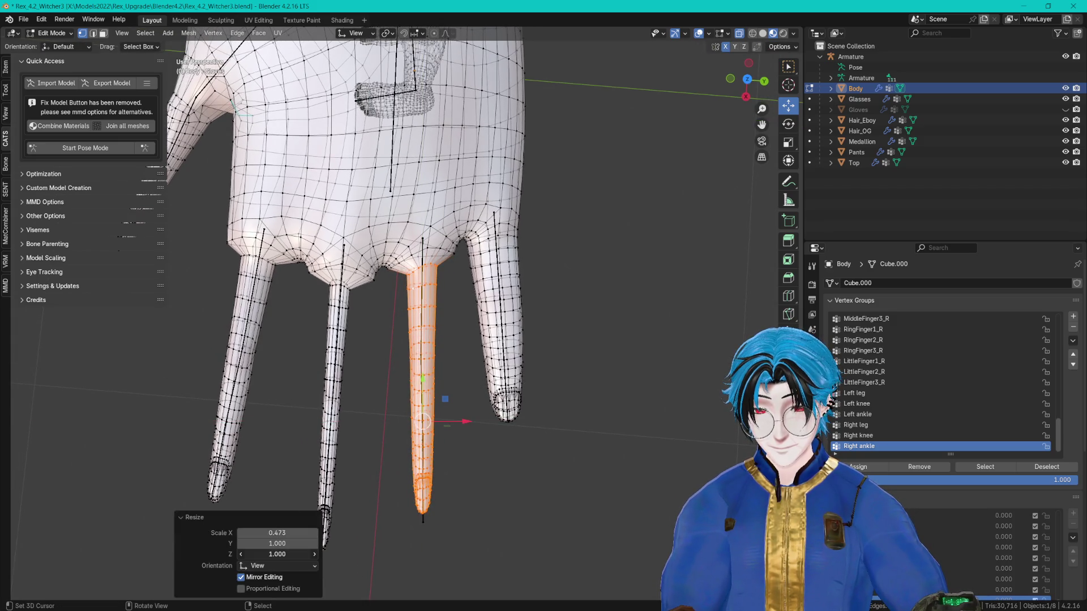
Step: Select the little finger and slim its width along X to 0.377
key(alt+a)
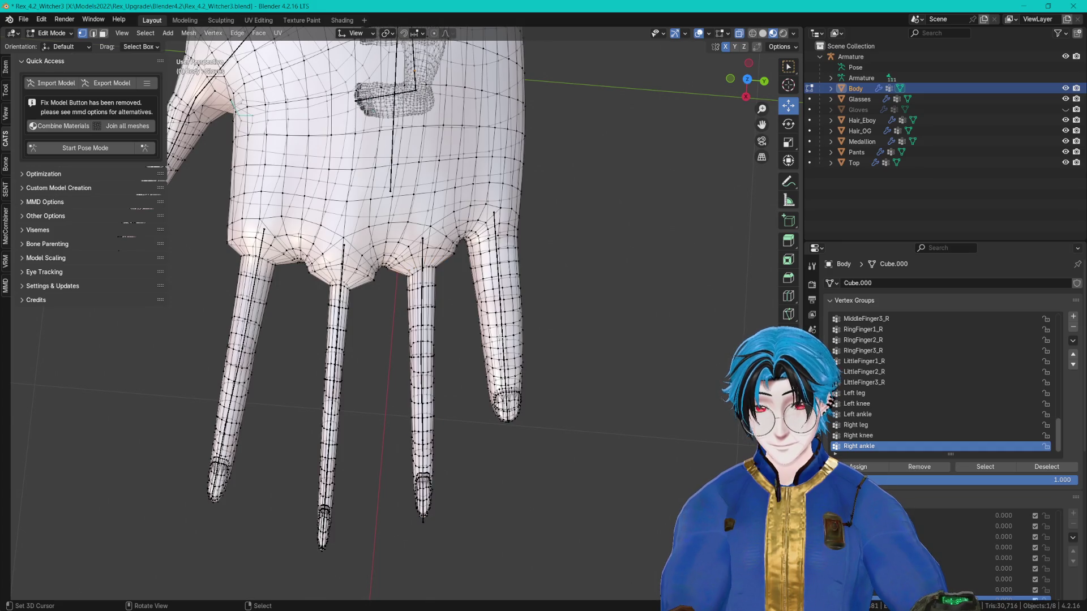
scroll(449, 280, up, 3)
key(a)
key(alt+a)
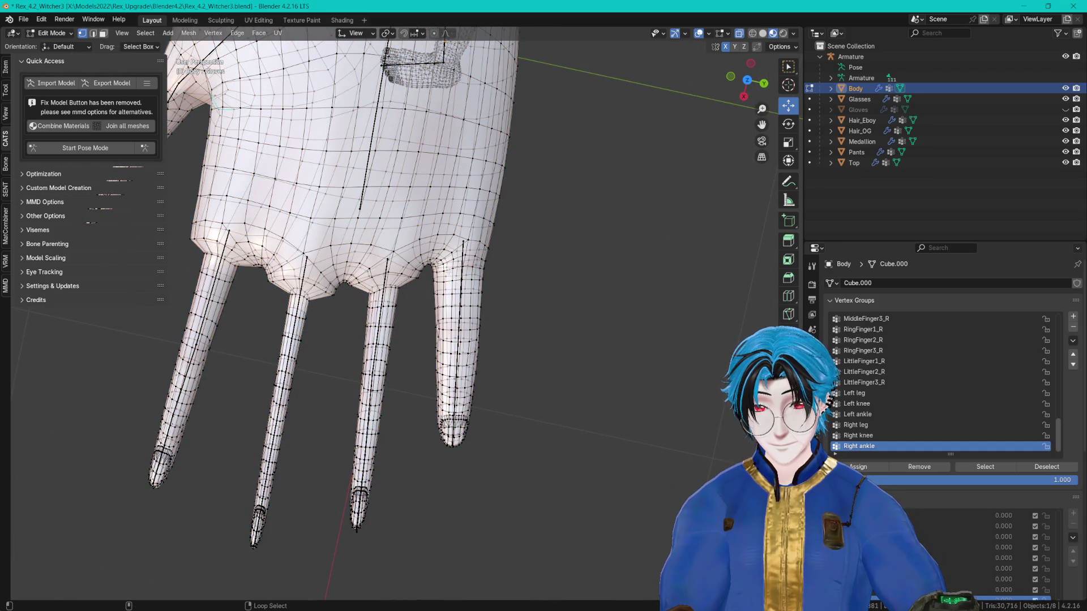
alt+middle_click(463, 269)
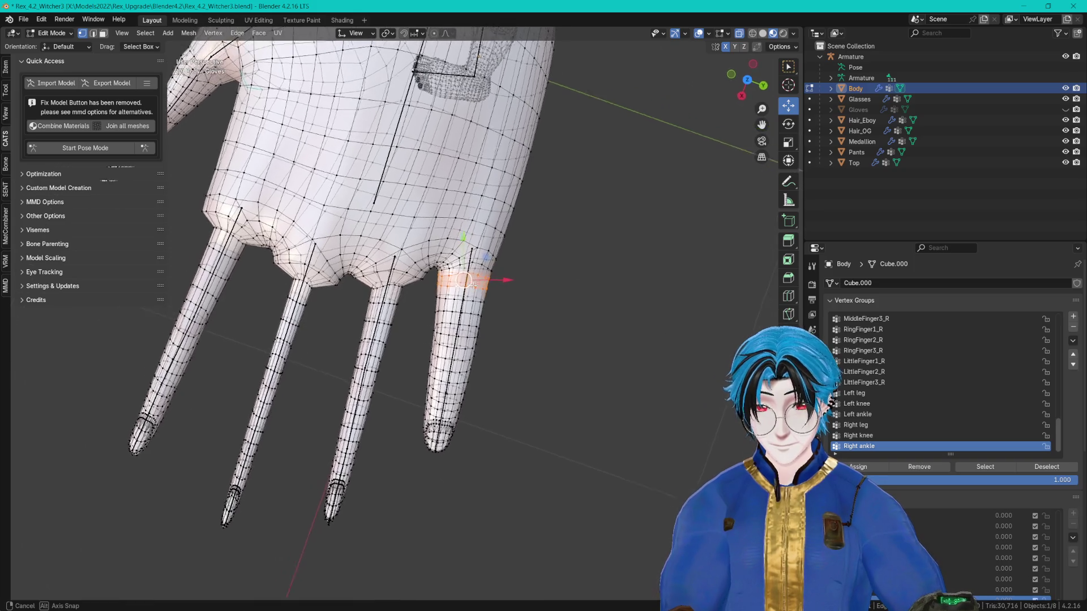
key(c)
mouse_move(472, 325)
mouse_down()
mouse_move(444, 328)
mouse_move(453, 418)
mouse_up()
key(Escape)
key(s)
key(x)
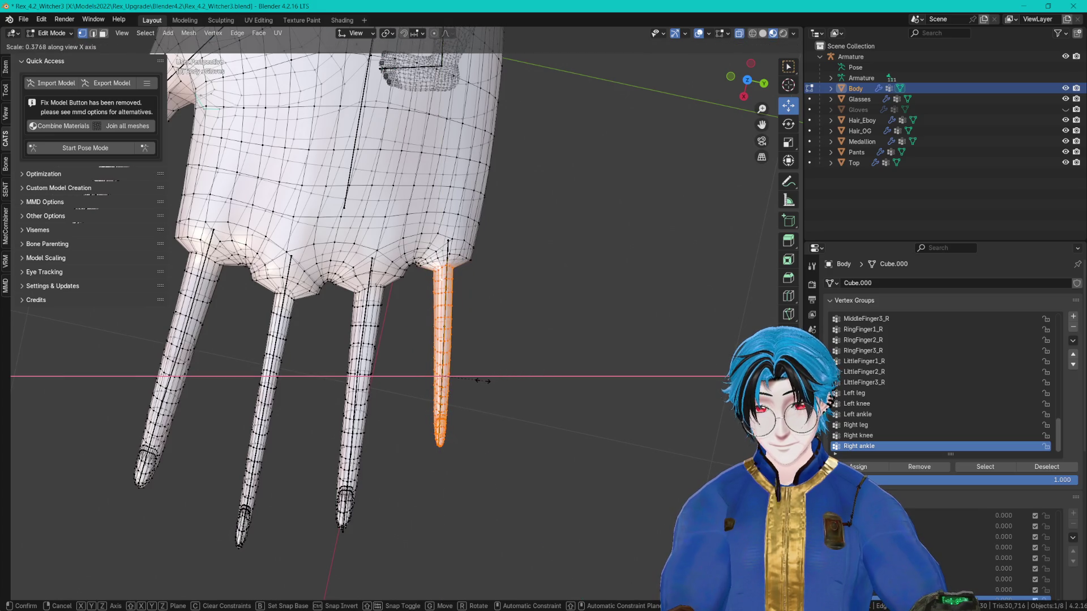
click(483, 380)
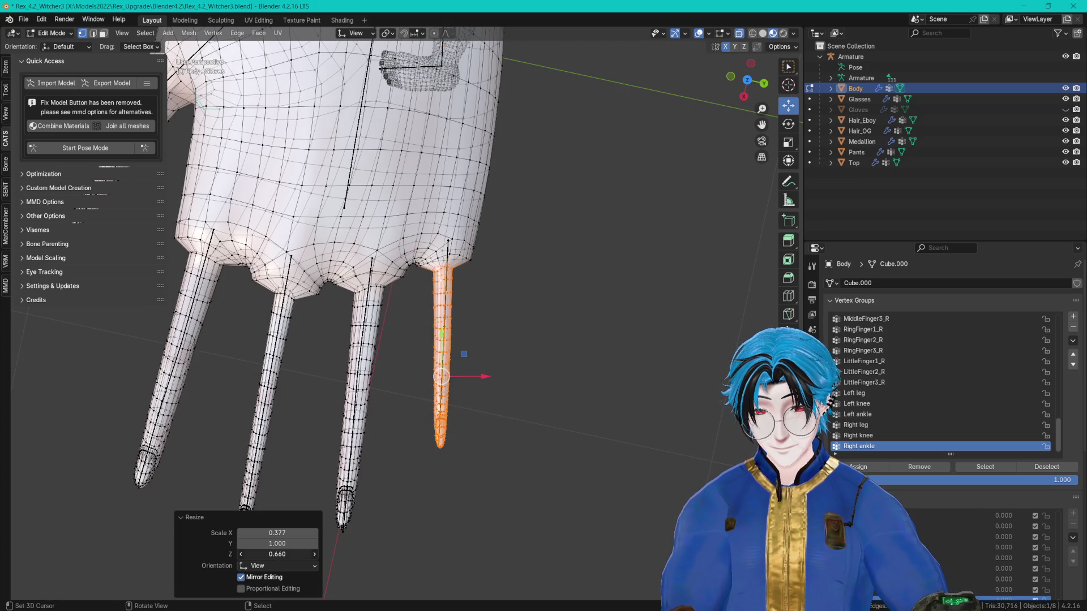
scroll(403, 450, down, 5)
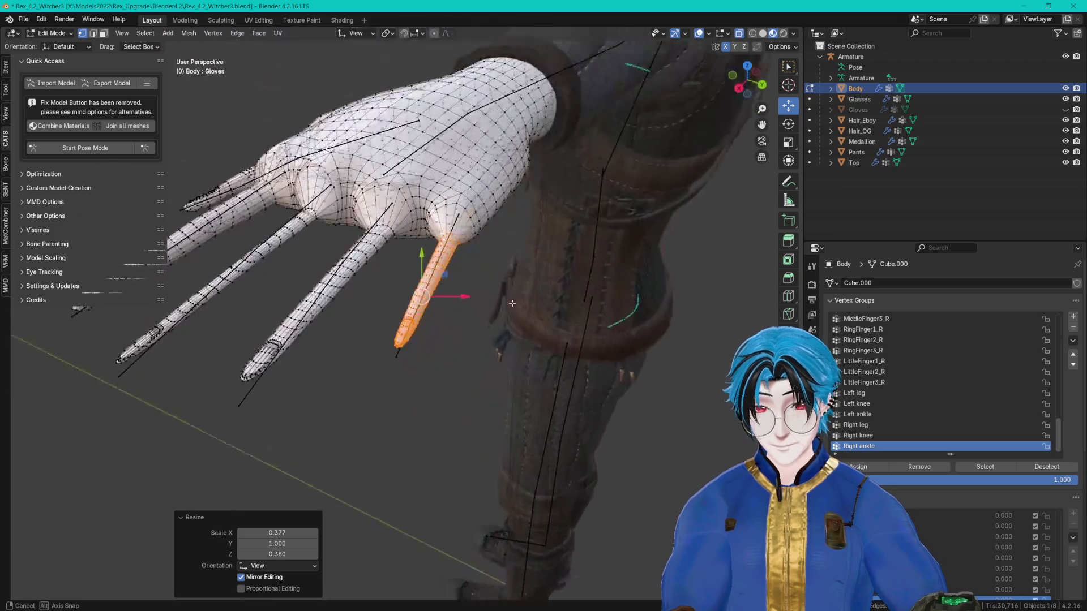
mouse_move(428, 280)
mouse_down()
mouse_move(506, 273)
mouse_move(535, 250)
mouse_move(525, 250)
mouse_move(677, 334)
mouse_up()
Step: Export via CATS from Object Mode, overwriting Rex_4.2_Witcher.fbx in the FBX folder
key(Tab)
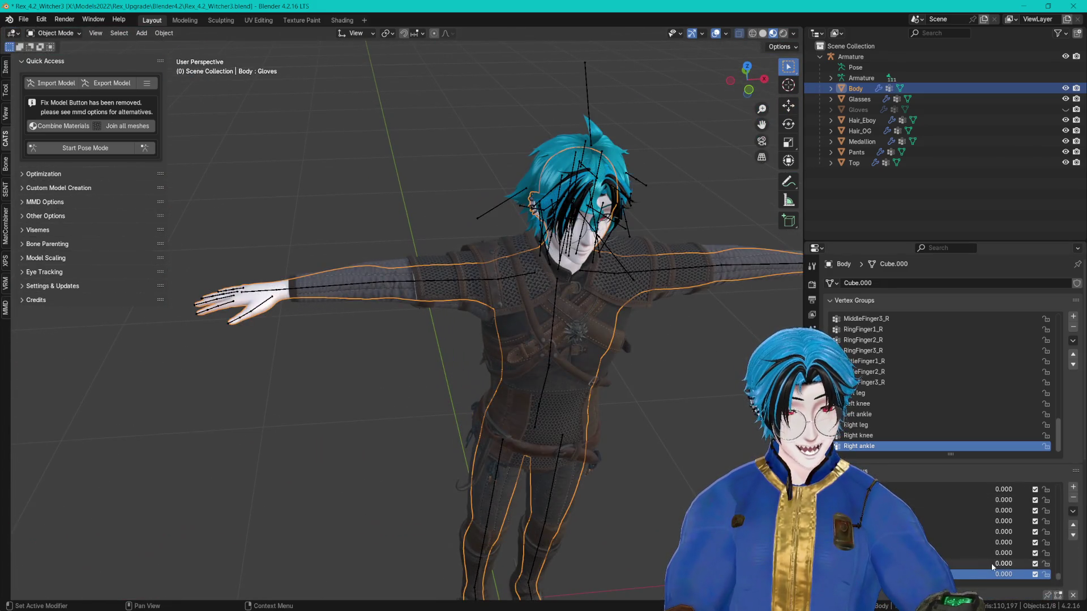
click(104, 87)
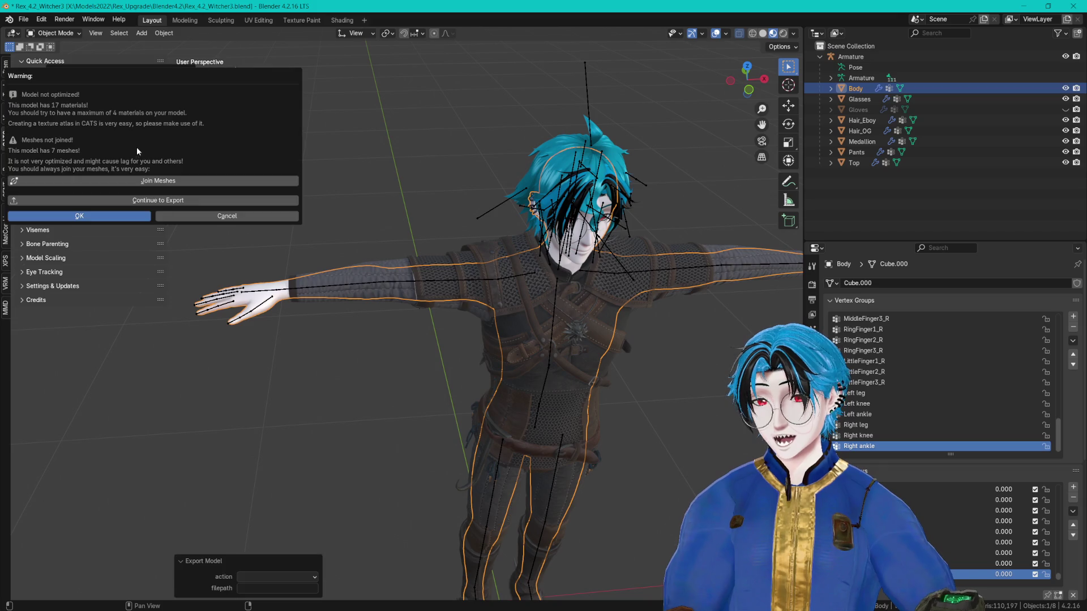
click(145, 203)
click(245, 414)
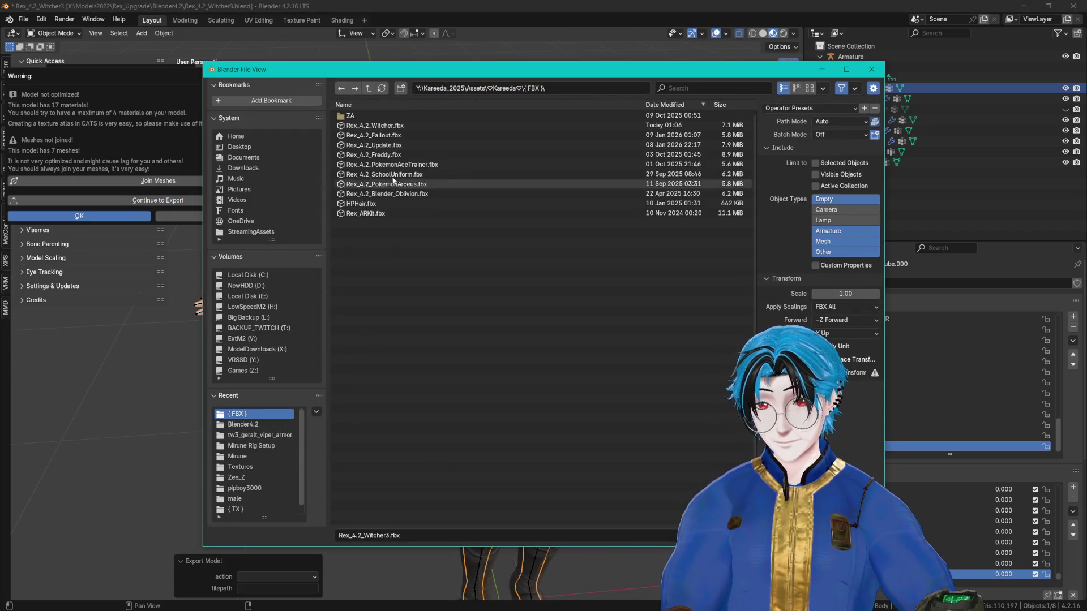
click(375, 125)
key(Return)
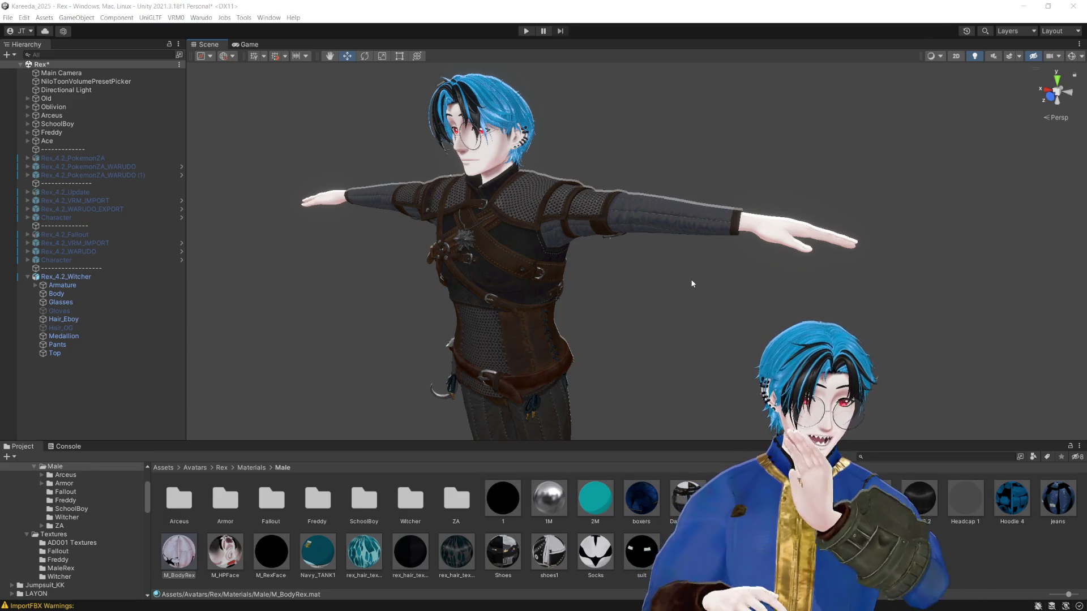
Step: Select the Gloves object to check the dark gloves on the avatar's hands
drag(619, 285, 659, 296)
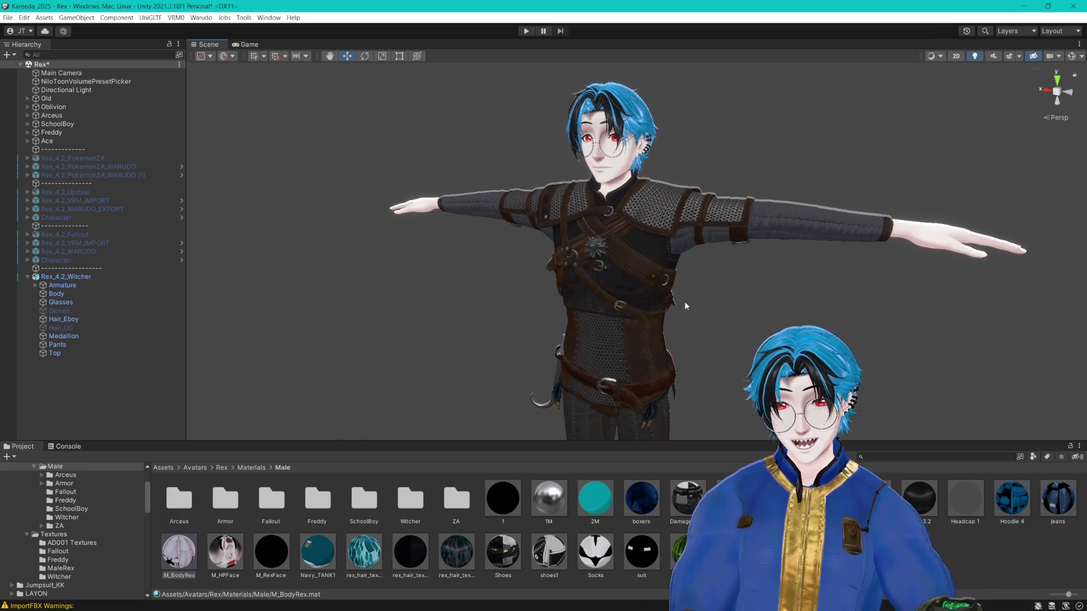
click(75, 311)
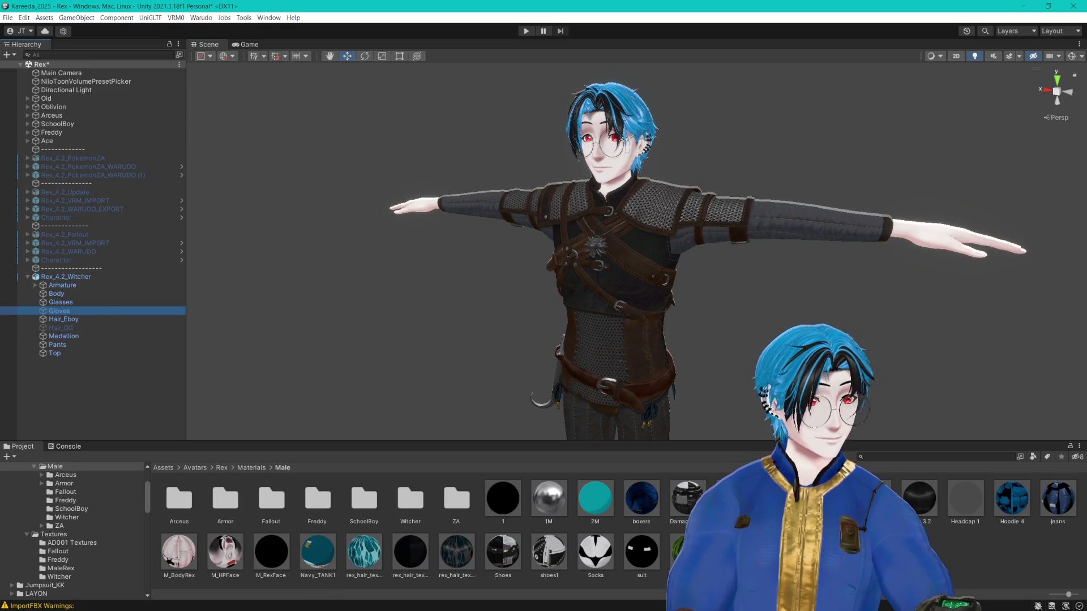
scroll(795, 178, down, 3)
scroll(795, 178, up, 6)
click(795, 178)
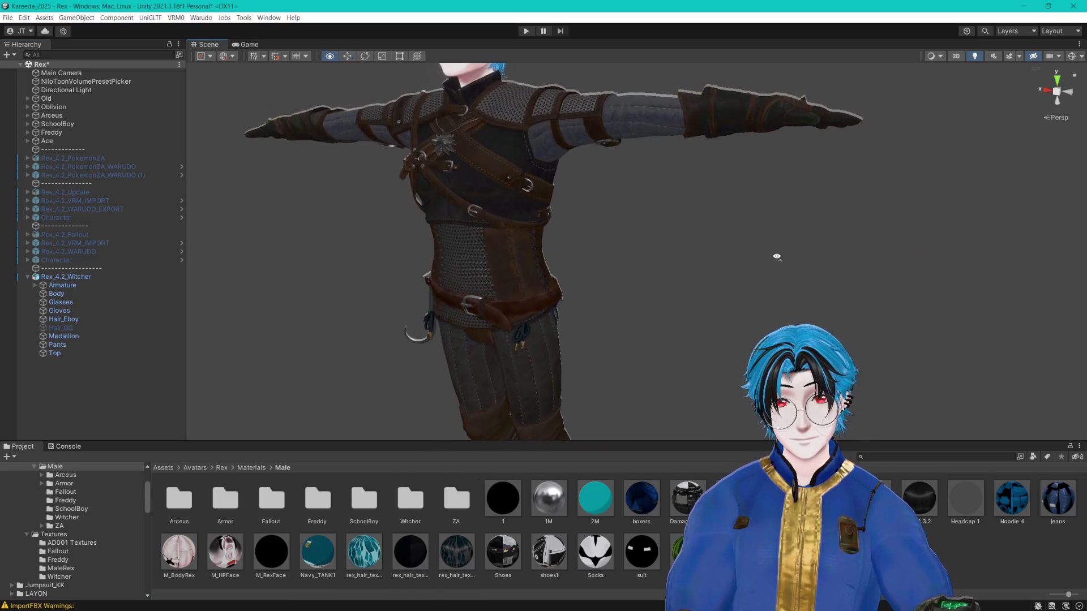
Step: Drag the Scene/Project splitter down to give the Scene view more room
scroll(769, 254, down, 5)
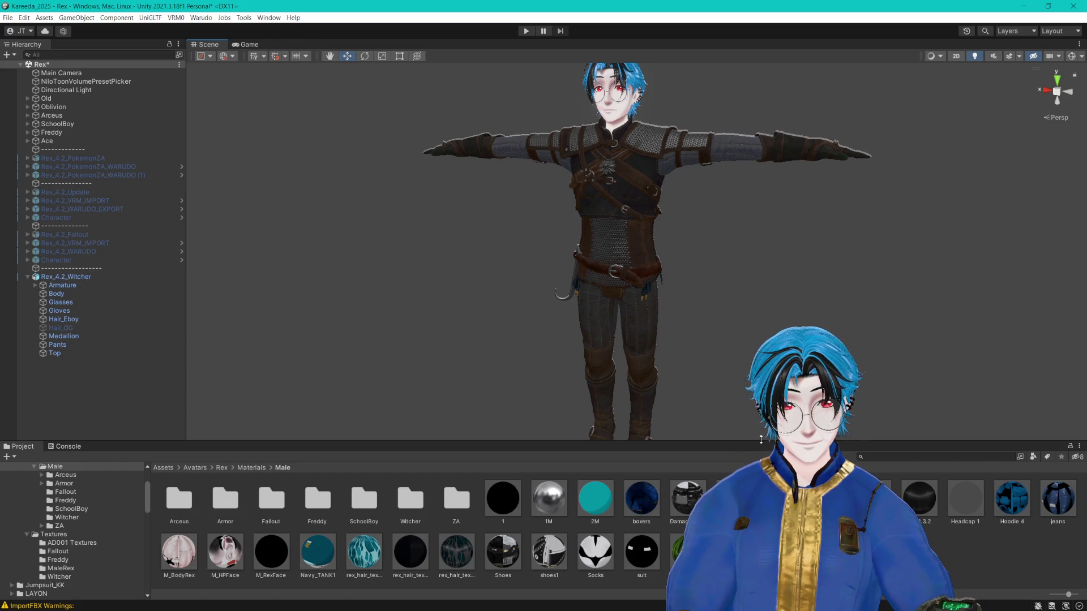
drag(739, 444, 451, 478)
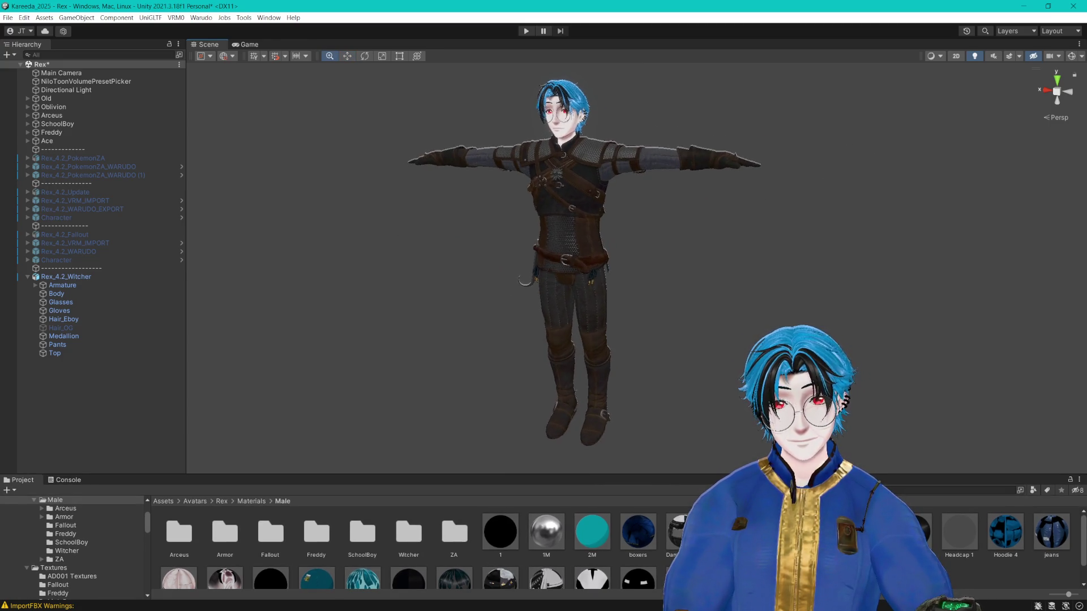
scroll(497, 187, up, 1)
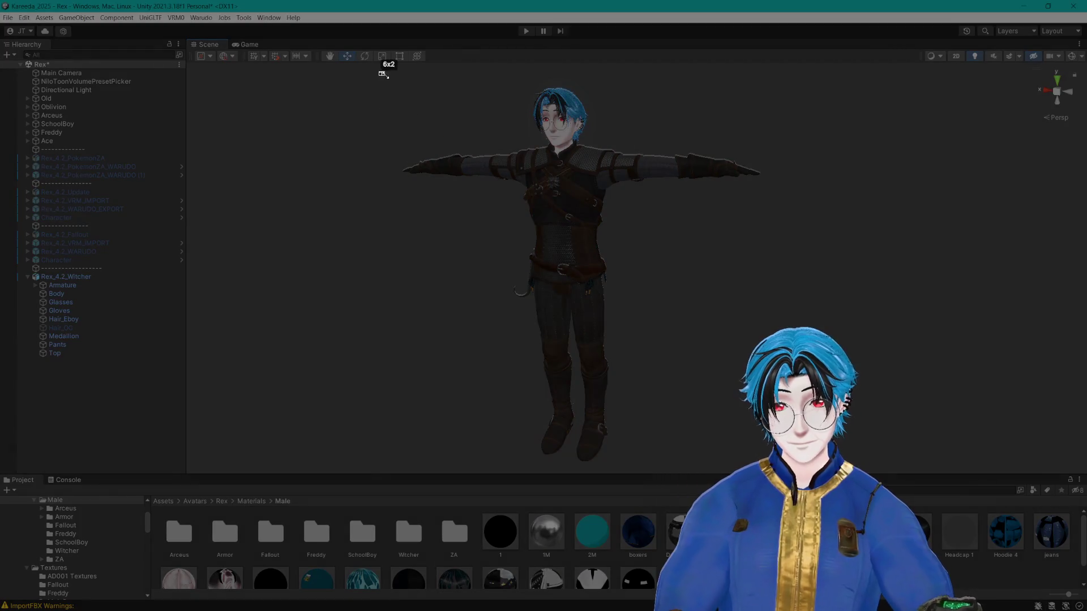
mouse_move(379, 71)
mouse_down()
mouse_move(909, 461)
mouse_move(875, 468)
mouse_up()
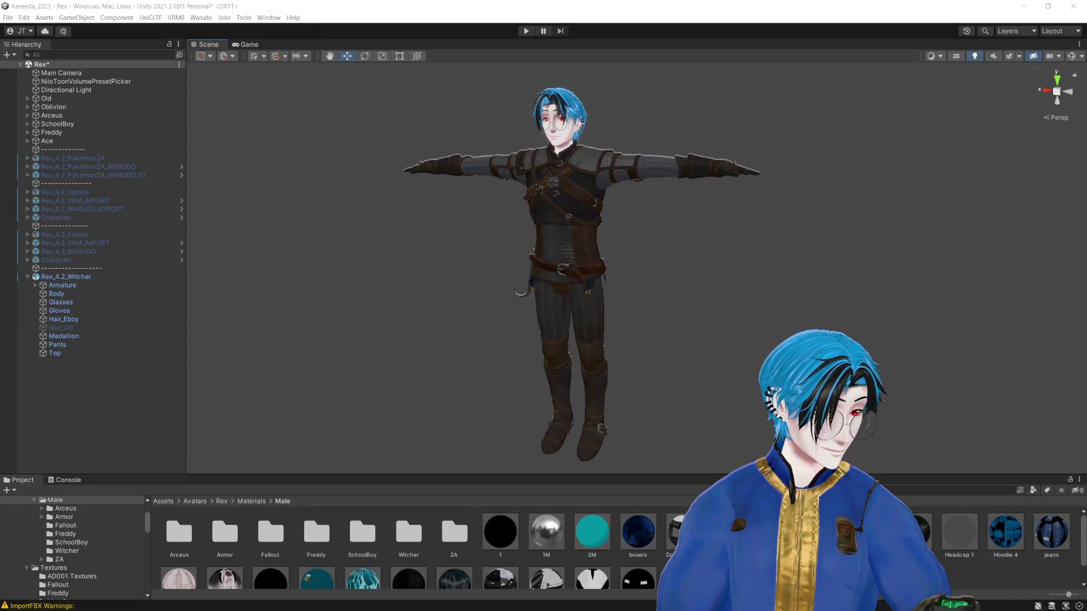
click(360, 506)
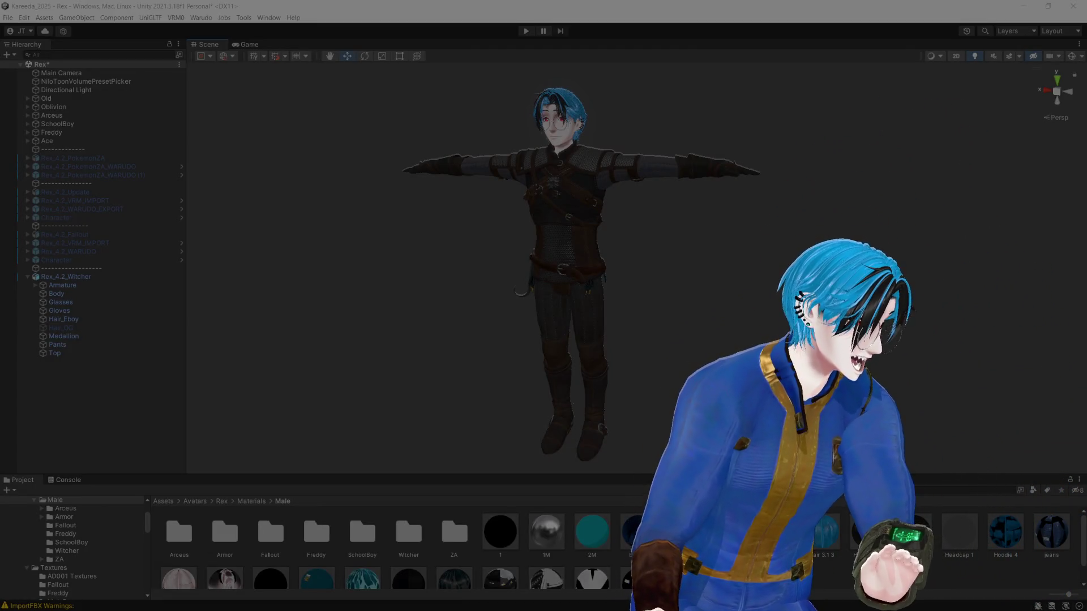
click(451, 506)
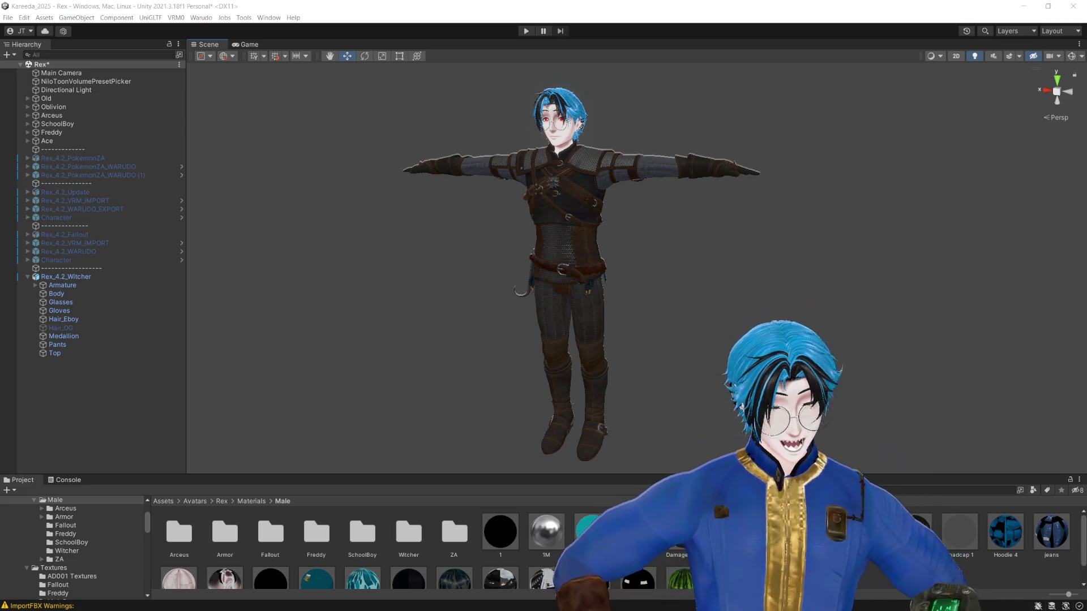
mouse_move(586, 171)
mouse_down()
mouse_move(539, 196)
mouse_move(679, 240)
mouse_move(744, 245)
mouse_up()
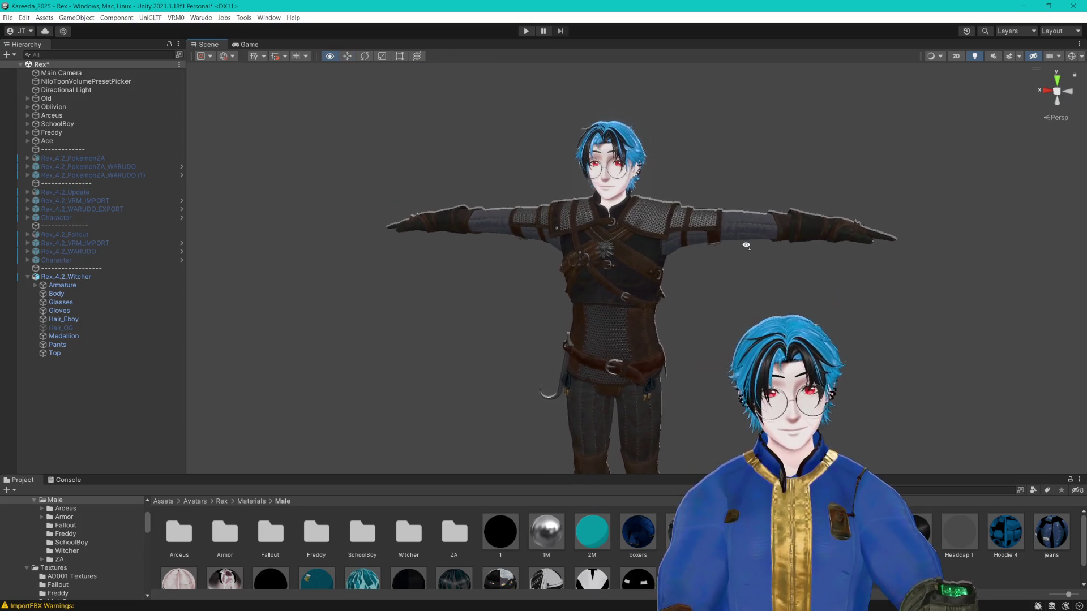
Step: Select the Top piece and its Witcher_Chain material in Materials/Male/Witcher
scroll(745, 245, up, 8)
scroll(747, 247, down, 3)
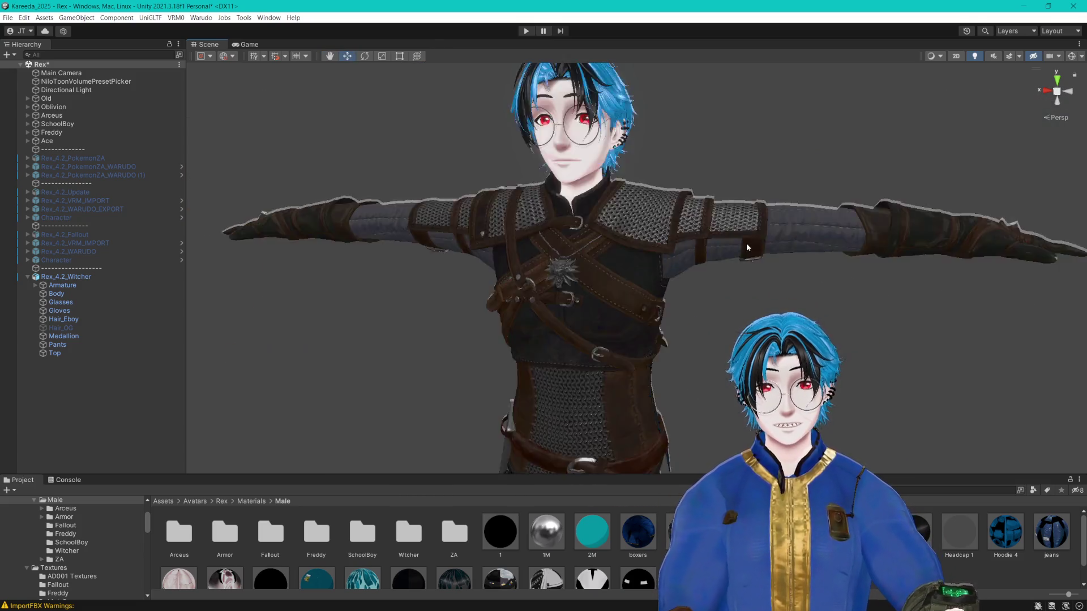
scroll(742, 244, down, 5)
scroll(740, 242, up, 4)
click(636, 240)
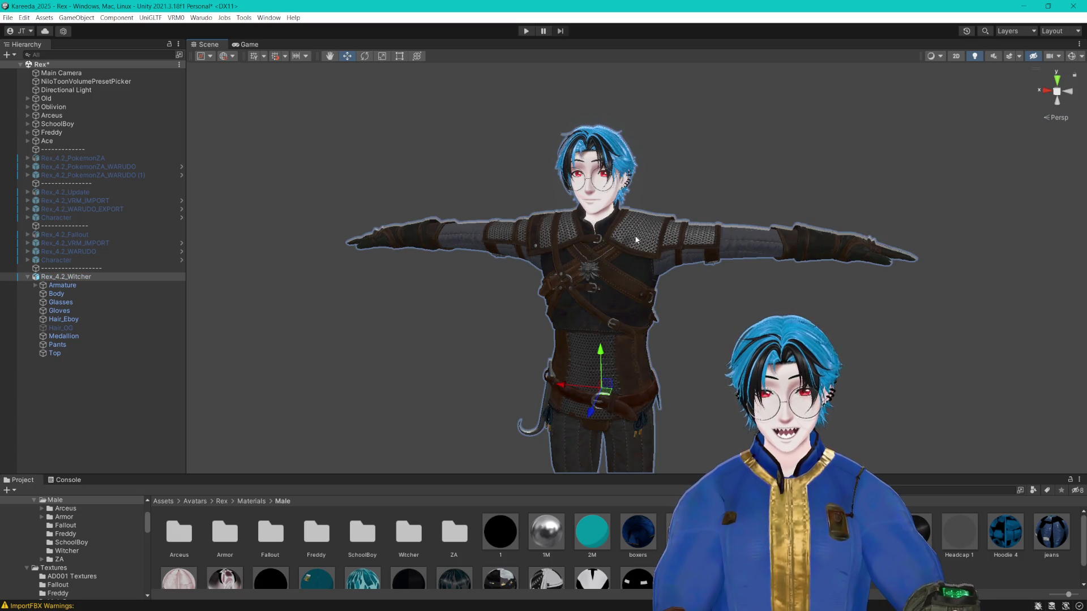
click(74, 354)
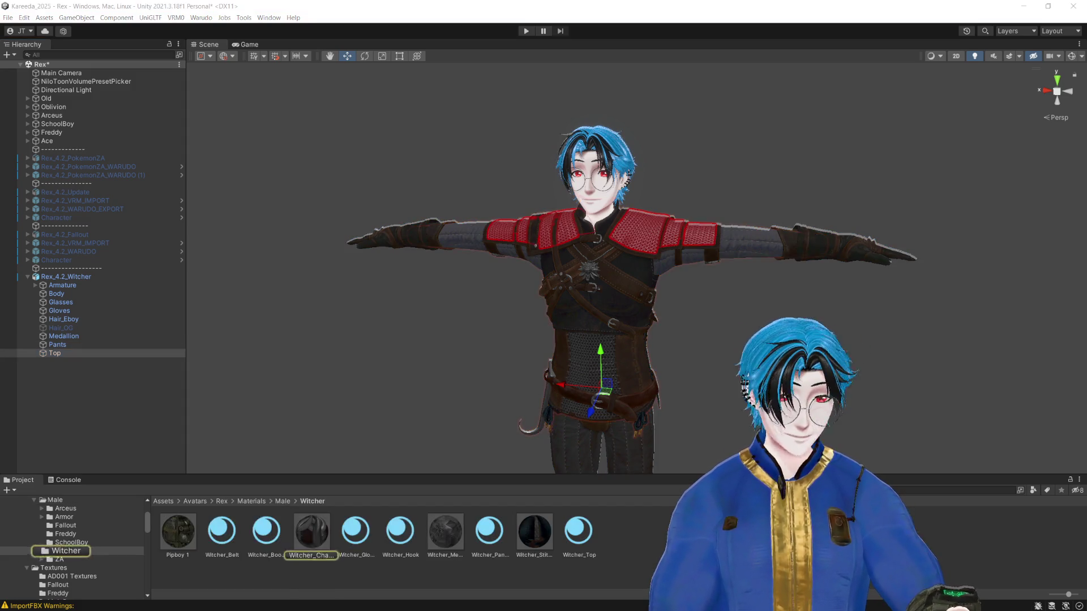
click(311, 532)
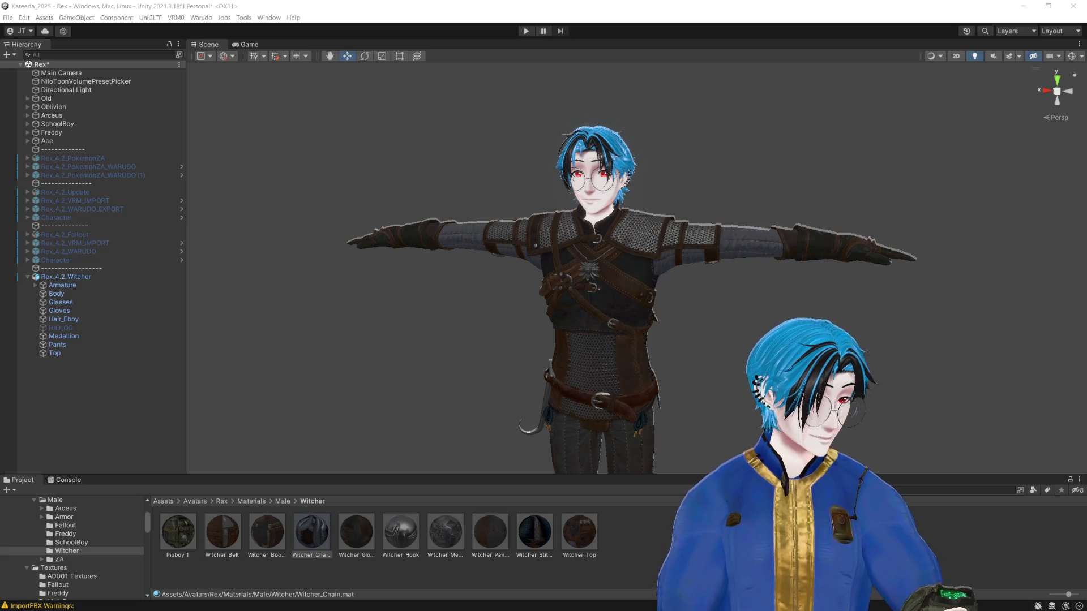
key(alt+Tab)
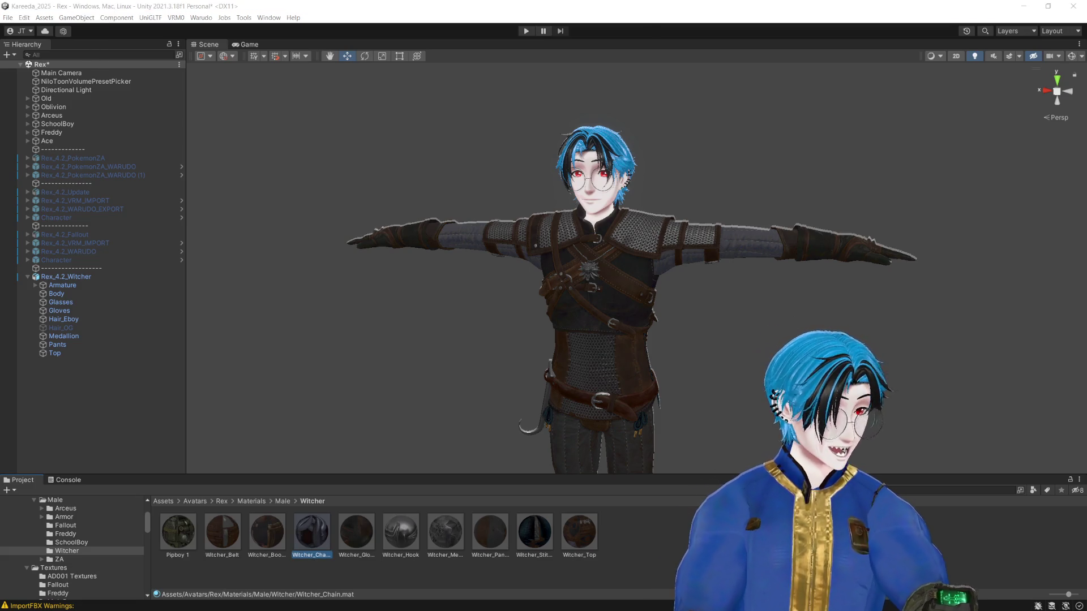
Step: Save the scene and enable the Witcher avatar's Hair_OG object
mouse_move(731, 260)
mouse_down()
mouse_move(718, 245)
mouse_move(728, 257)
mouse_up()
key(ctrl+s)
click(94, 277)
click(61, 328)
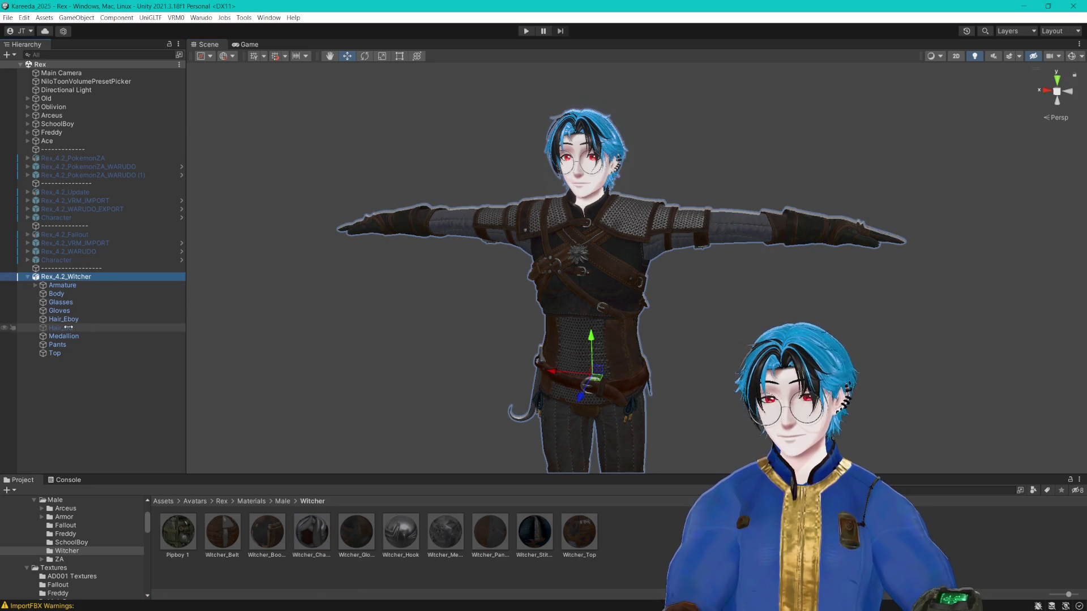
key(alt+shift+a)
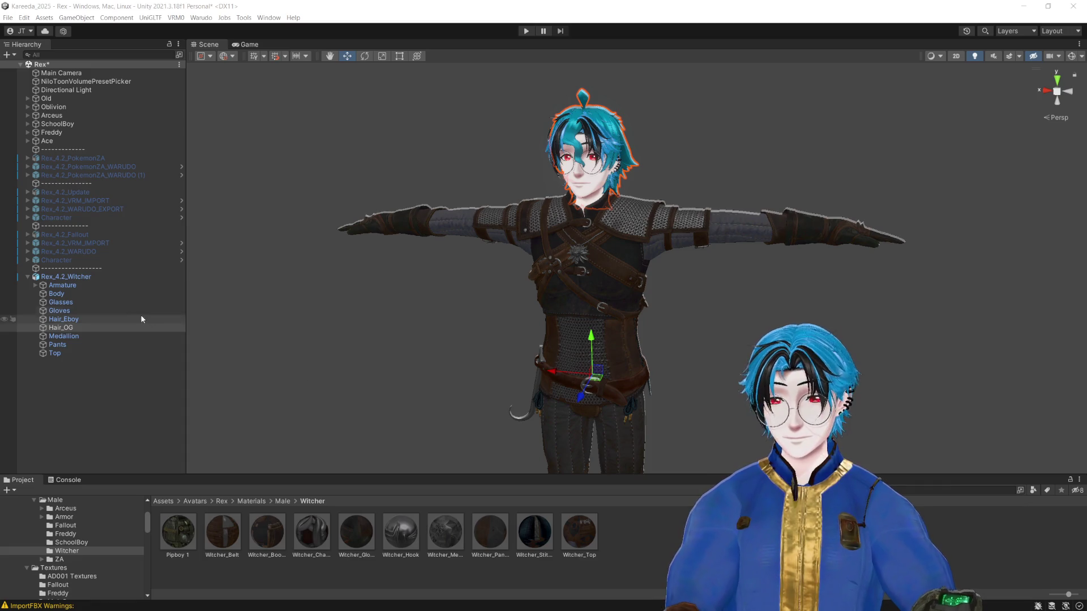
Step: Rename the Witcher avatar's Glasses part to Glasses_Mesh and save the scene
click(79, 279)
click(62, 303)
key(F2)
text(_Mesh)
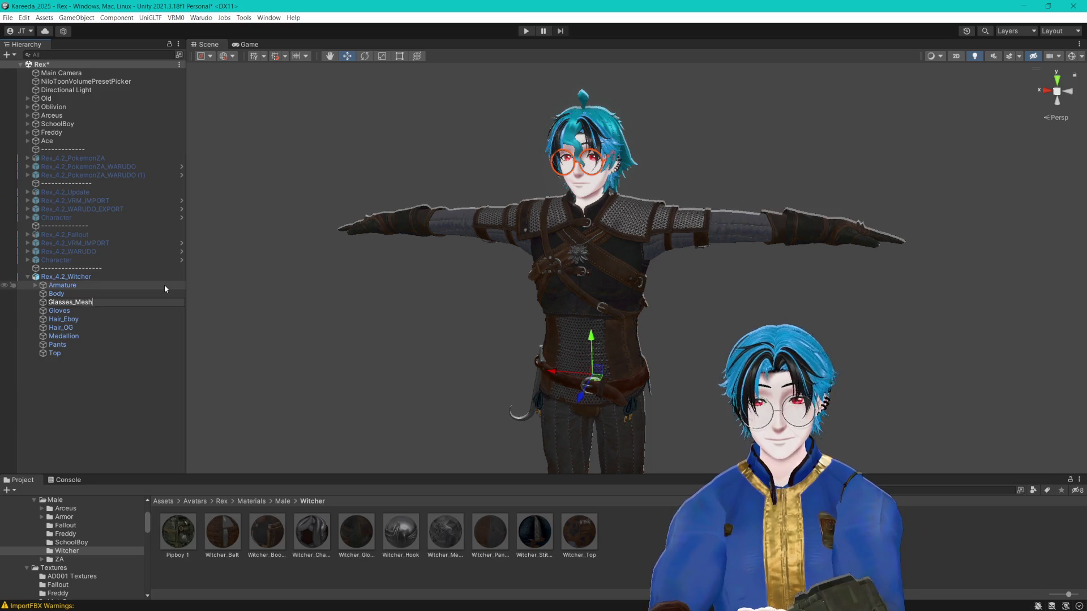
key(Return)
key(ctrl+s)
Step: Compare the Fallout avatar's Glasses_Mesh with the Witcher avatar's Glasses_Mesh
drag(335, 282, 390, 255)
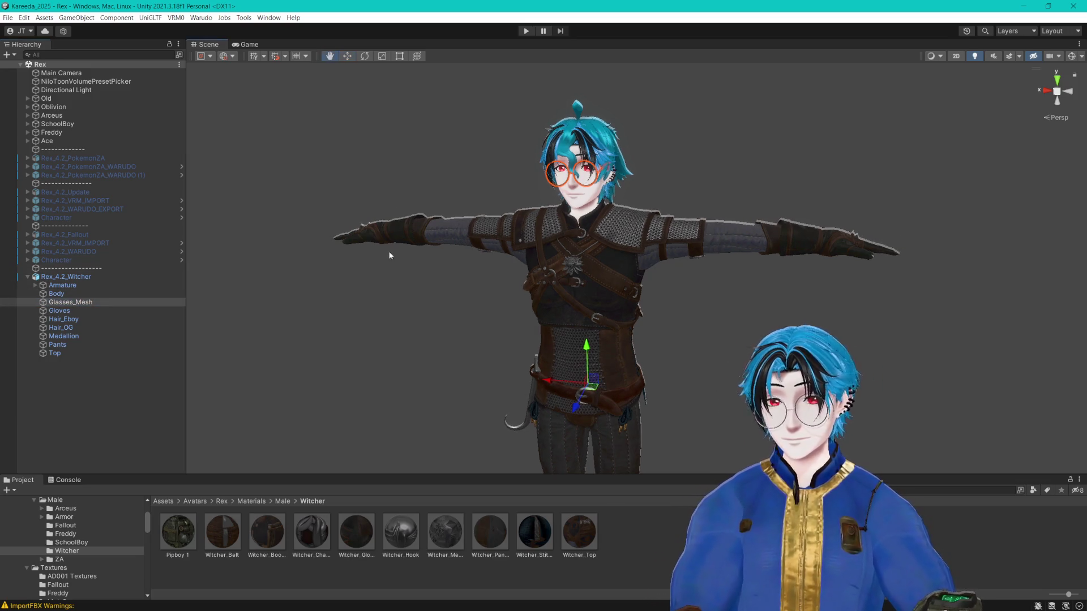
click(27, 235)
click(71, 260)
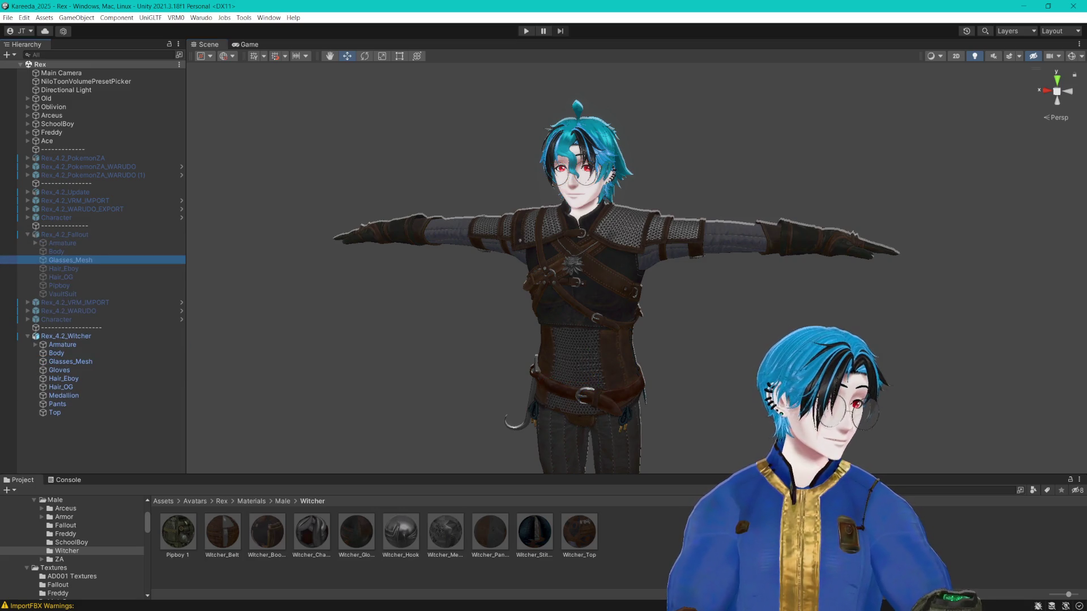
key(alt+Tab)
click(71, 361)
key(alt+Tab)
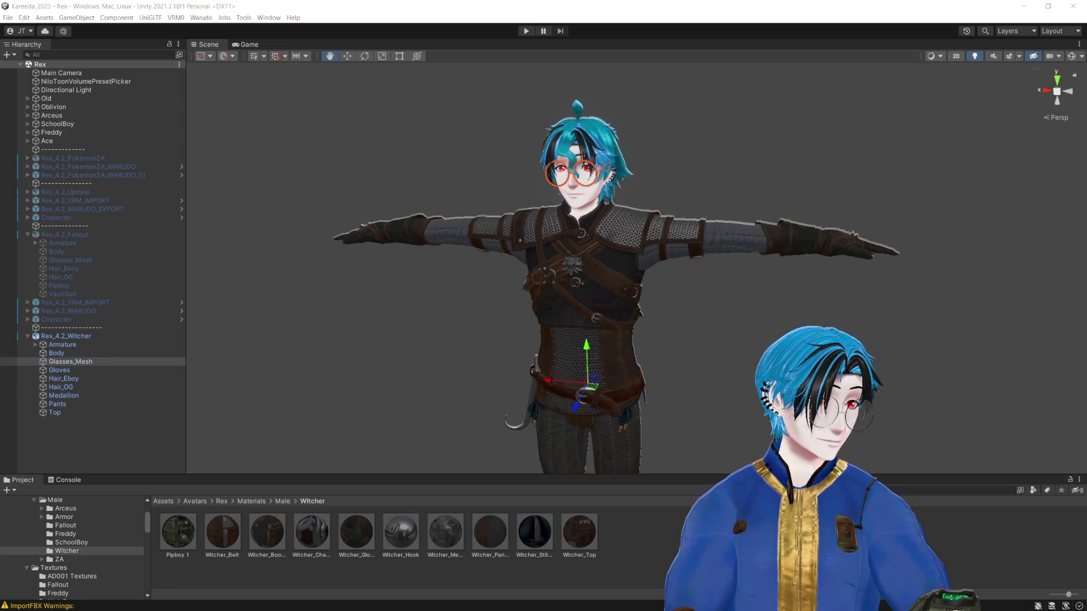
key(alt+Tab)
Step: Review Witcher parts from Body to Medallion, save, and open the VRM0 menu for Rex_4.2_Witcher
click(69, 355)
key(Down)
key(Down)
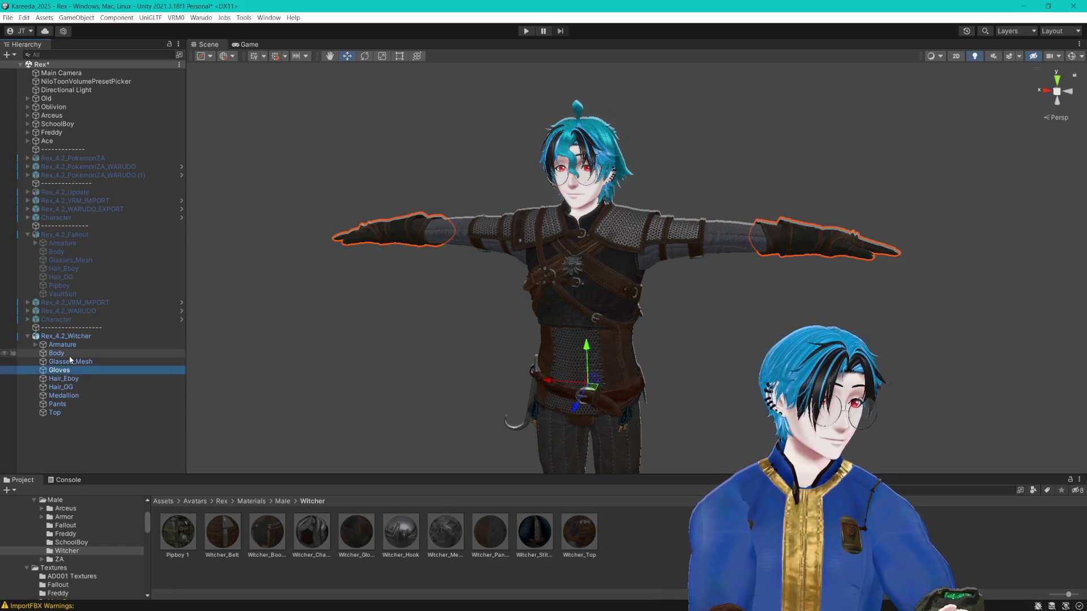
key(Down)
key(Down)
key(Down)
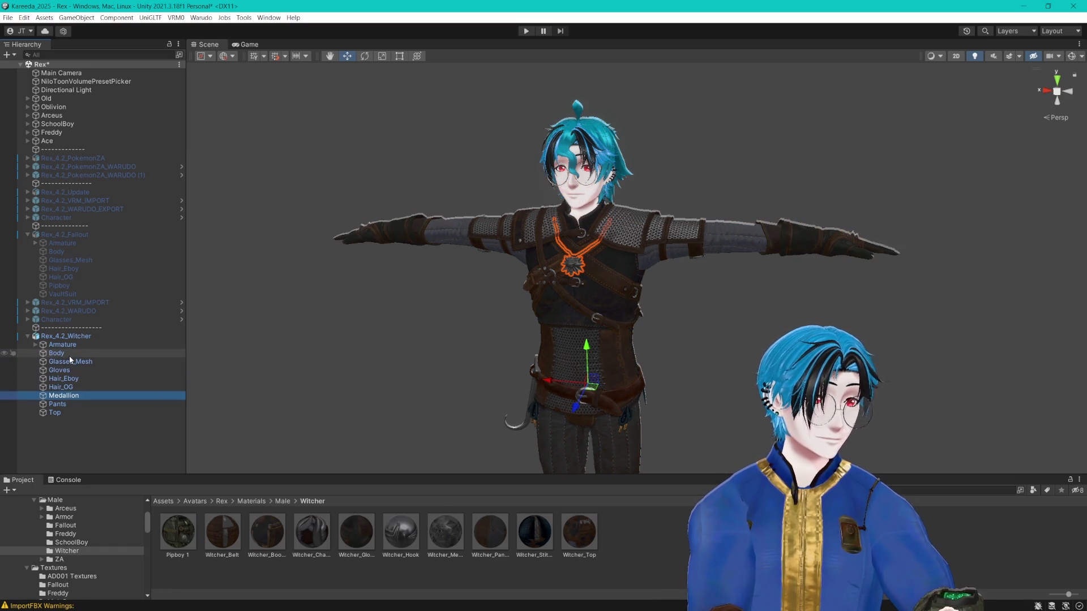
click(84, 444)
key(ctrl+s)
click(79, 336)
click(176, 17)
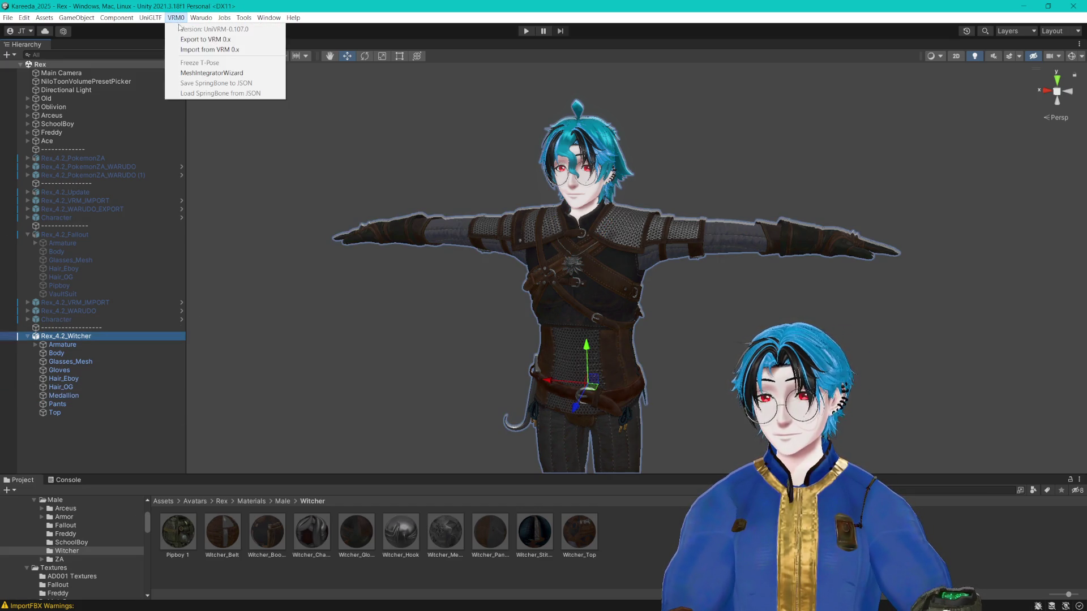
Step: Close the VRM exporter, check Rex_4.2_Witcher.fbx's avatar bone mapping, and apply its import settings
click(203, 39)
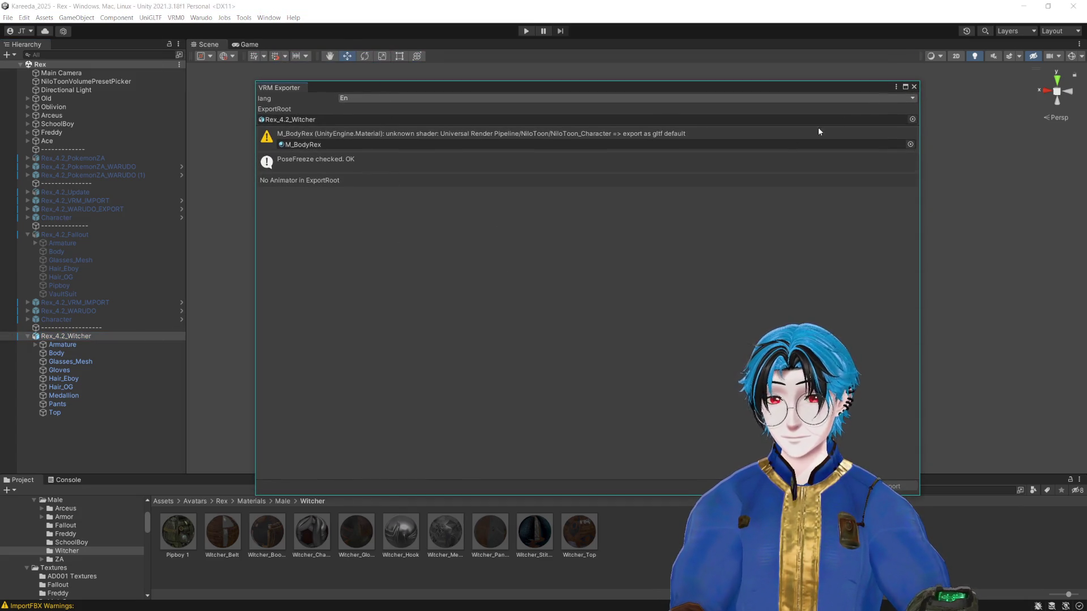
click(913, 87)
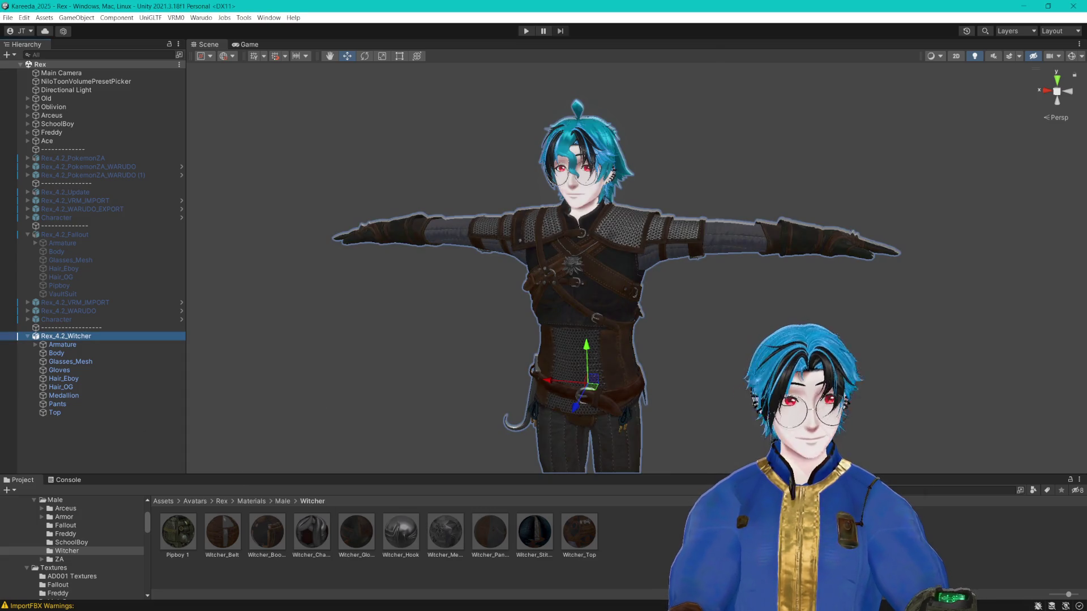
click(580, 518)
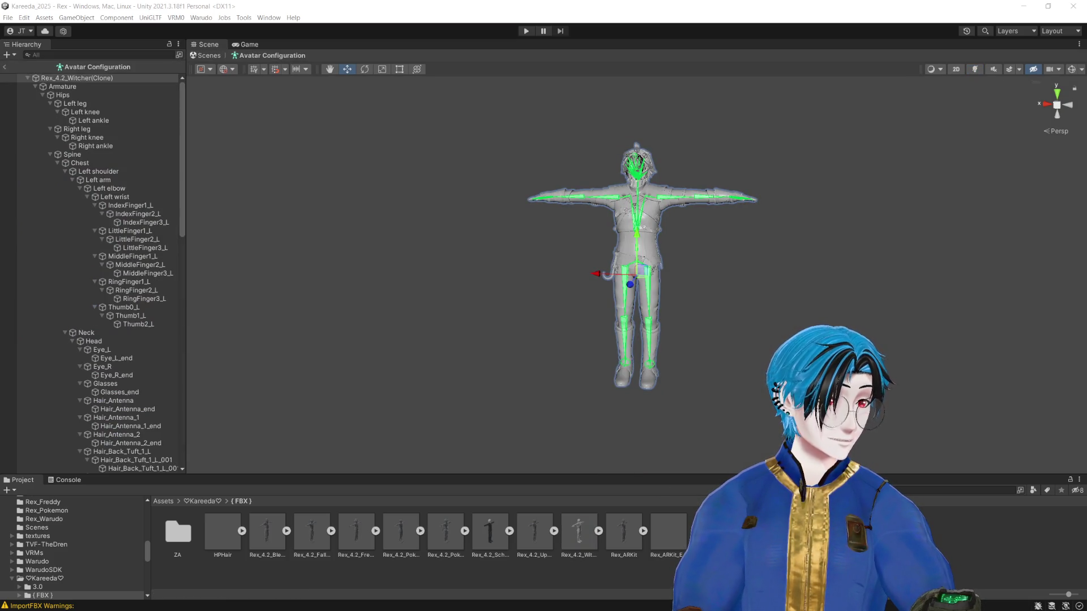
click(637, 147)
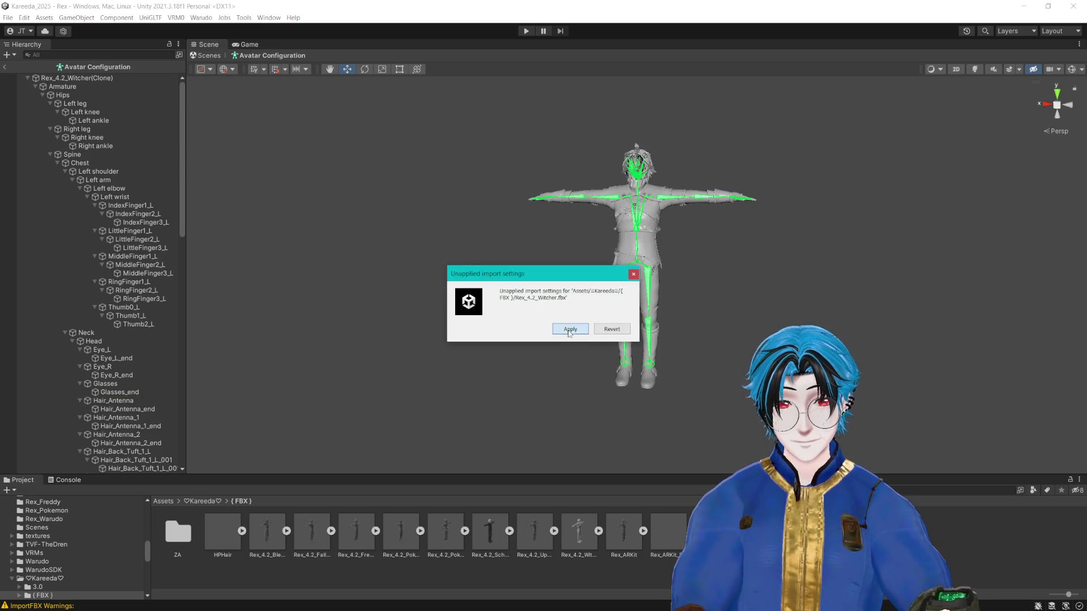
click(570, 329)
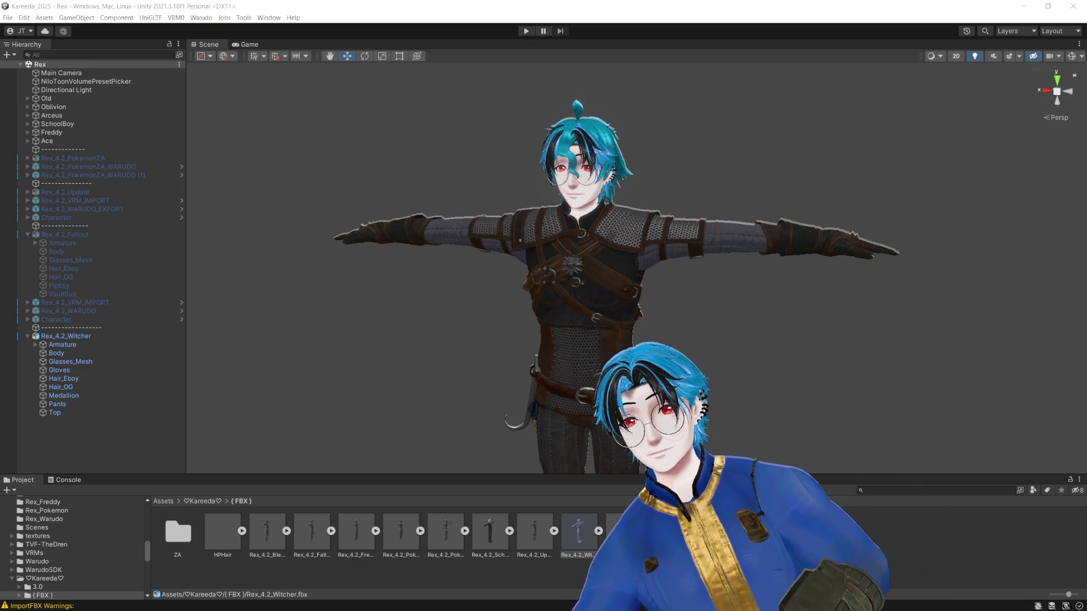
Step: Export Rex_4.2_Witcher to VRM 0.x with title, version 1.0 and author, then start a VRM import
click(148, 337)
click(176, 17)
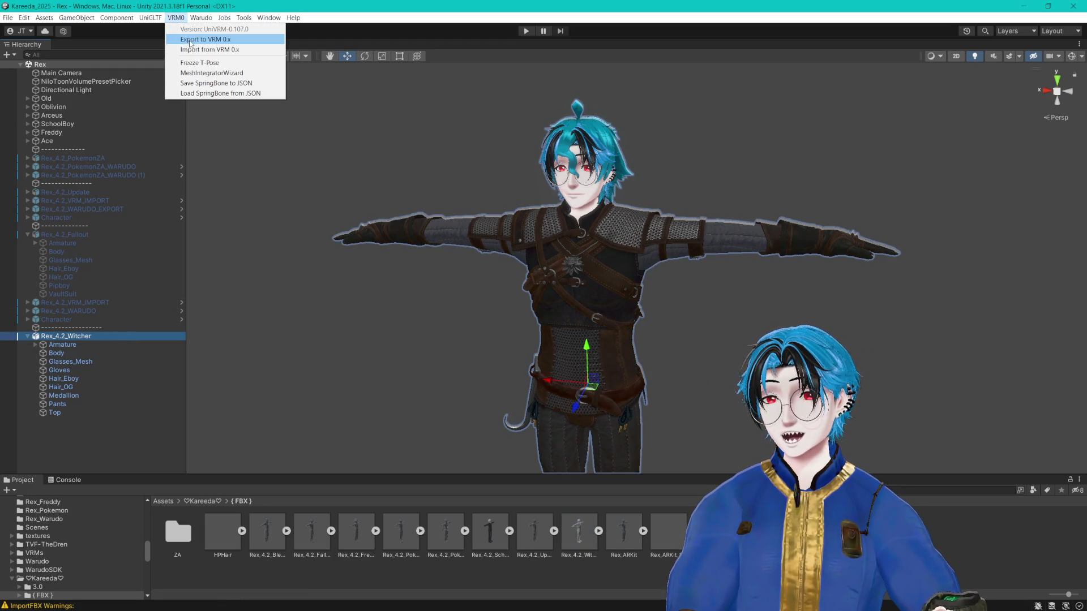
click(188, 40)
click(374, 377)
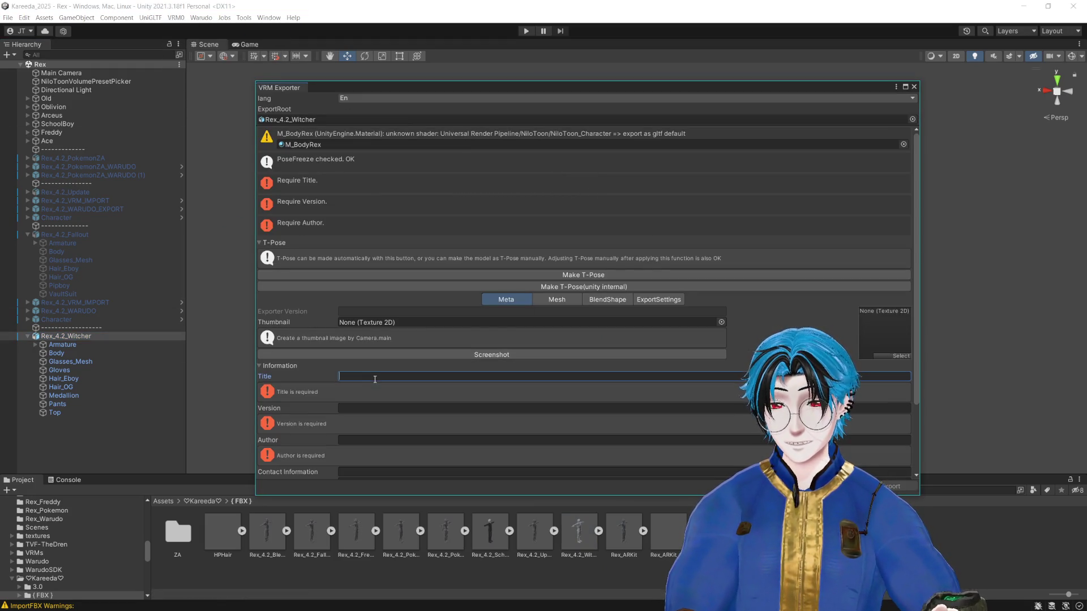
text(Kareeda Witcher)
key(Tab)
text(1.0)
key(Tab)
text(Ka)
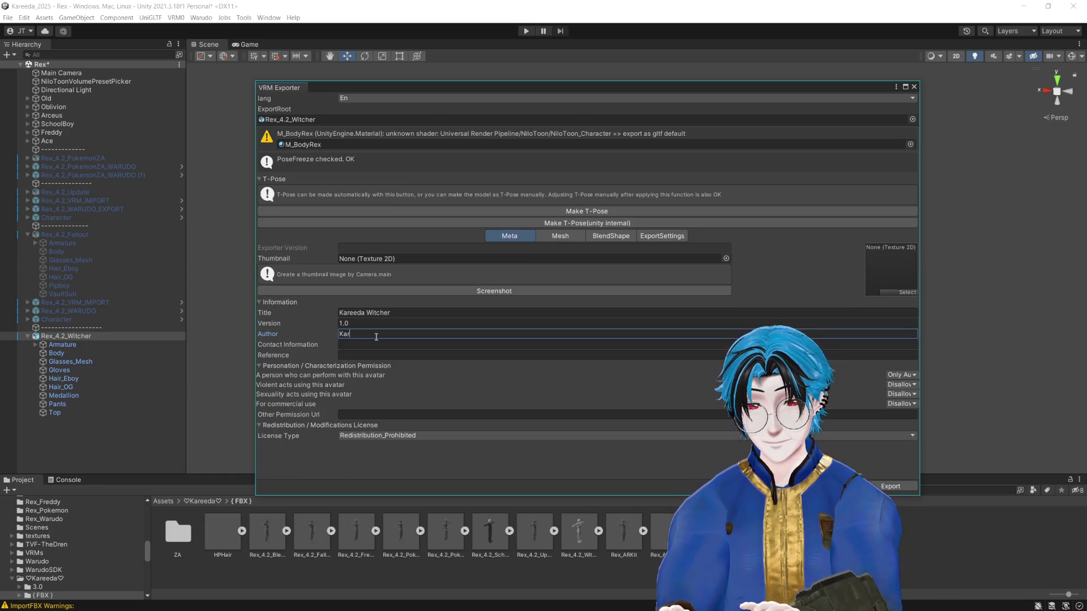
text(reeda)
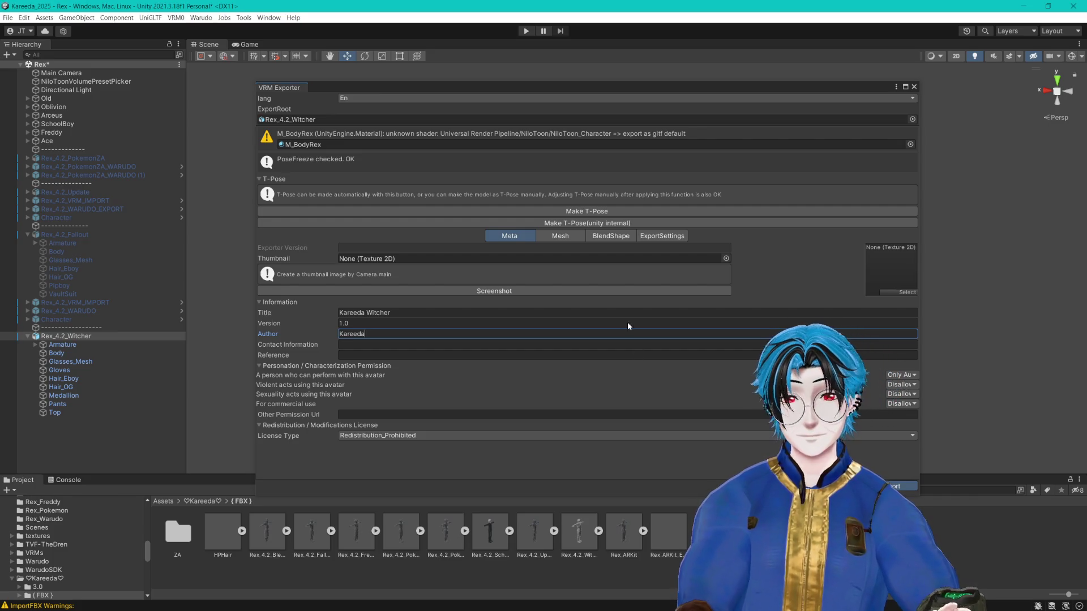
click(586, 88)
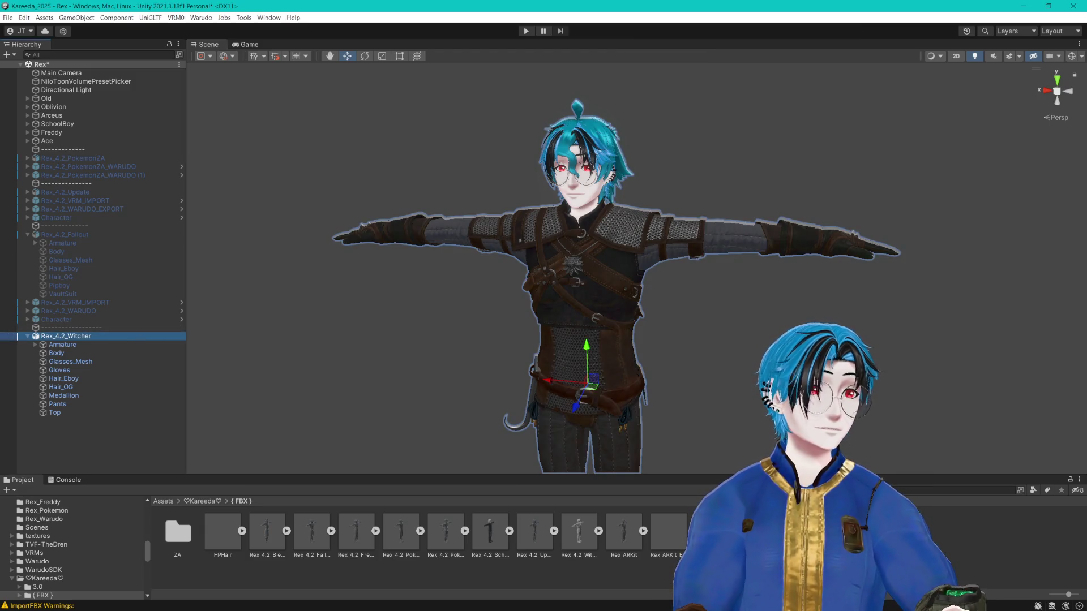
click(176, 18)
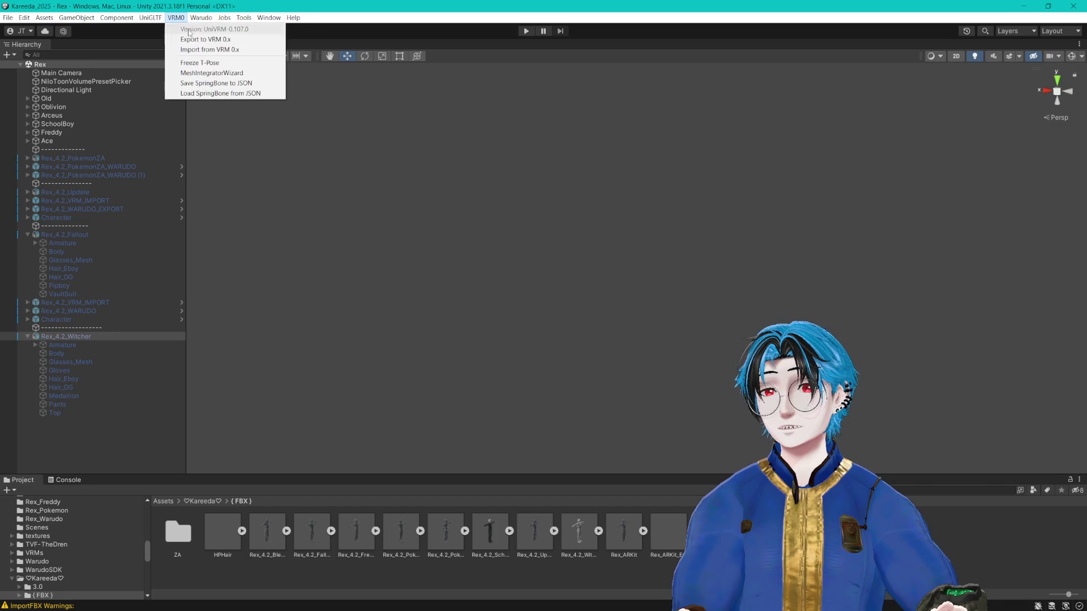
click(209, 50)
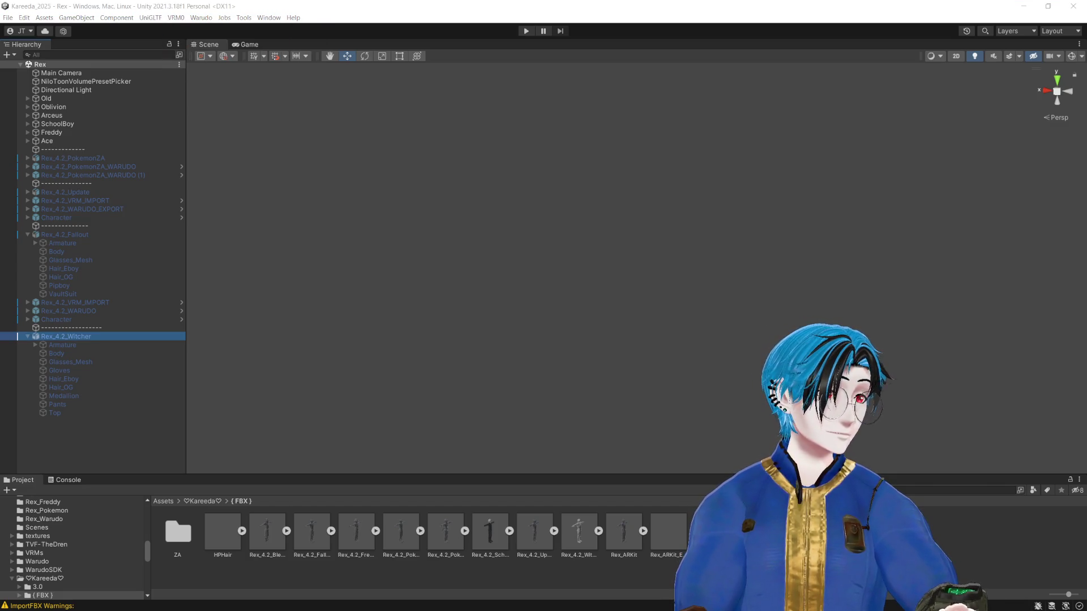
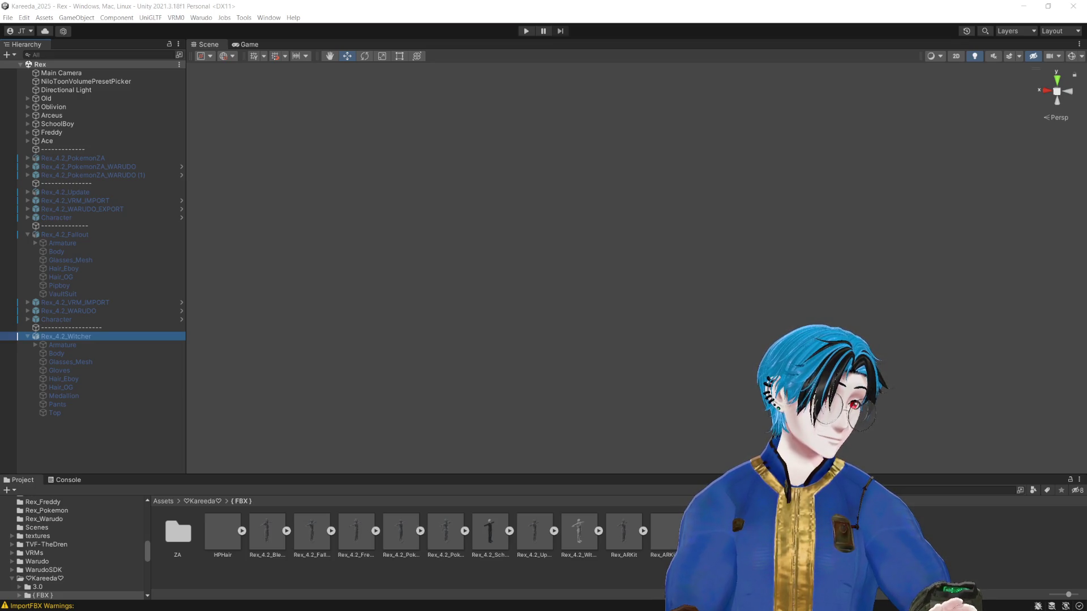
Step: Find the Rex_Witcher folder and drag its Rex_4.2_Witcher prefab into the Hierarchy
click(1000, 170)
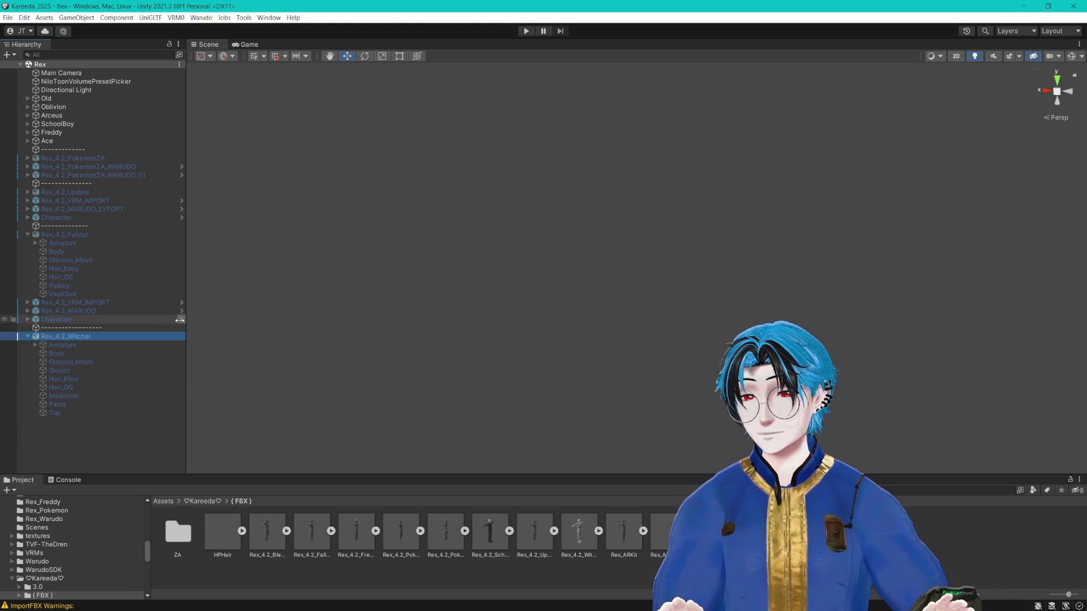
click(27, 336)
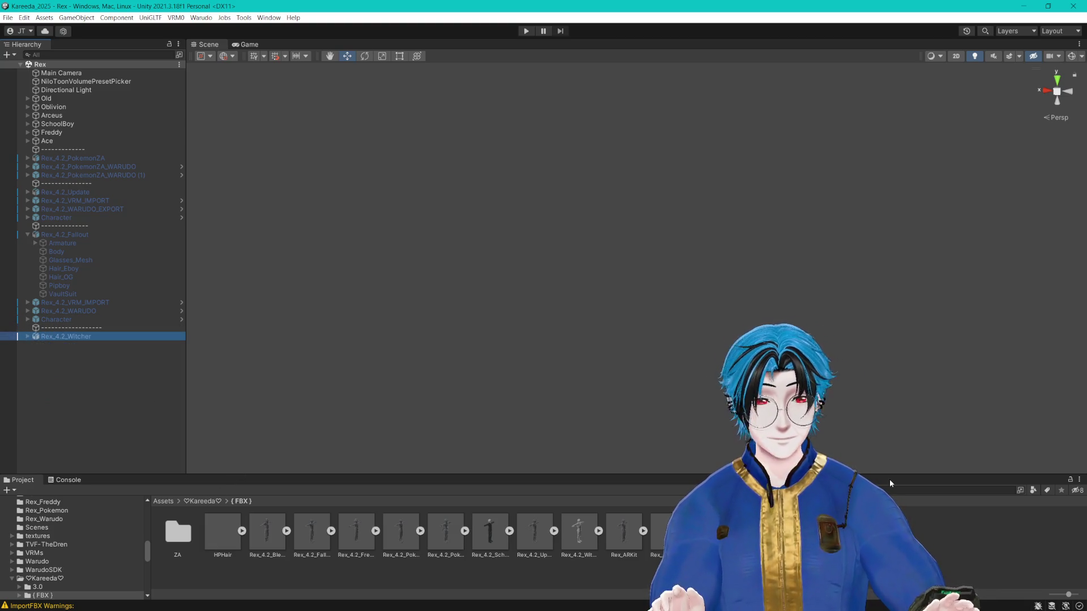
click(906, 490)
text(w)
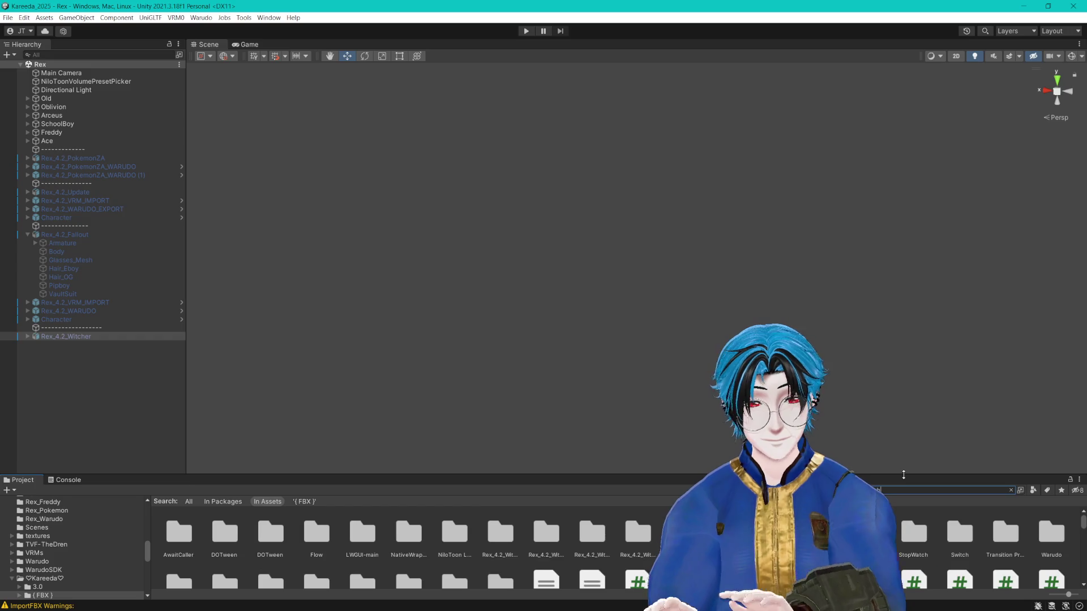
text(er)
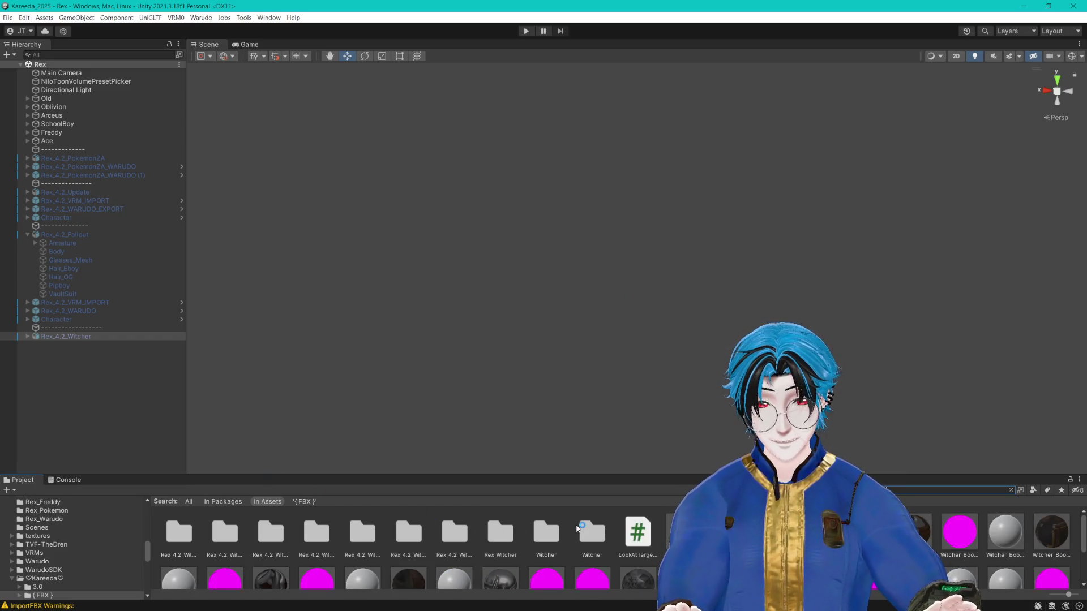
double_click(504, 535)
mouse_move(491, 541)
mouse_down()
mouse_move(114, 424)
mouse_move(86, 346)
mouse_up()
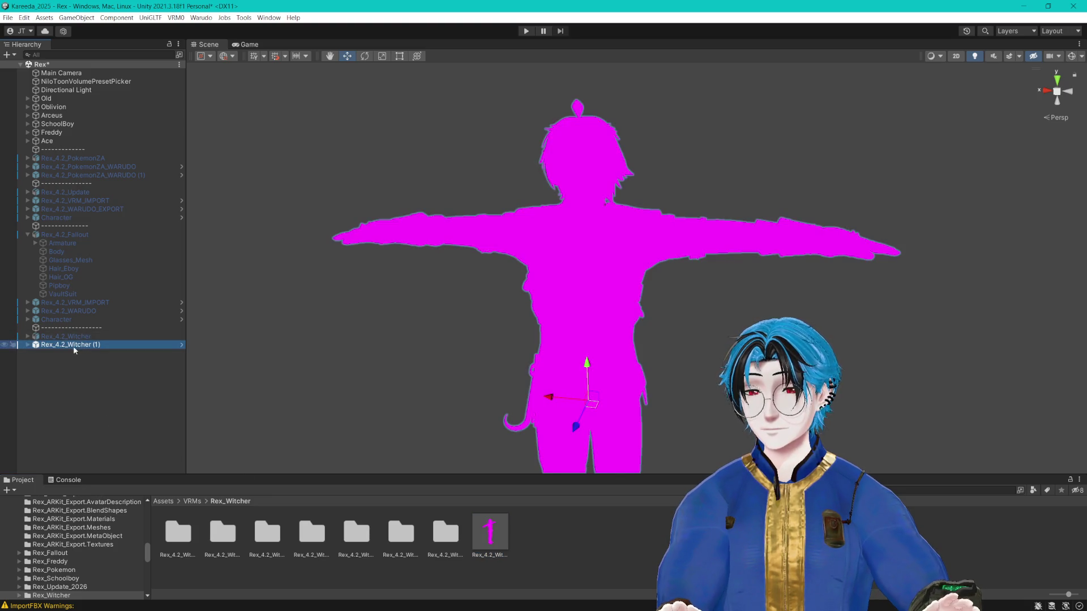
Step: Rename the new model copy to Rex_4.2_VRM_IMPORT
key(F2)
text(Rex_4.2_VRM_IMPORT)
key(Return)
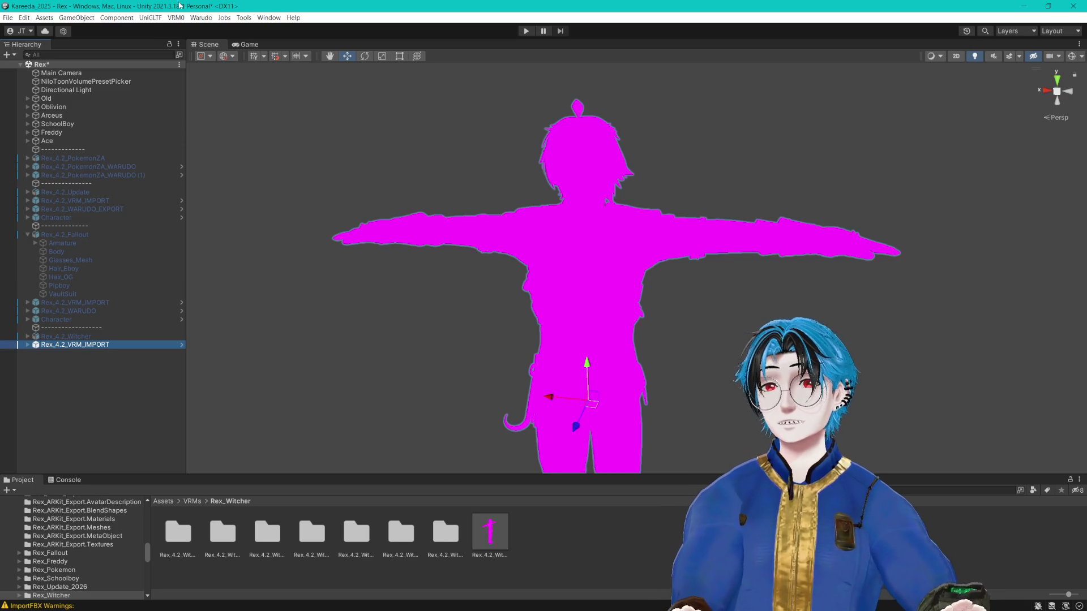
click(244, 18)
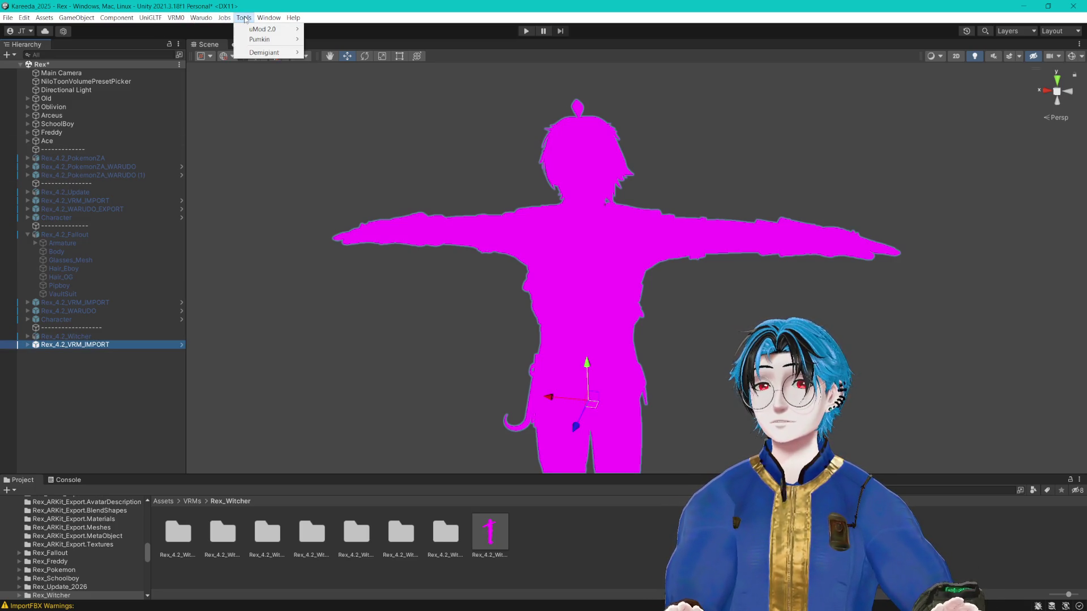
Step: Open Pumkin's Avatar Tools and set Rex_4.2_VRM_IMPORT as its avatar
mouse_move(266, 39)
click(325, 39)
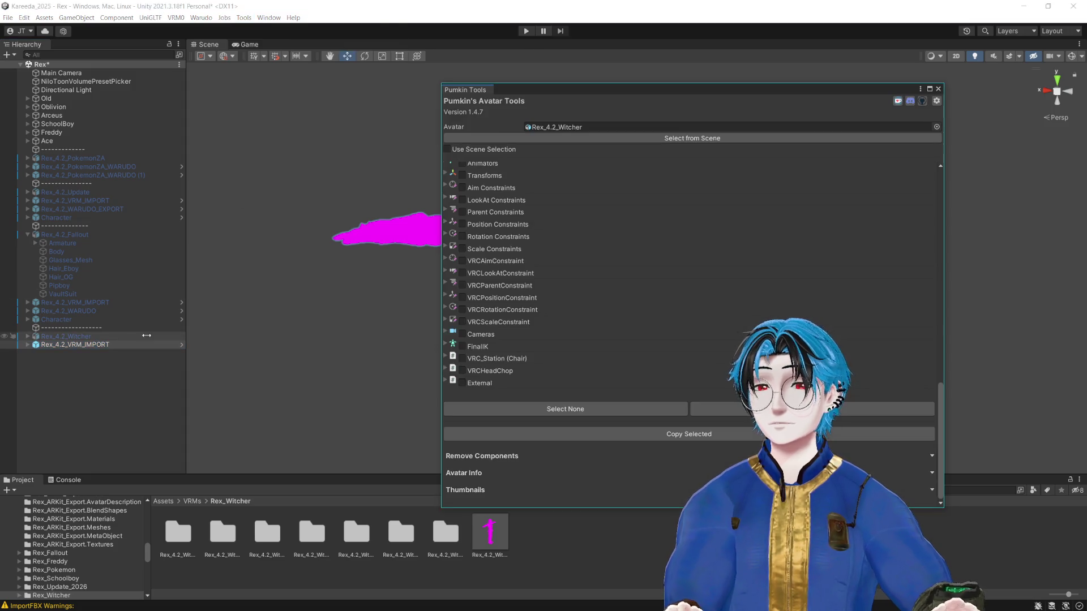
drag(96, 347, 558, 129)
scroll(662, 211, up, 3)
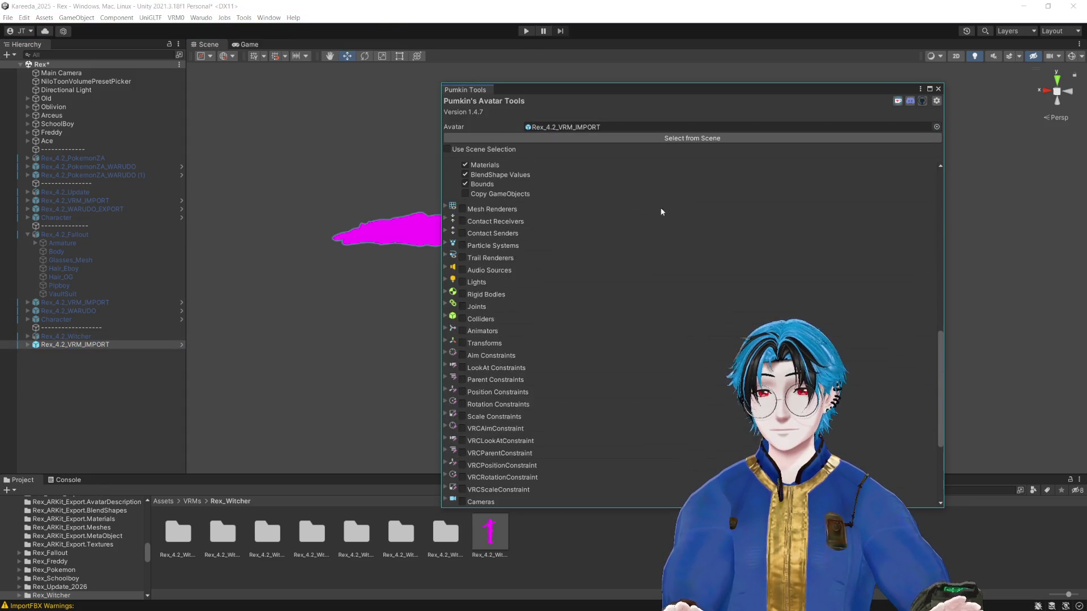
scroll(663, 211, up, 5)
scroll(605, 234, up, 10)
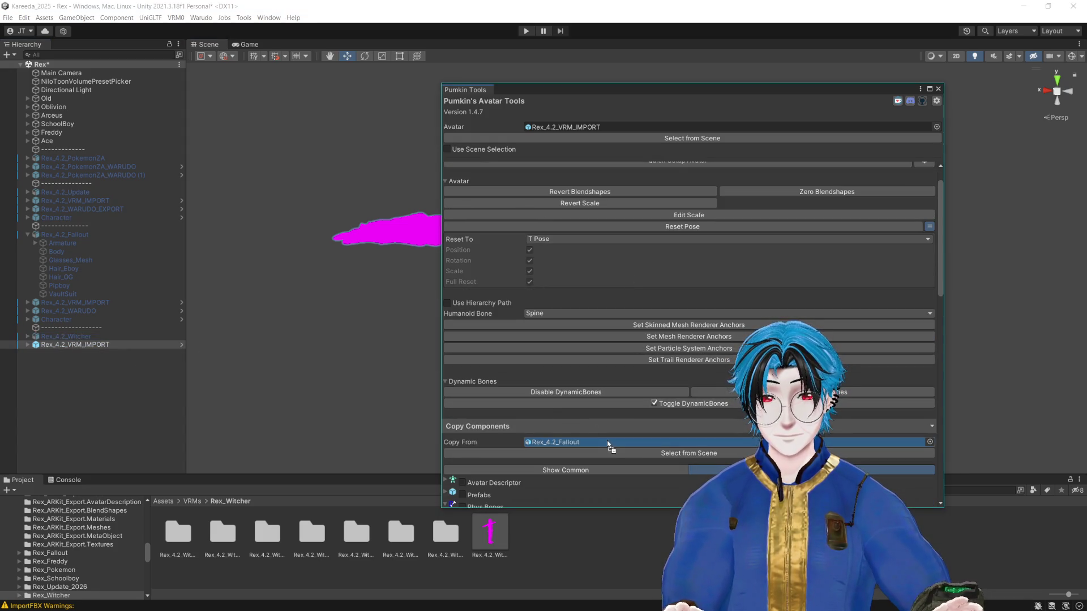
scroll(652, 437, down, 15)
scroll(652, 437, down, 5)
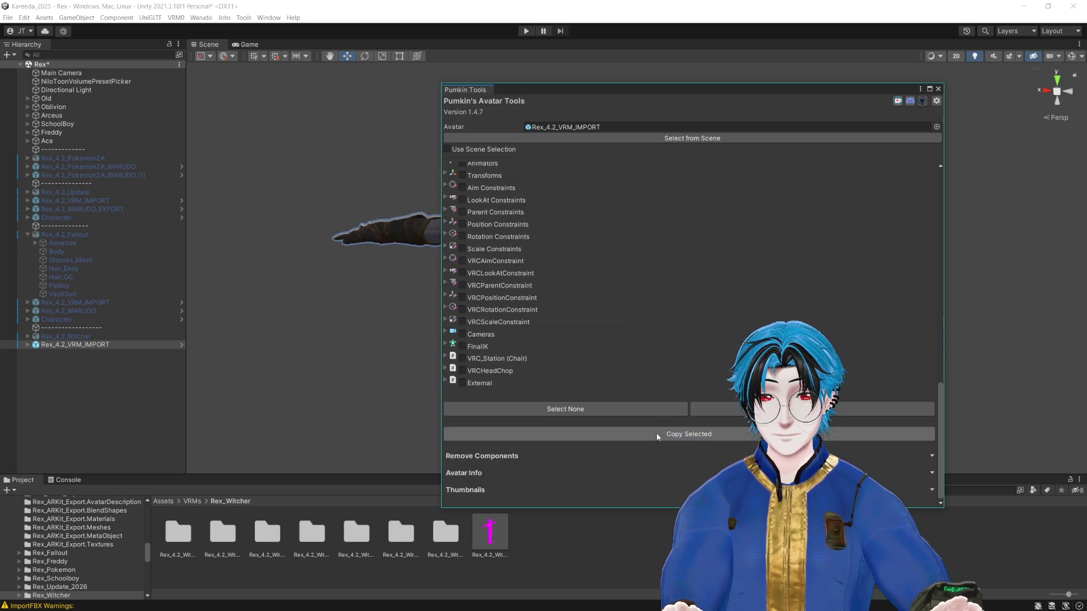
mouse_move(641, 92)
mouse_down()
mouse_move(571, 88)
mouse_move(774, 76)
mouse_move(540, 92)
mouse_up()
Step: Deactivate the Hair_OG part of Rex_4.2_VRM_IMPORT
click(75, 344)
click(27, 344)
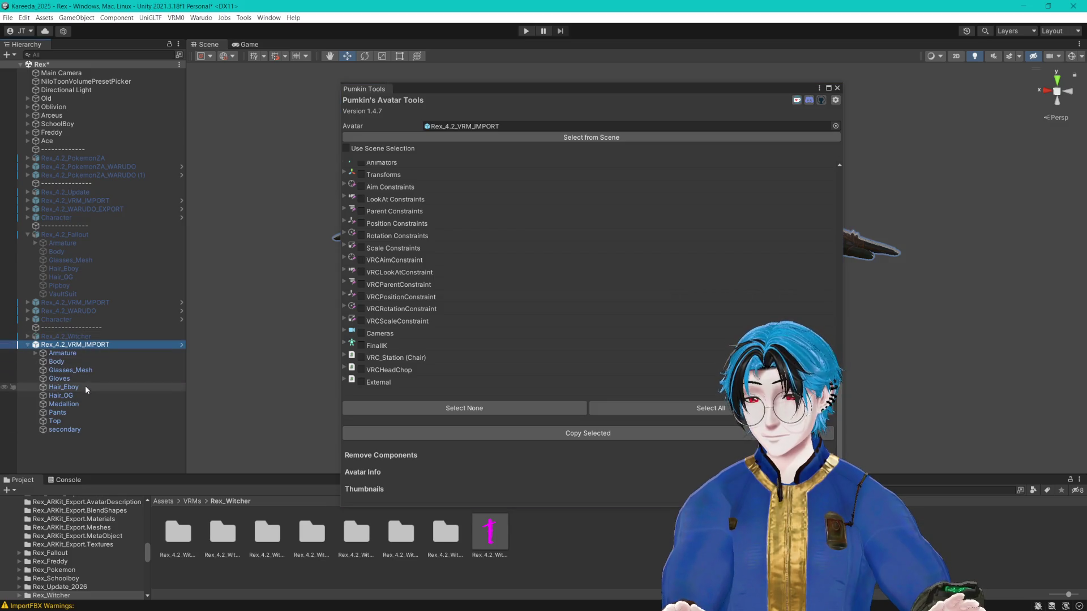
click(81, 396)
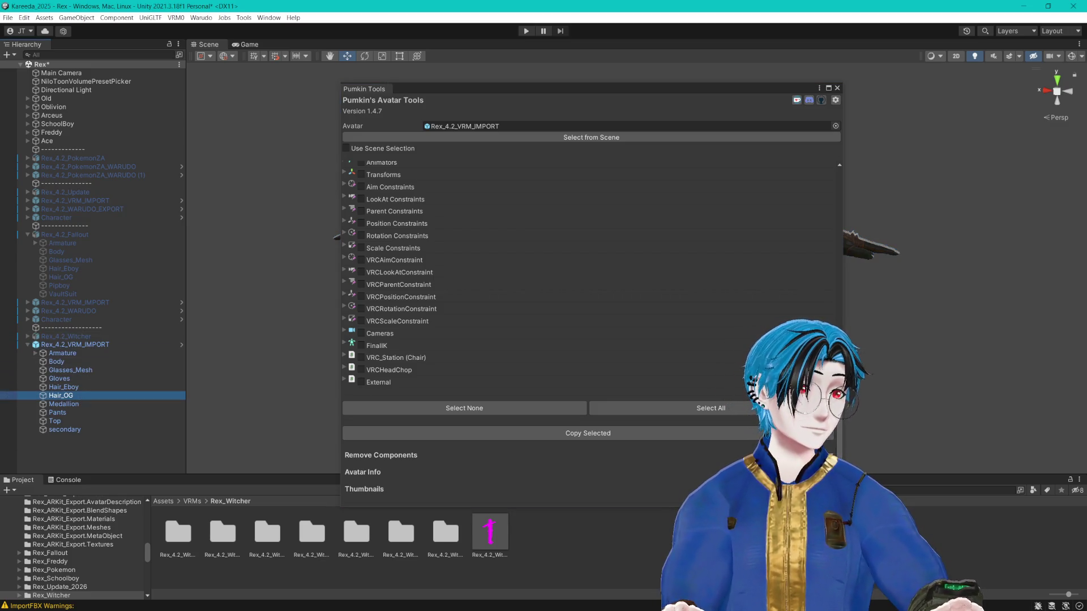
key(alt+shift+a)
click(113, 361)
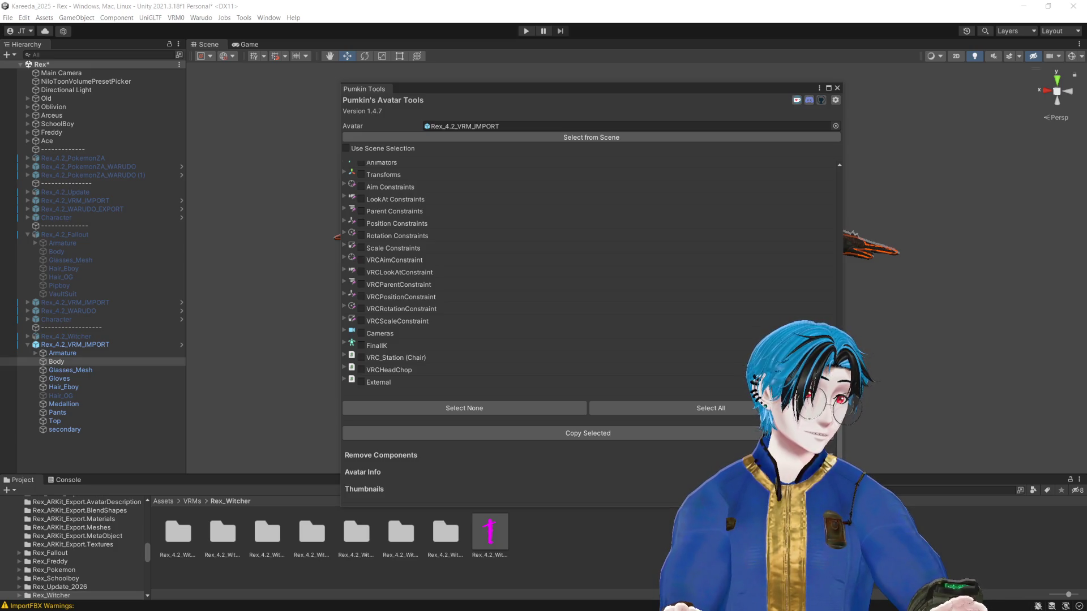
mouse_move(691, 93)
mouse_down()
mouse_move(303, 238)
mouse_move(781, 24)
mouse_move(972, 276)
mouse_move(914, 35)
mouse_move(704, 62)
mouse_move(688, 40)
mouse_move(681, 49)
mouse_up()
Step: Enable External, exclude Skinned Mesh Renderers, and set Character as the Copy From source
scroll(485, 194, up, 2)
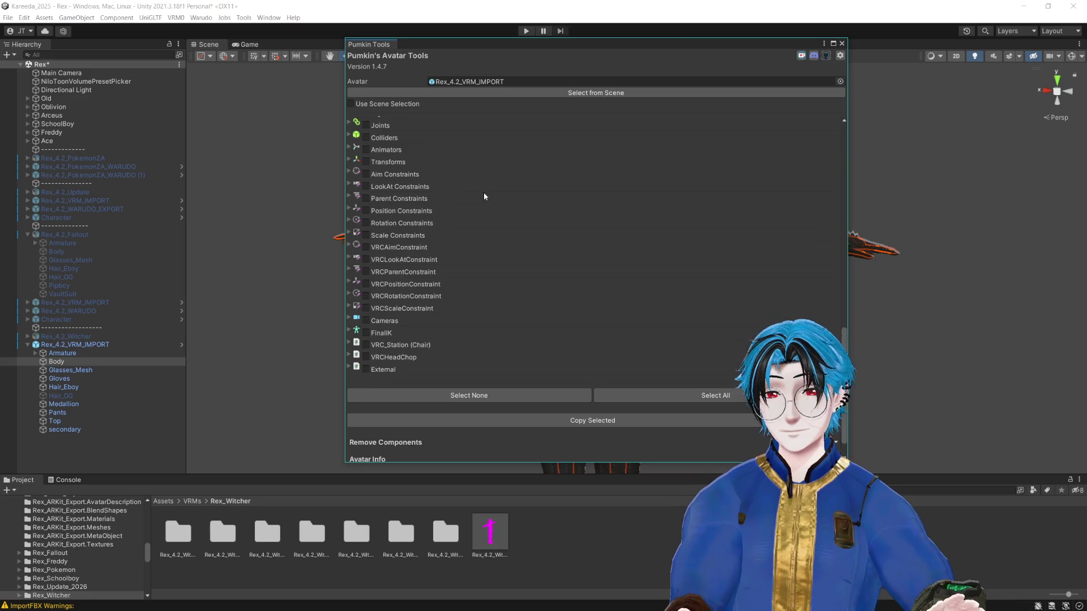
click(381, 368)
scroll(453, 336, up, 3)
scroll(454, 336, up, 5)
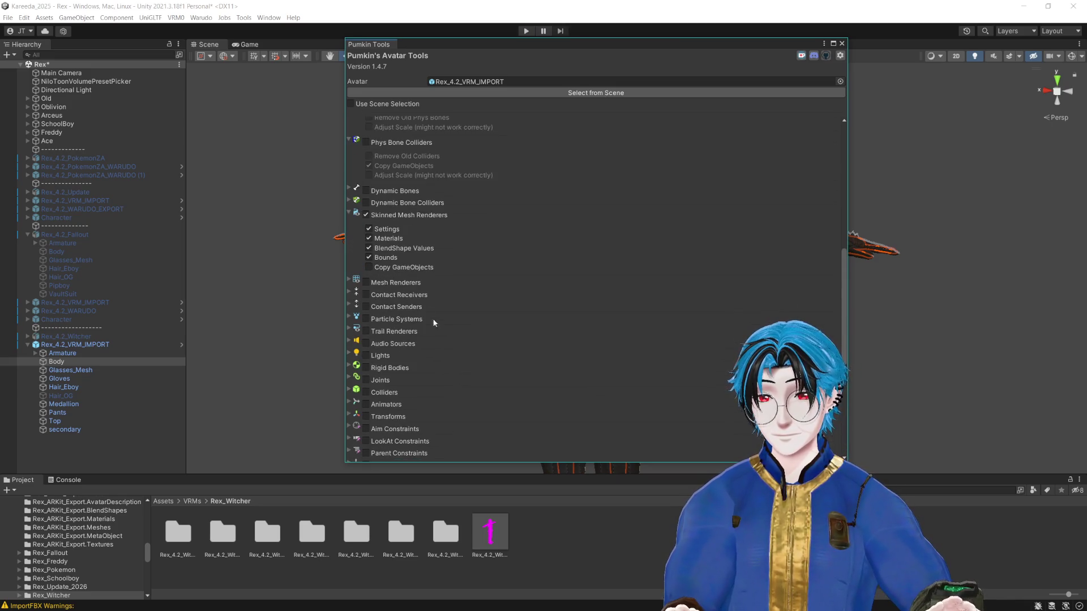
click(366, 216)
scroll(498, 252, up, 4)
mouse_move(79, 319)
mouse_down()
mouse_move(194, 319)
mouse_move(498, 190)
mouse_up()
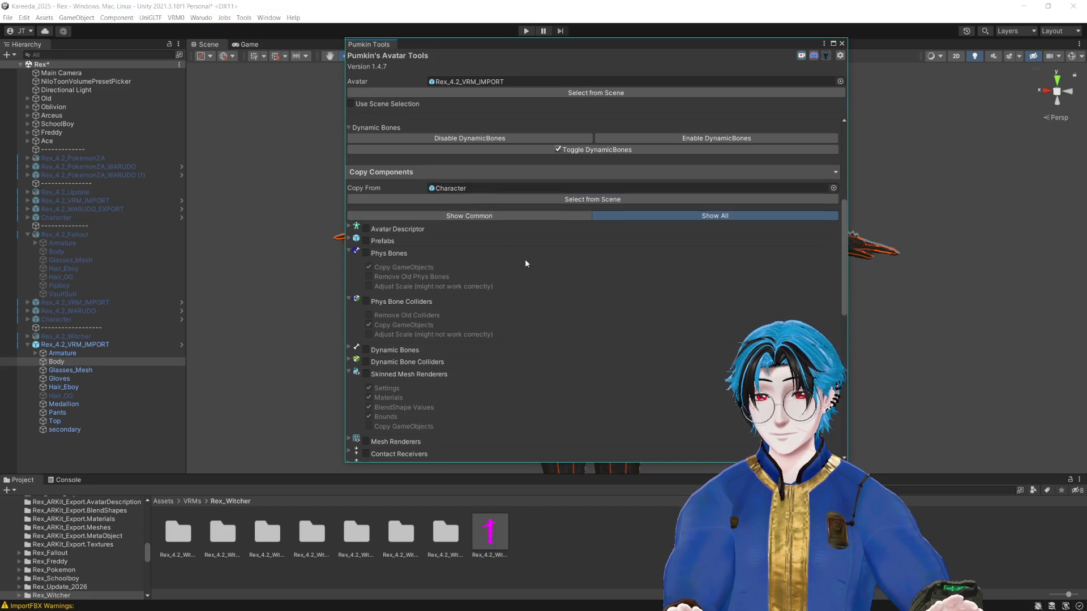
Step: Close Pumkin's Avatar Tools window
scroll(526, 263, down, 10)
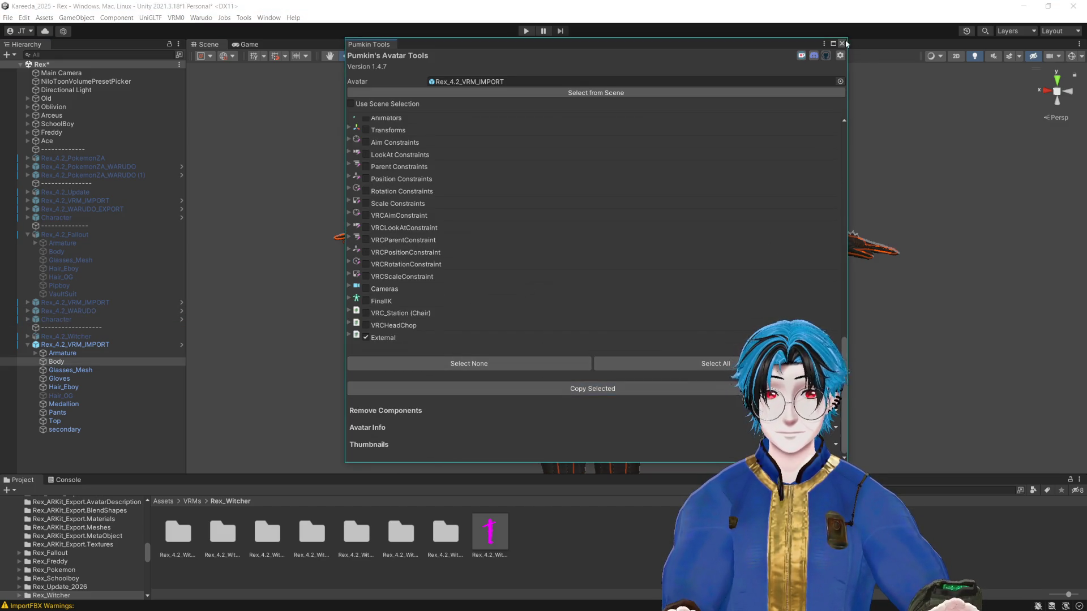
click(842, 43)
click(94, 430)
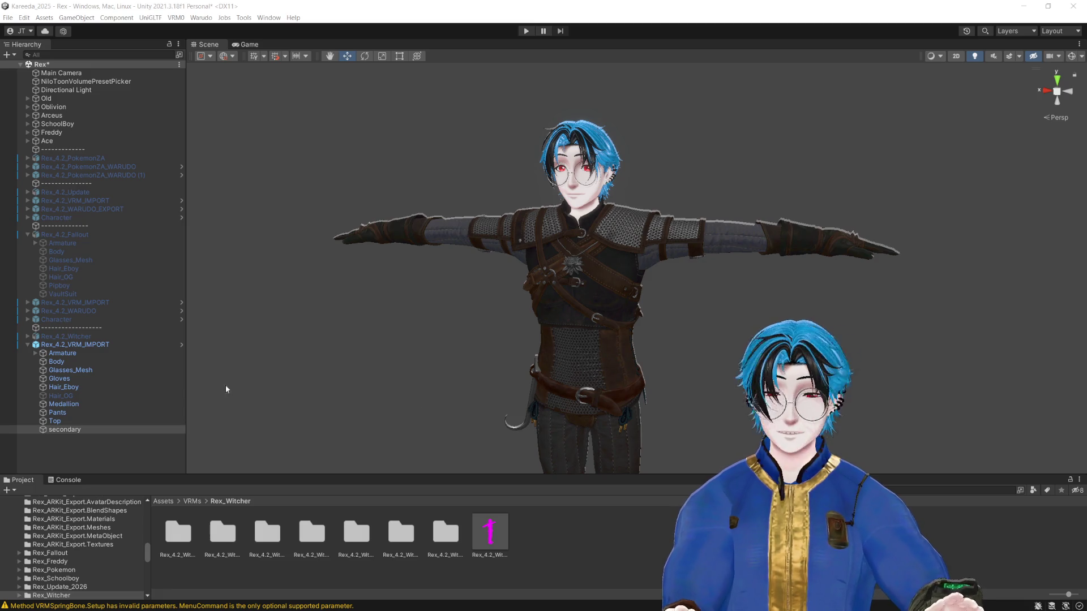
Step: Run NiloToon character setup on Rex_4.2_VRM_IMPORT and convert its materials to NiloToon
click(85, 404)
click(78, 346)
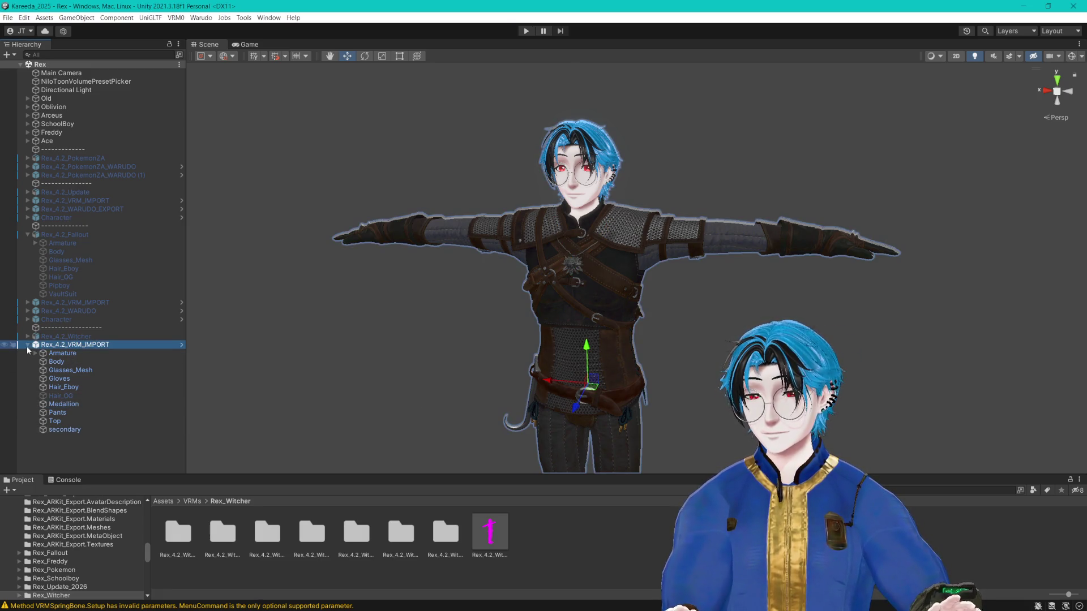
click(27, 345)
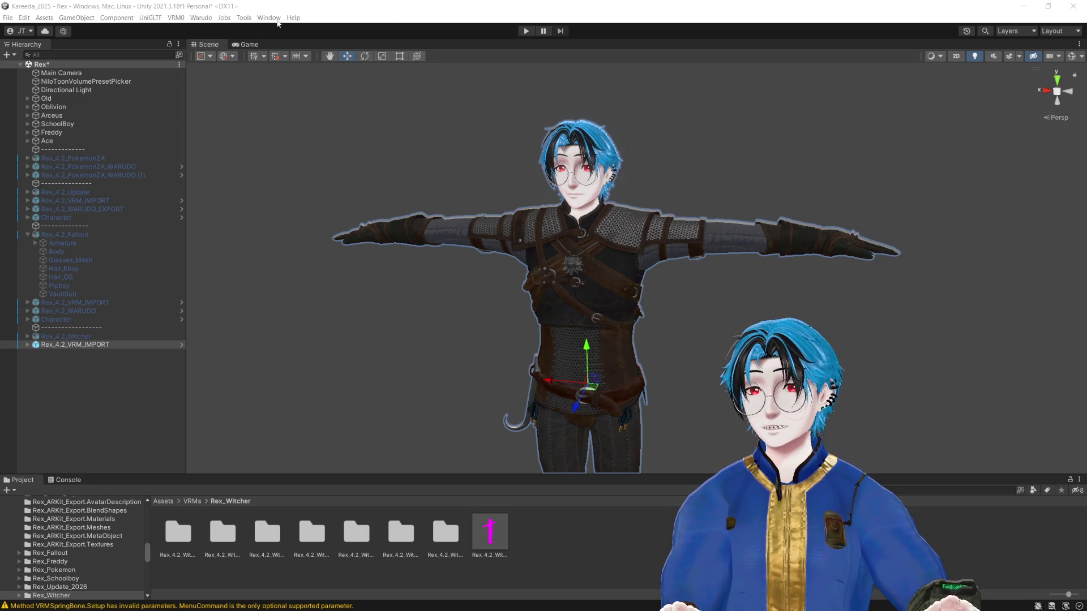
click(269, 18)
mouse_move(318, 47)
click(457, 43)
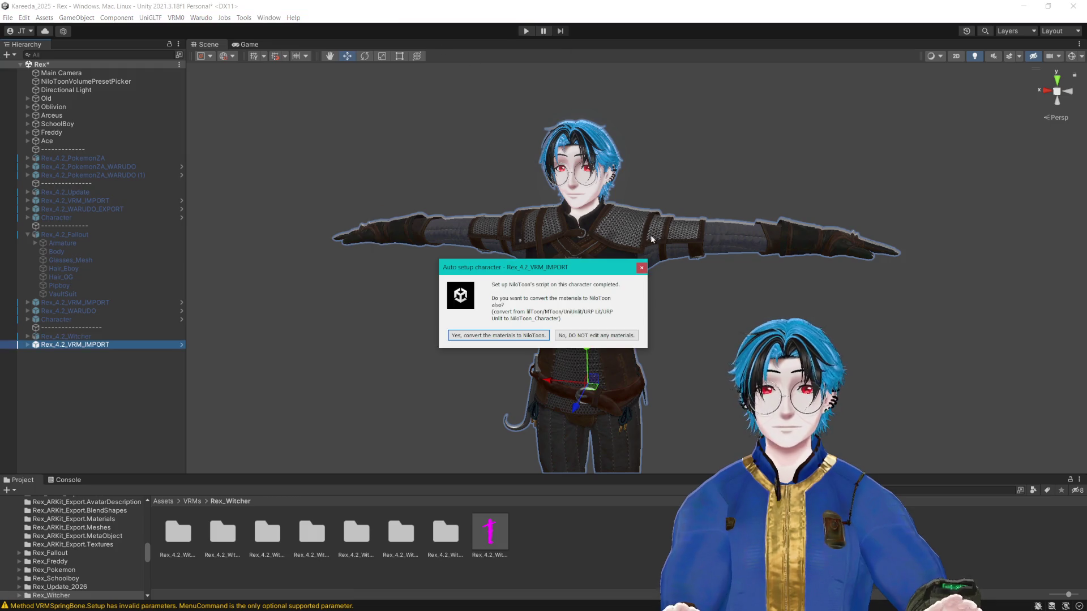
click(596, 338)
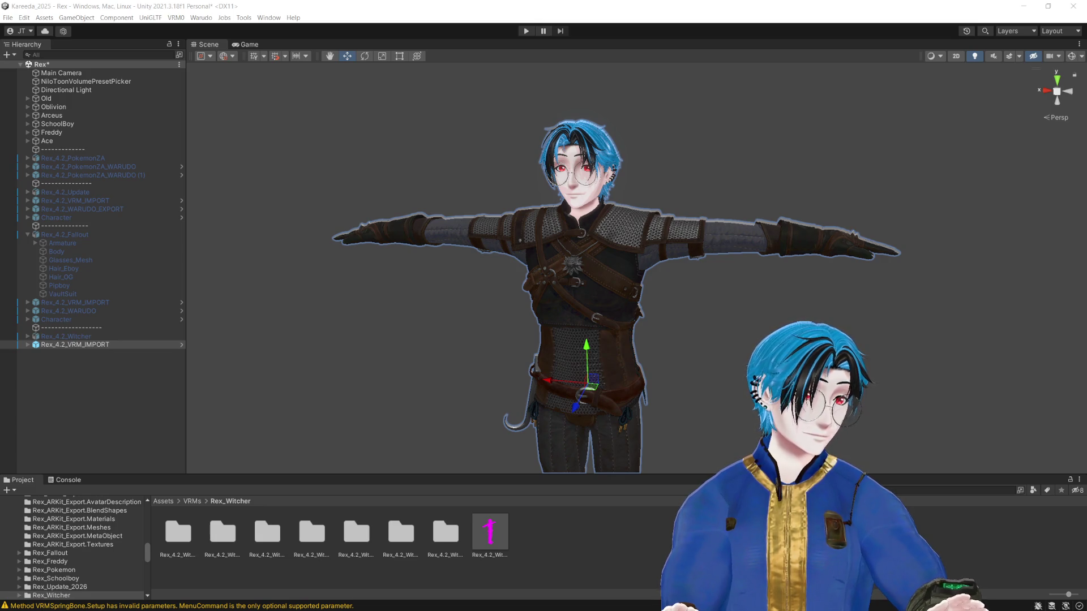
Step: Duplicate the avatar, deactivate the original, and rename the copy Rex_4.2_WARUDO_EXPORT
key(ctrl+d)
click(94, 344)
key(alt+shift+a)
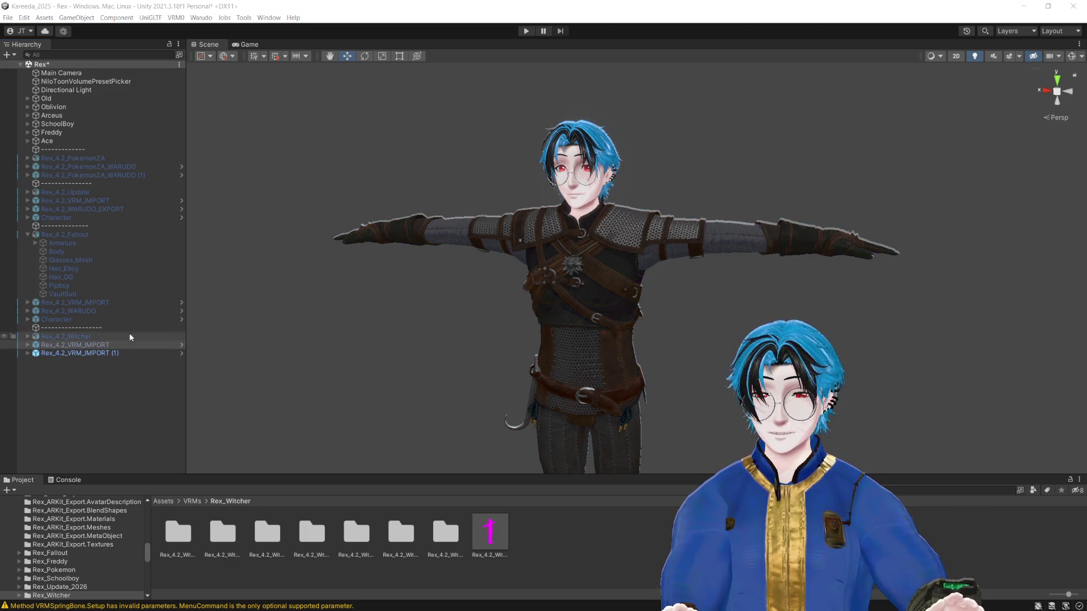
click(75, 353)
click(72, 355)
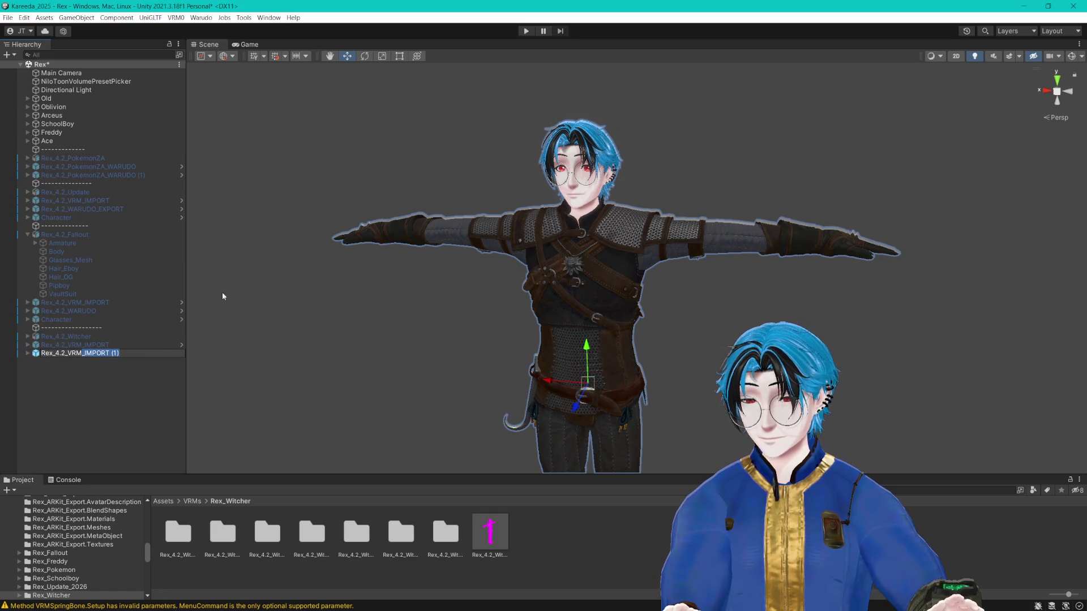
text(WARUDO_EXPORT)
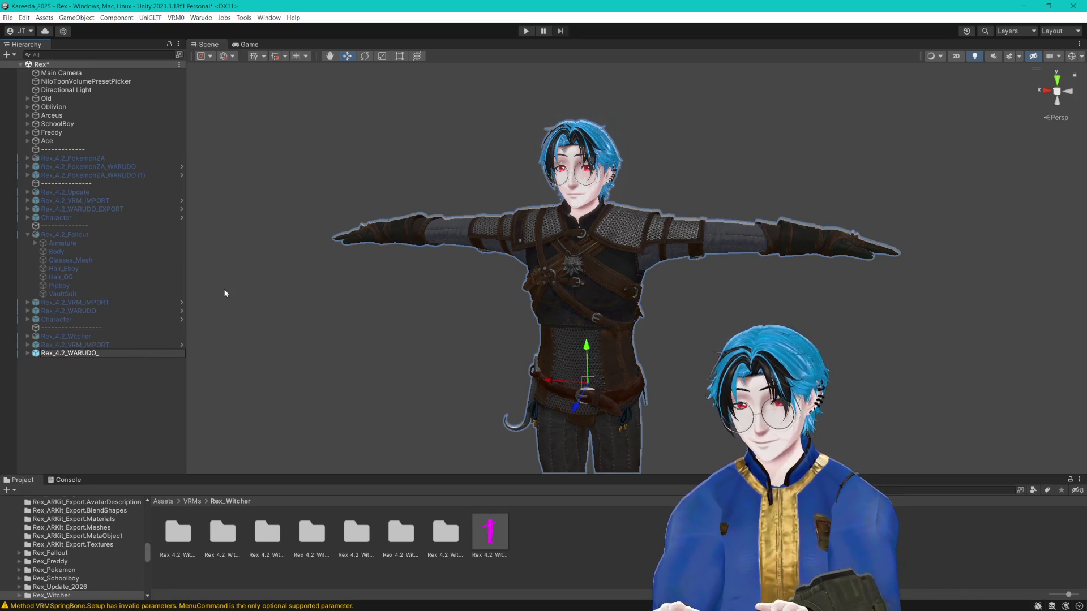
key(Return)
Step: Duplicate Rex_4.2_WARUDO_EXPORT again and disable the first export copy
key(ctrl+d)
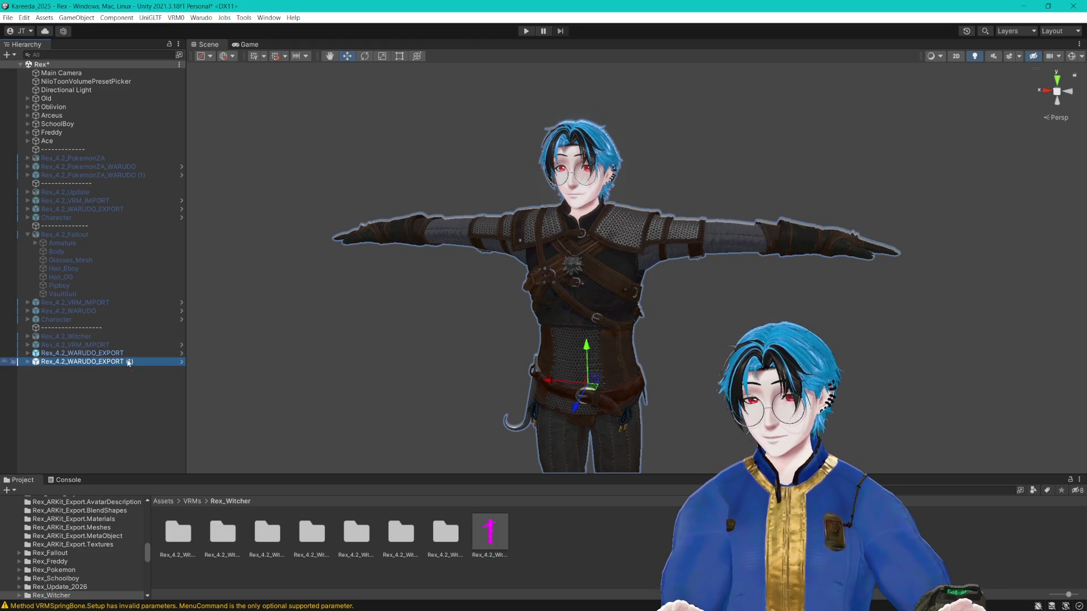
click(126, 354)
key(alt+shift+a)
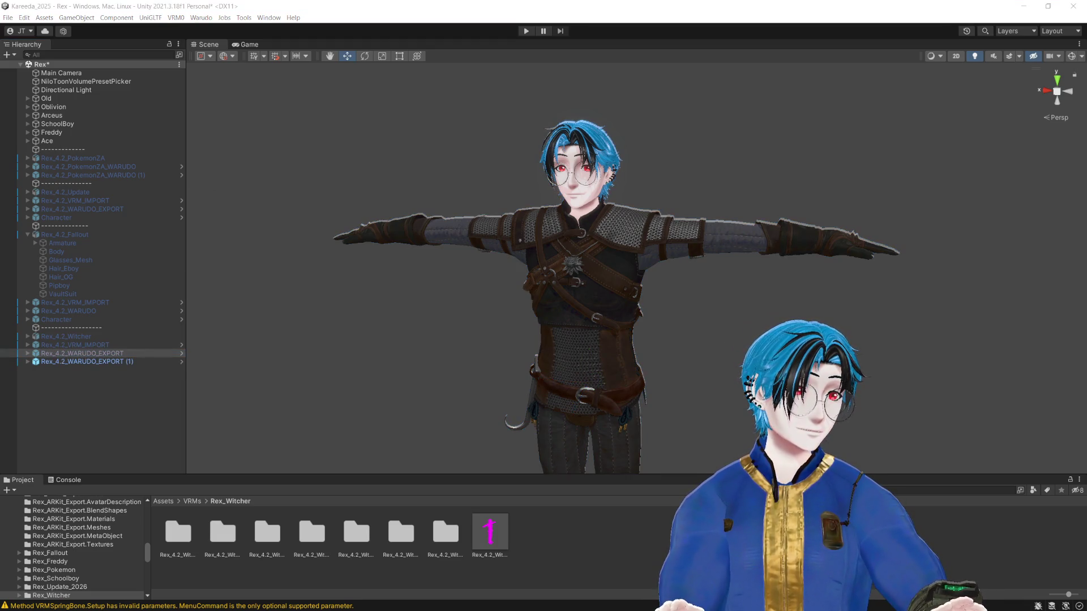
Step: Select Rex_4.2_WARUDO_EXPORT (1) and review the current mod's export directory
click(133, 362)
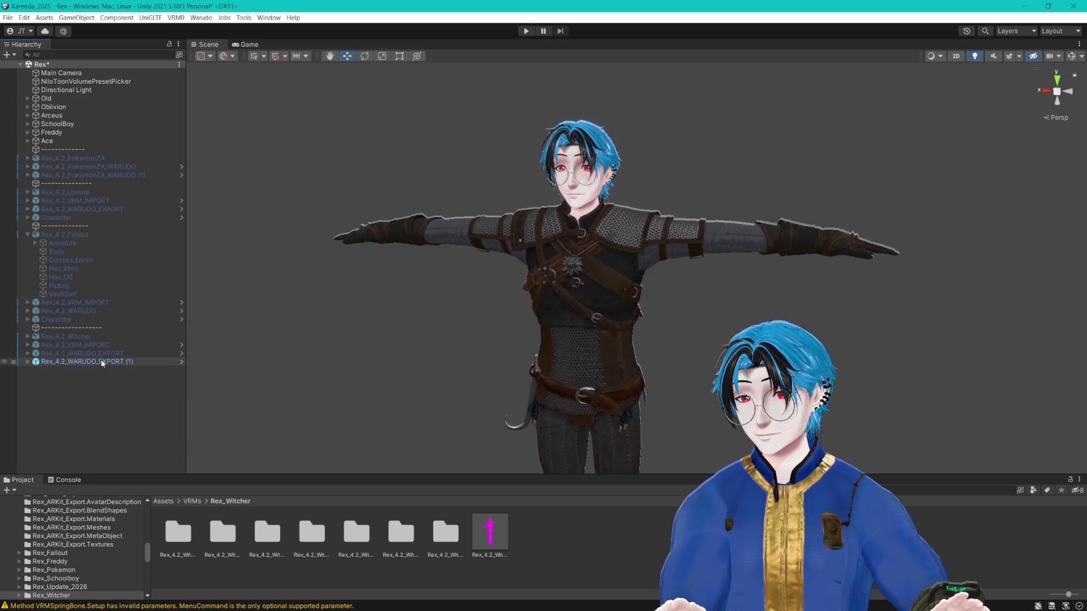
click(201, 18)
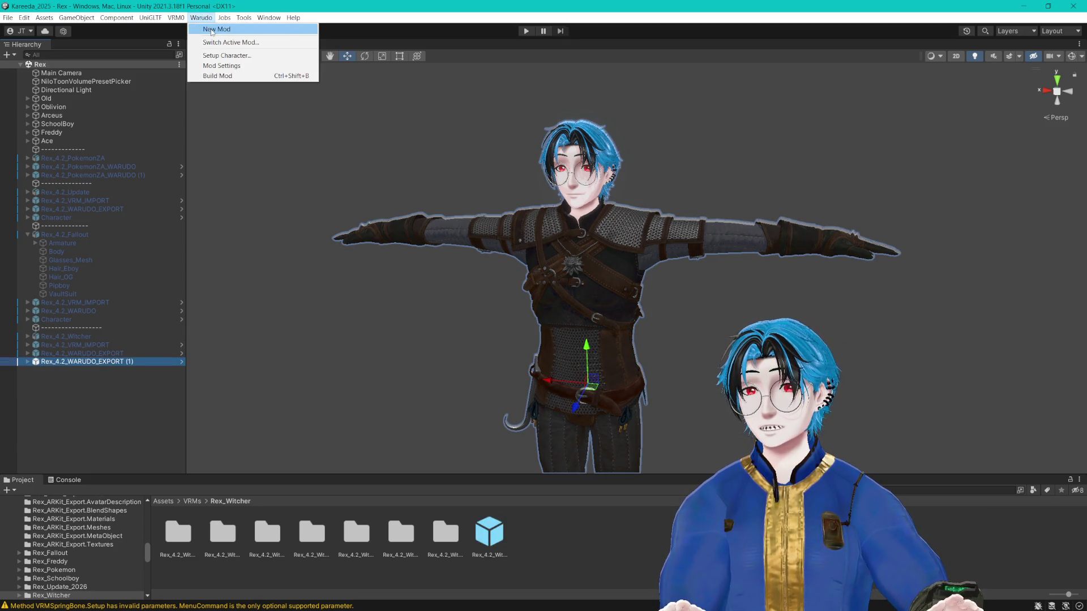
click(266, 67)
click(668, 313)
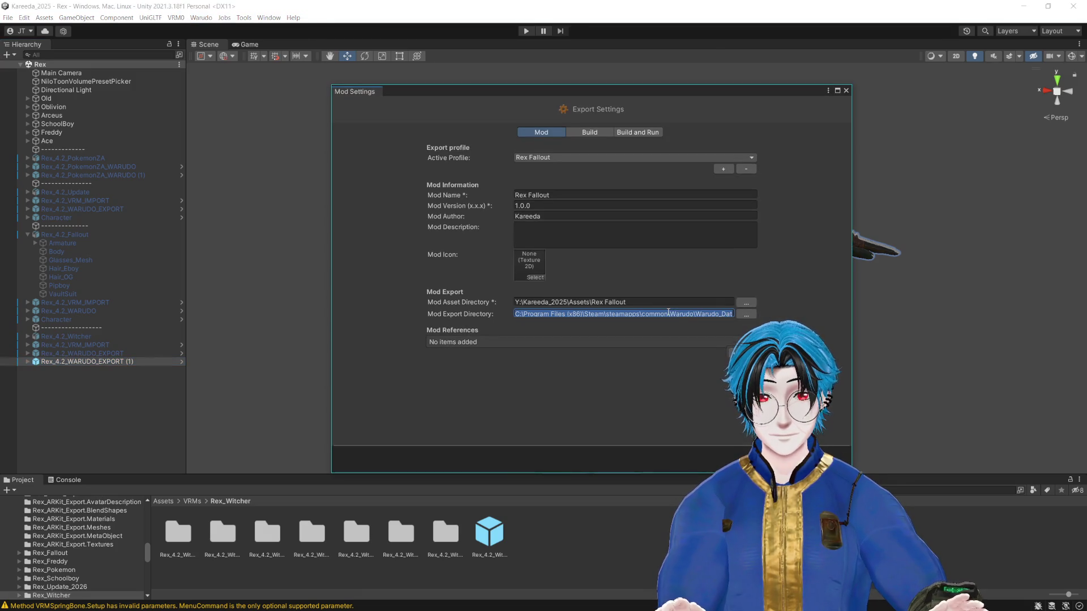
click(846, 90)
Step: Enter 'Rex Witcher' in a New Mod dialog, close it, and check the export window
click(201, 18)
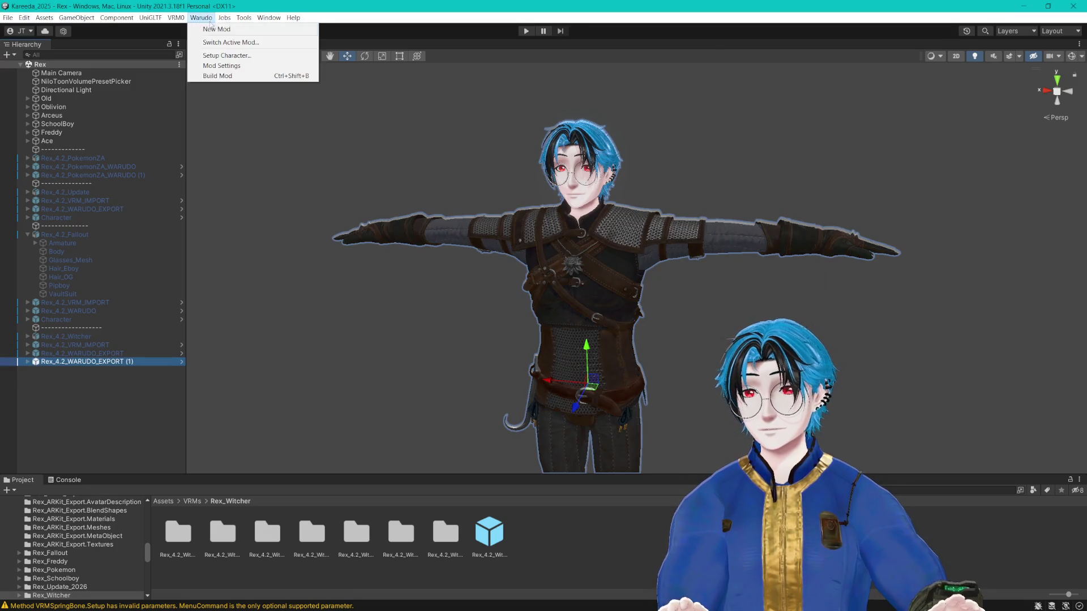
click(237, 33)
click(639, 148)
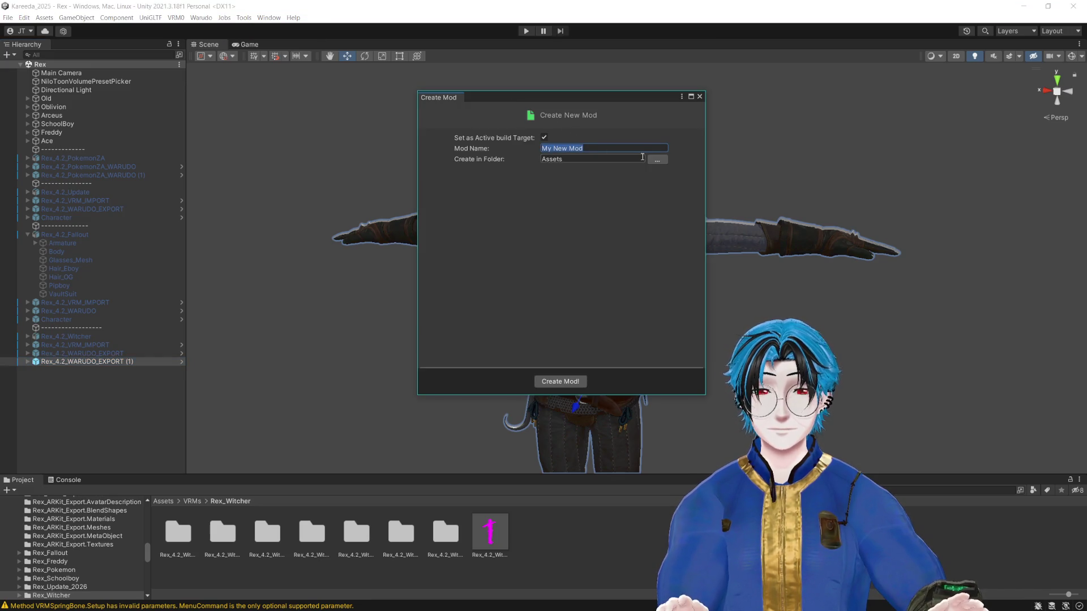
text(Witcher)
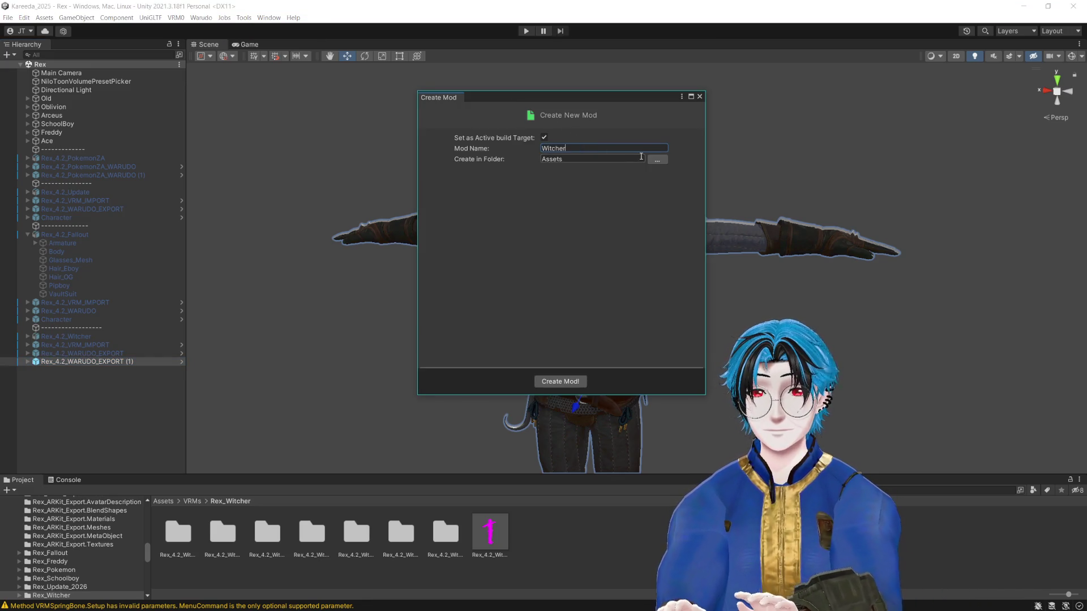
key(BackSpace)
key(BackSpace)
key(BackSpace)
text(R)
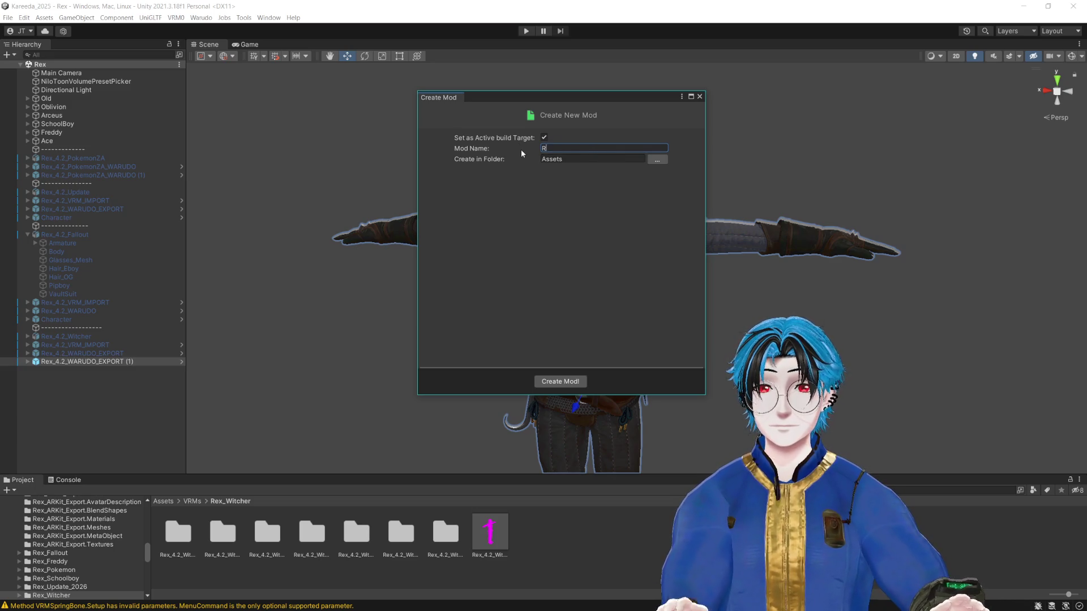
text(ex Witcher)
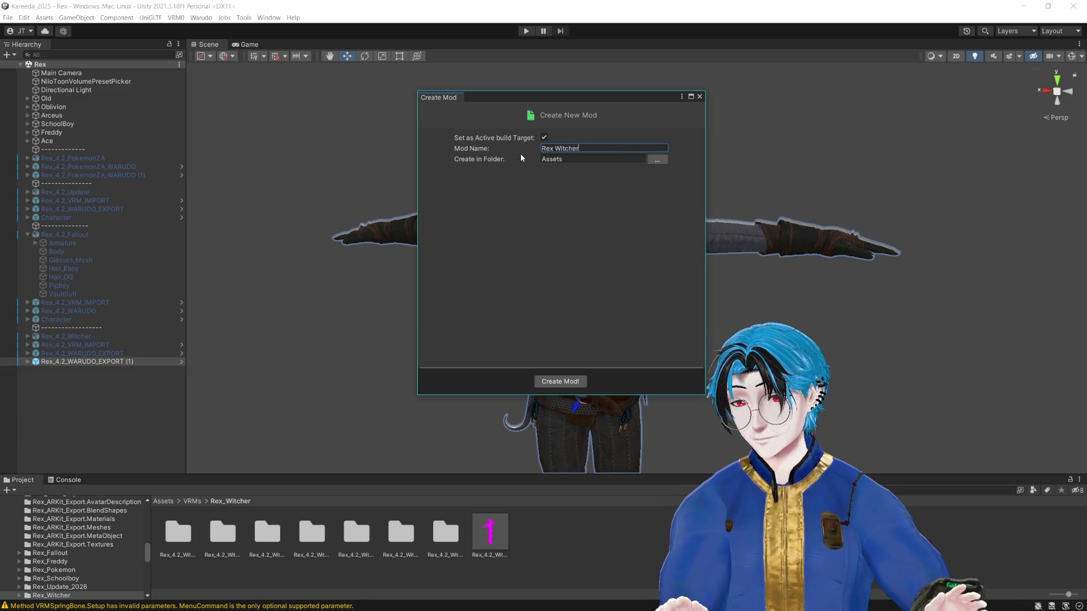
click(700, 96)
click(201, 18)
click(215, 41)
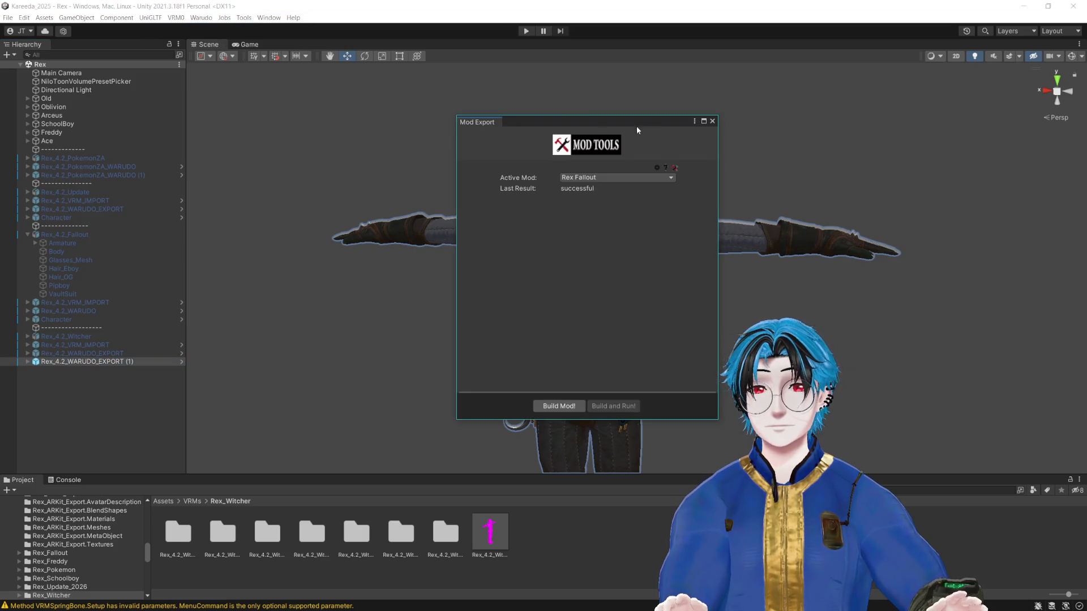
click(712, 120)
Step: Create the new Warudo mod named 'Rex Witcher'
click(201, 17)
click(215, 30)
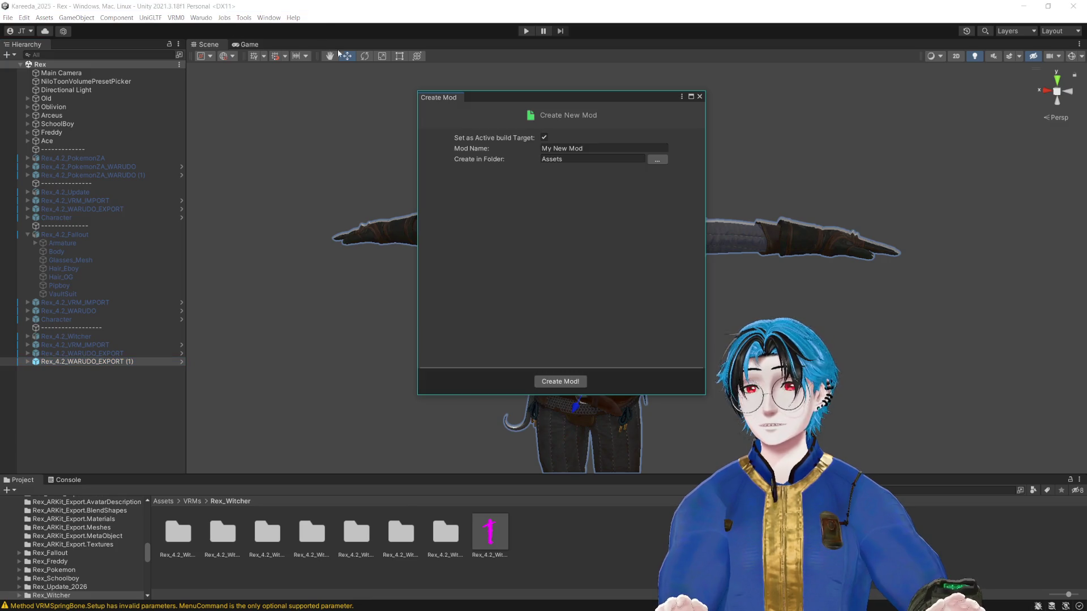
click(623, 148)
text(Rex Wi)
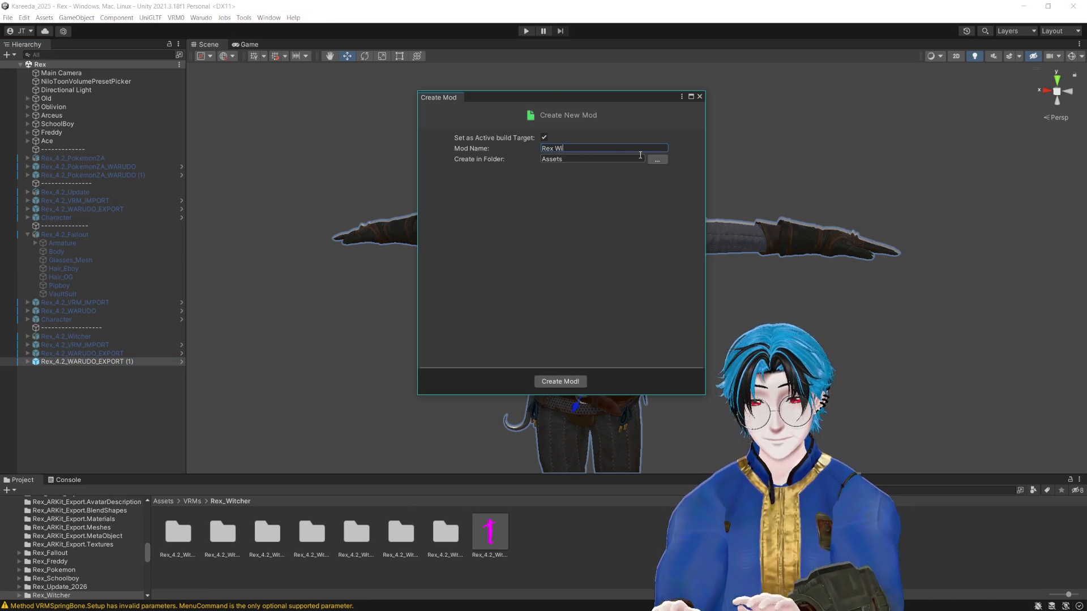
text(tcher)
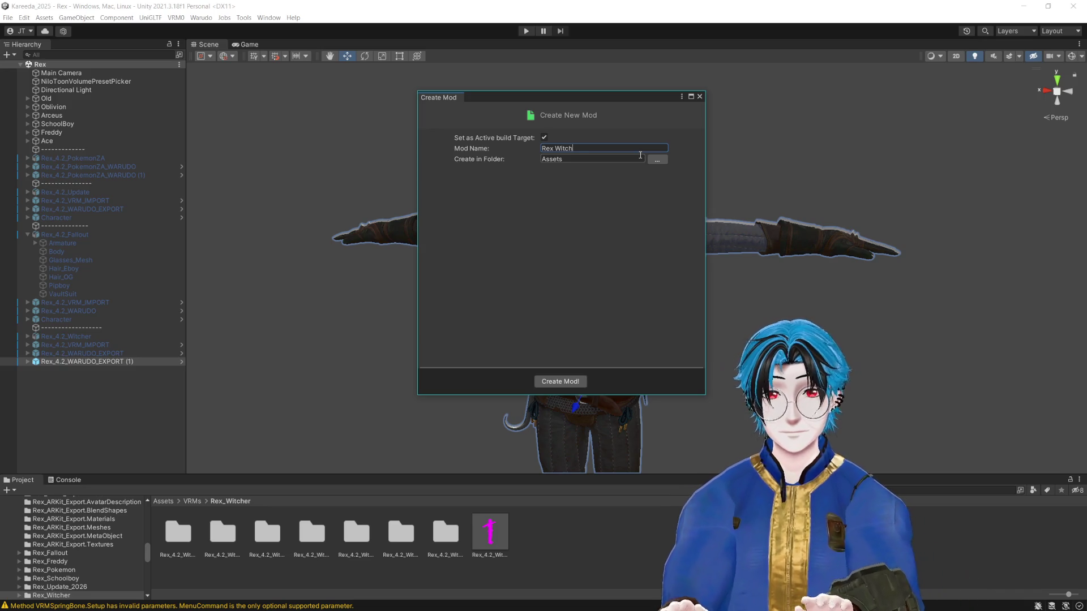
click(561, 381)
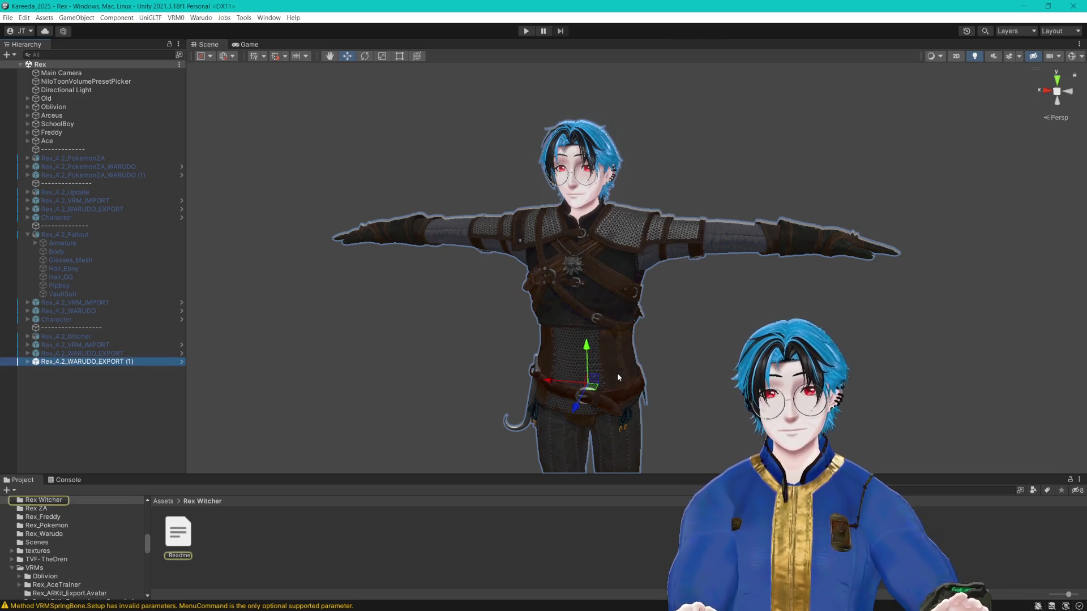
Step: Set the mod export directory to Warudo's Characters folder and enter the creator's name as Mod Author
click(201, 18)
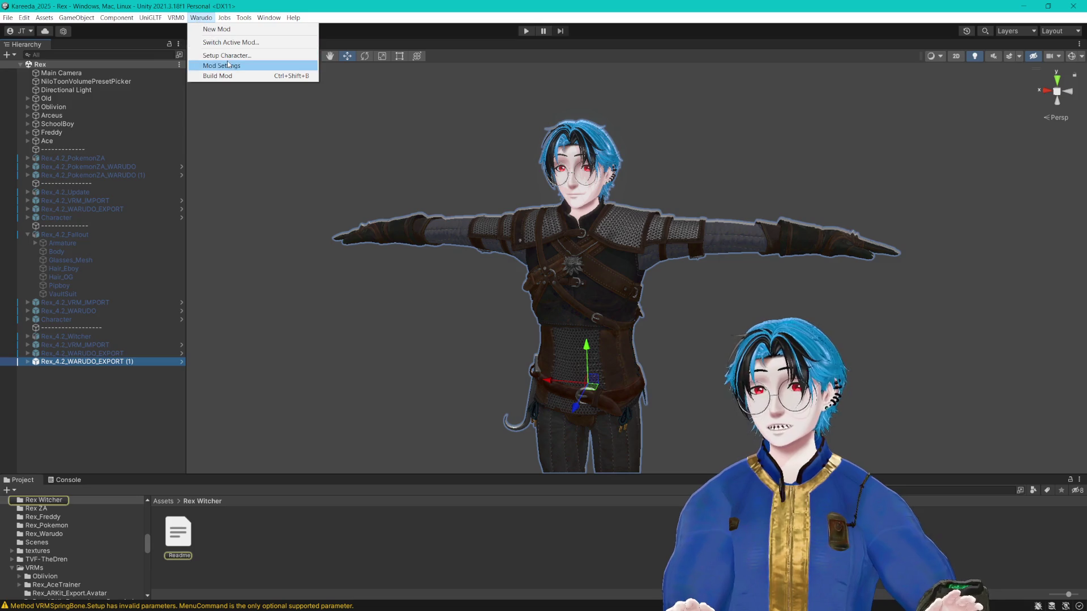
click(209, 67)
click(655, 313)
key(ctrl+v)
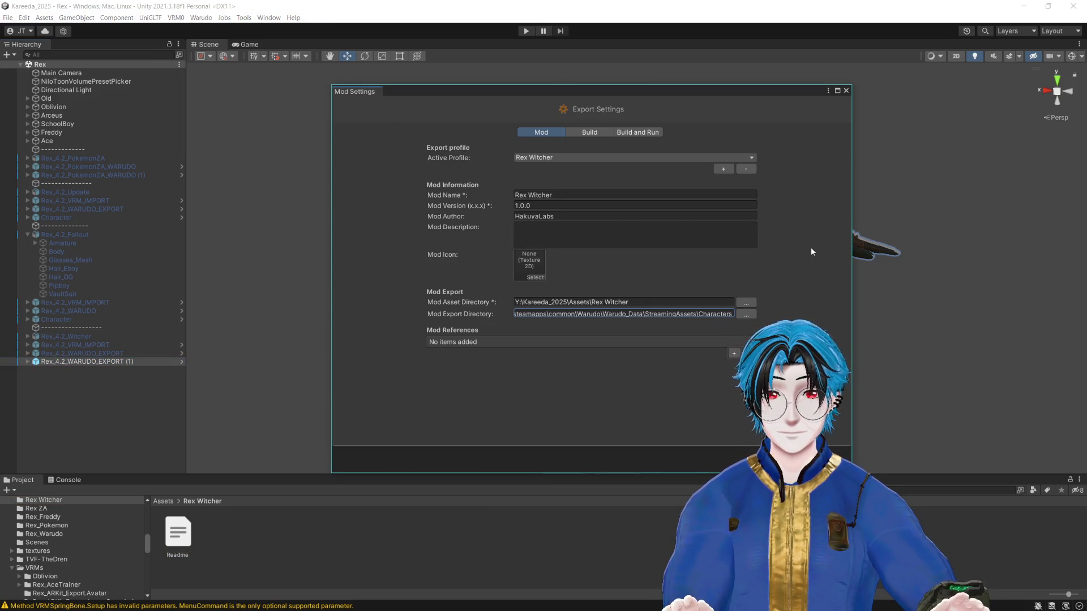
click(623, 216)
text(Kareeda)
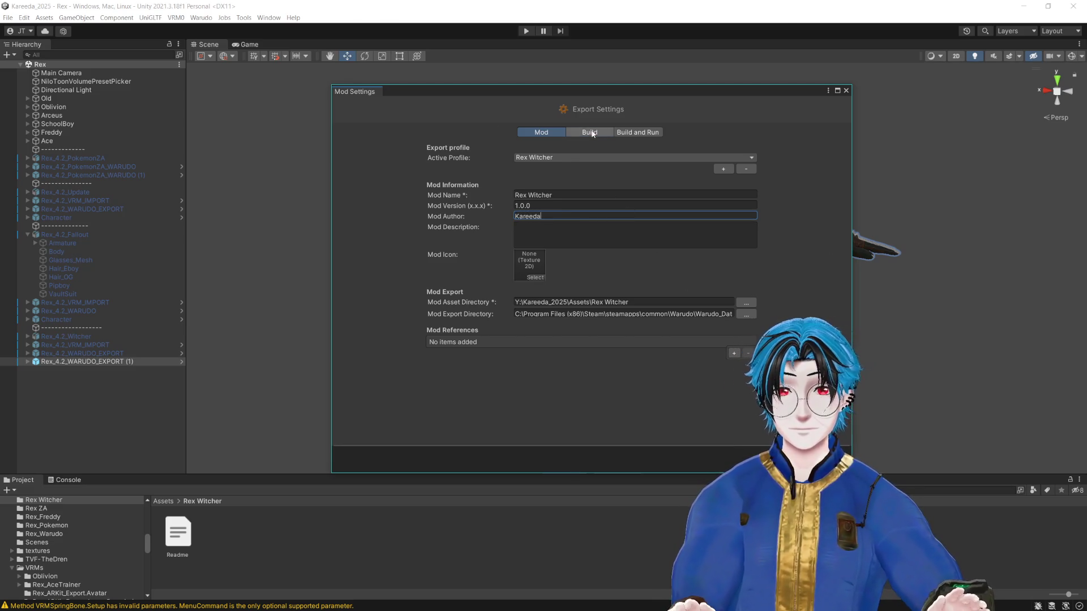
Step: Review the Build tab, then confirm Rex Witcher is the active mod
click(590, 134)
click(541, 132)
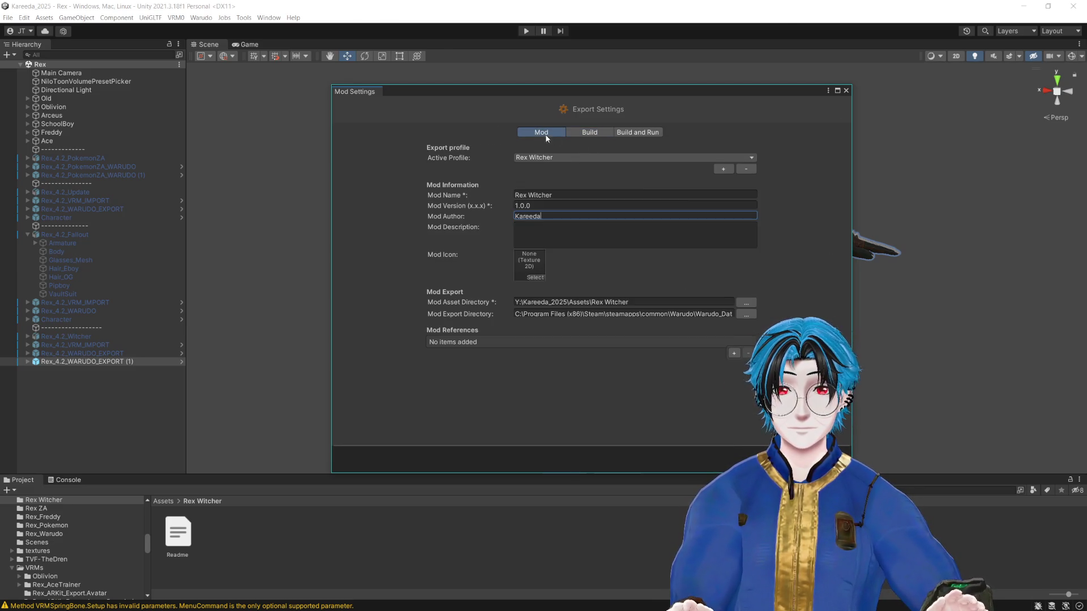
click(845, 91)
click(201, 18)
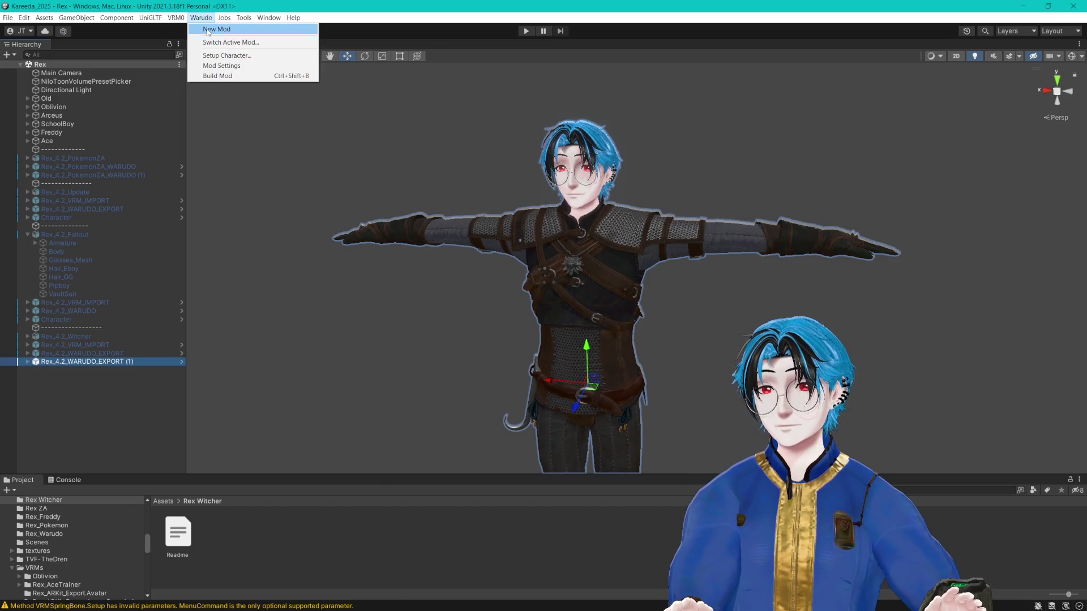
click(209, 42)
click(712, 122)
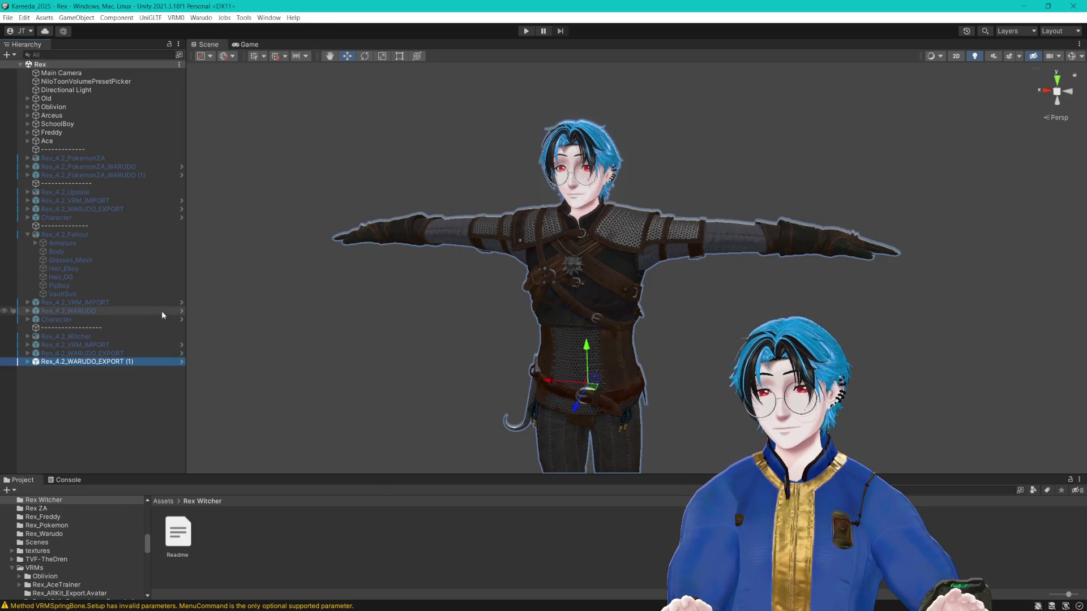
click(201, 18)
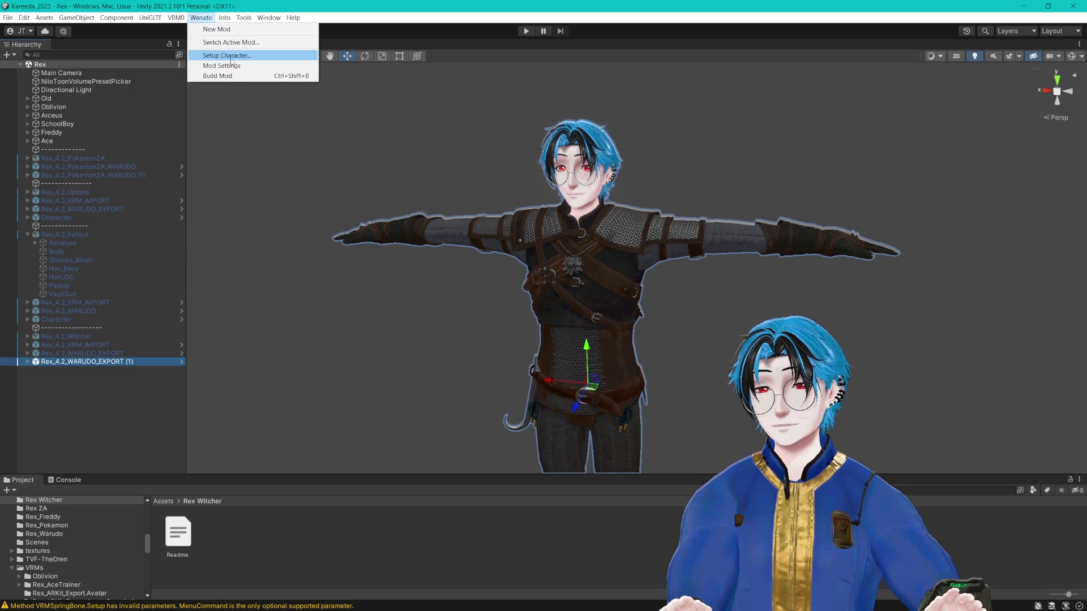
Step: Set up the selected Rex_4.2_WARUDO_EXPORT (1) object as the character mod
click(226, 55)
click(592, 141)
click(607, 328)
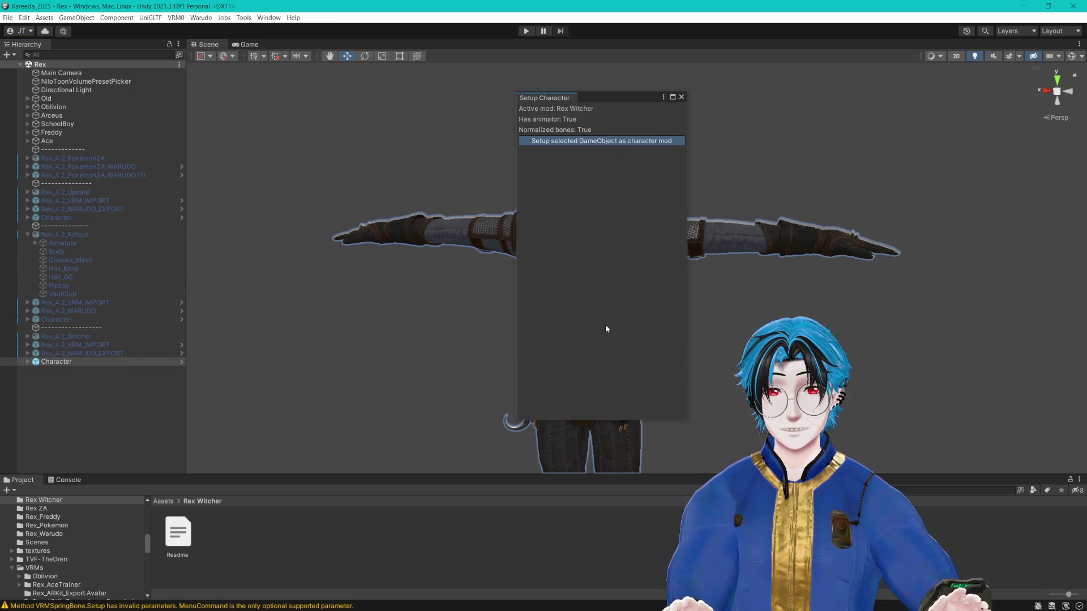
Step: Select the new Character object and build the Rex Witcher mod
click(84, 363)
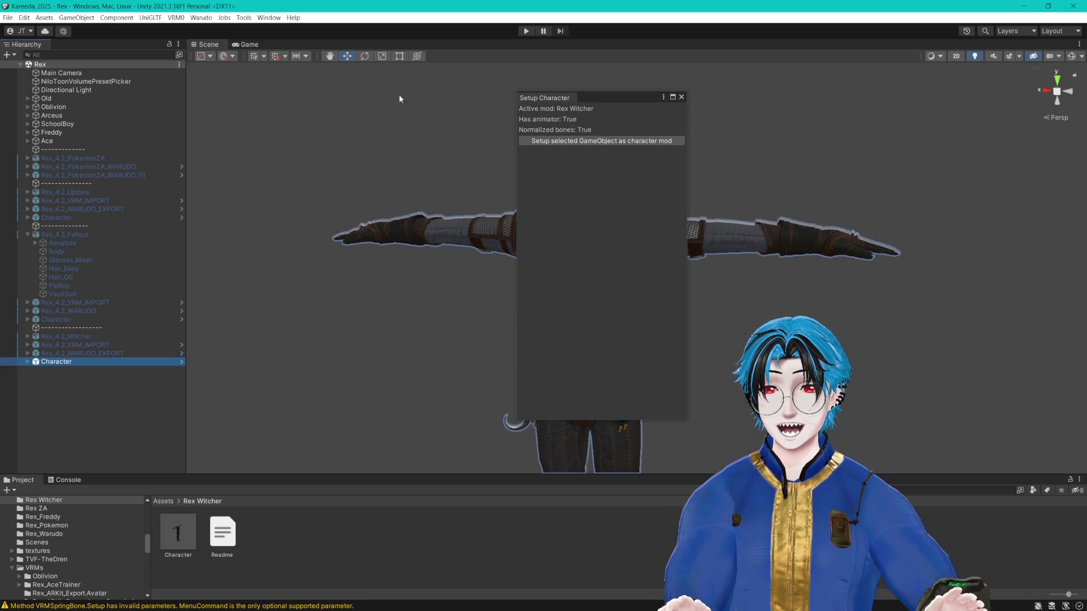
click(201, 17)
click(218, 76)
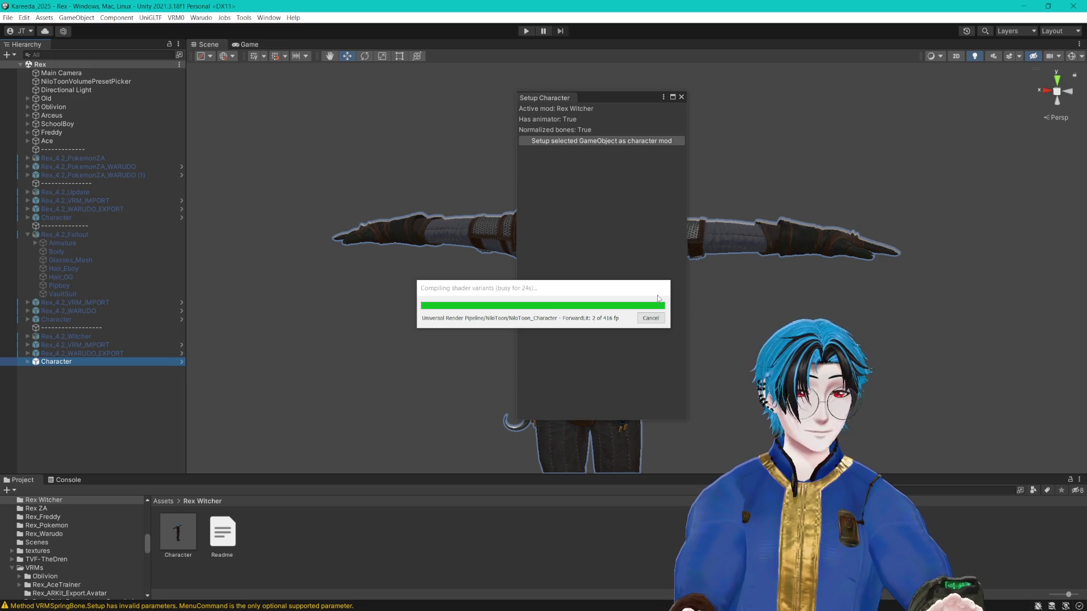
drag(588, 288, 414, 168)
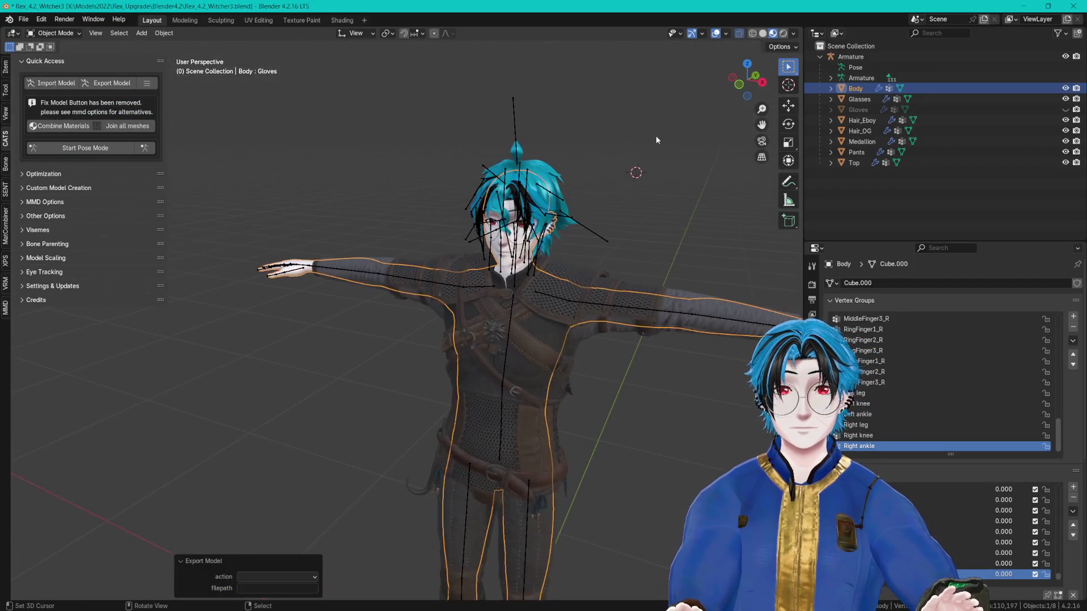
Step: Save the Witcher model's .blend file and close Blender
click(656, 135)
key(ctrl+s)
click(1067, 5)
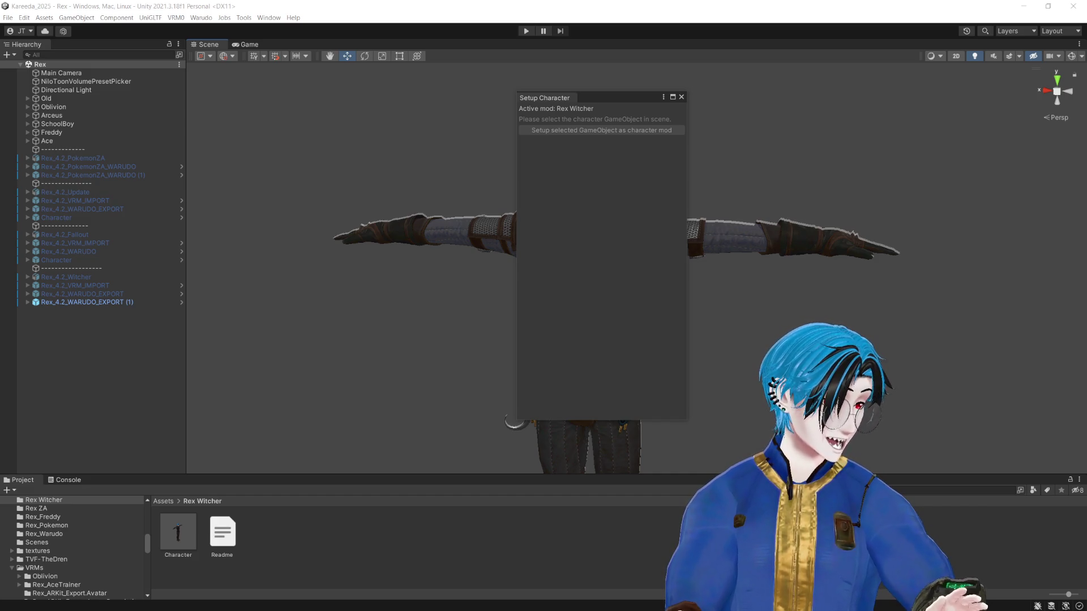
Step: Back in Unity after the build finishes, close the Setup Character window
key(alt+Tab)
key(alt+Tab)
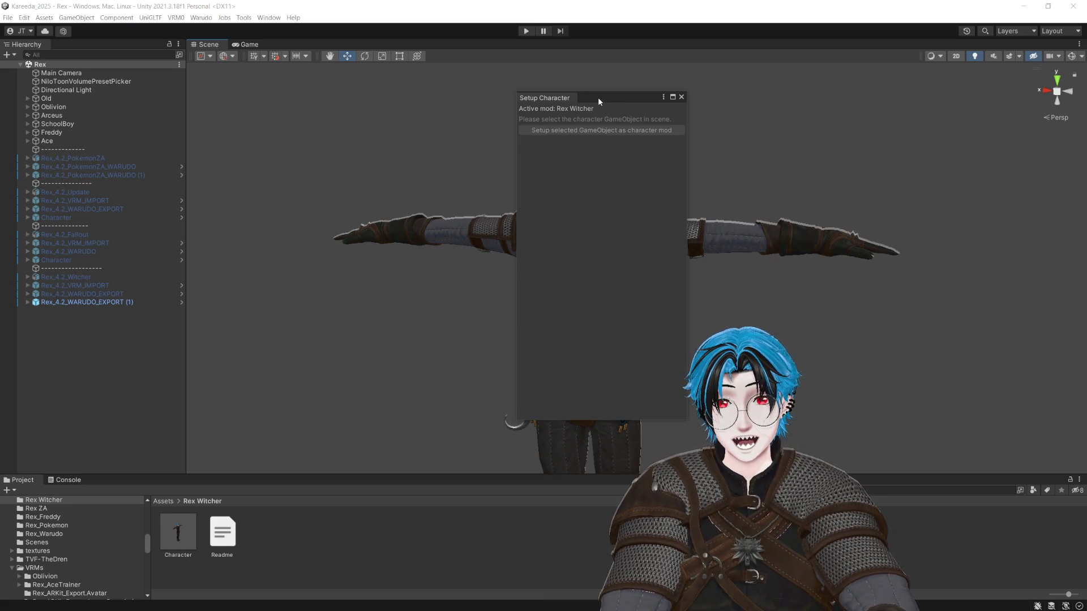
drag(597, 98, 657, 103)
click(736, 101)
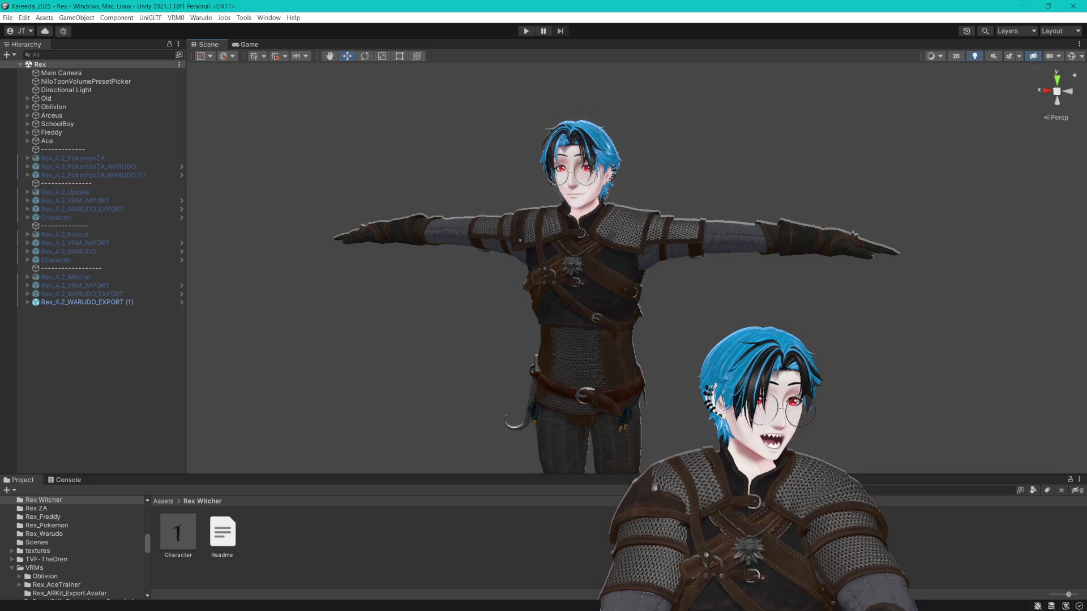